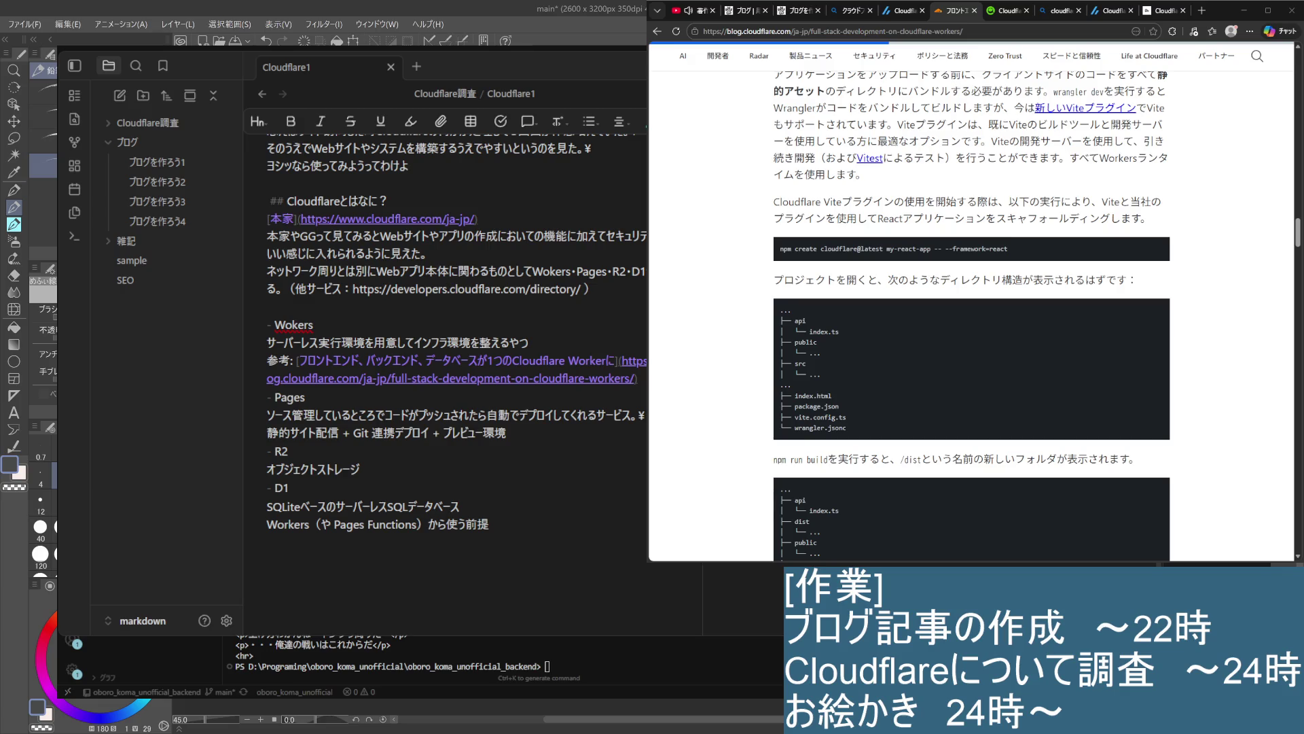
# Review the Cloudflare1 note's Workers, Pages, R2 and D1 sections, ending with the caret at the end
pyautogui.click(488, 524)
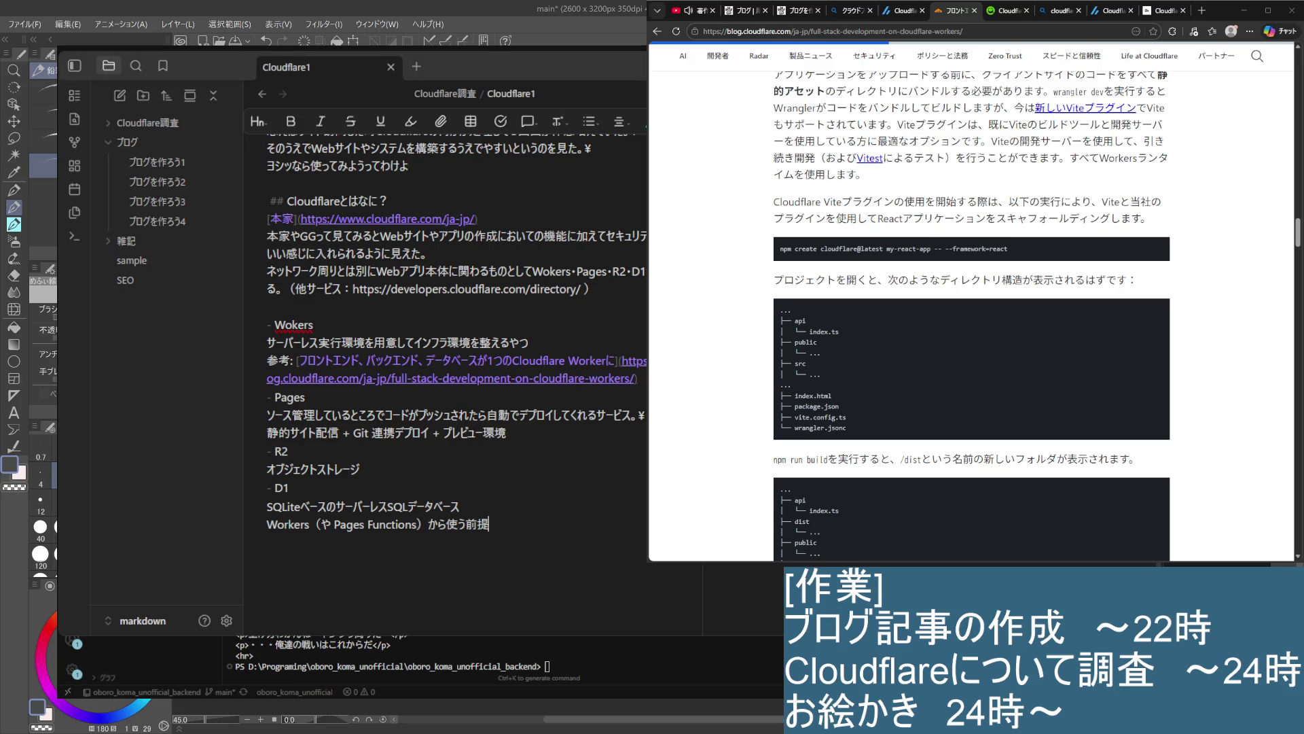
pyautogui.scroll(-3, 449, 339)
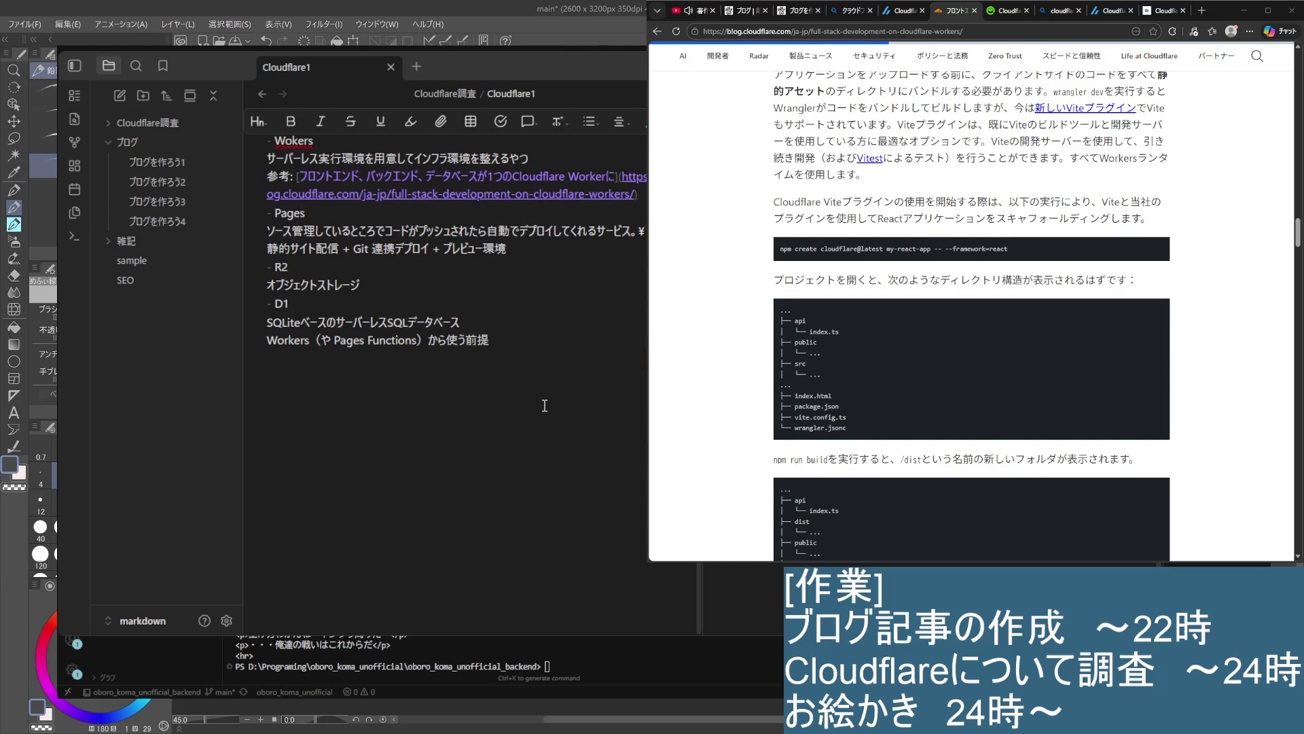
pyautogui.scroll(7, 544, 405)
pyautogui.scroll(-4, 564, 381)
pyautogui.scroll(2, 578, 355)
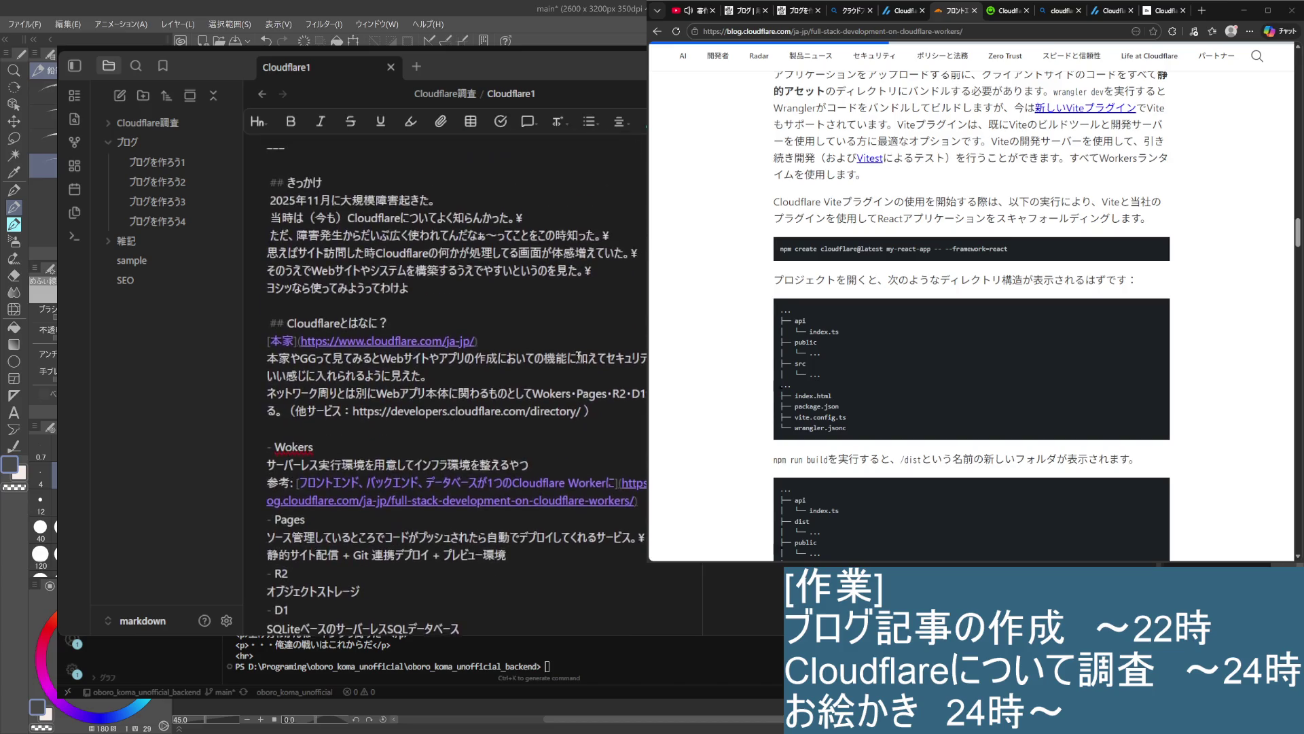
pyautogui.scroll(2, 579, 359)
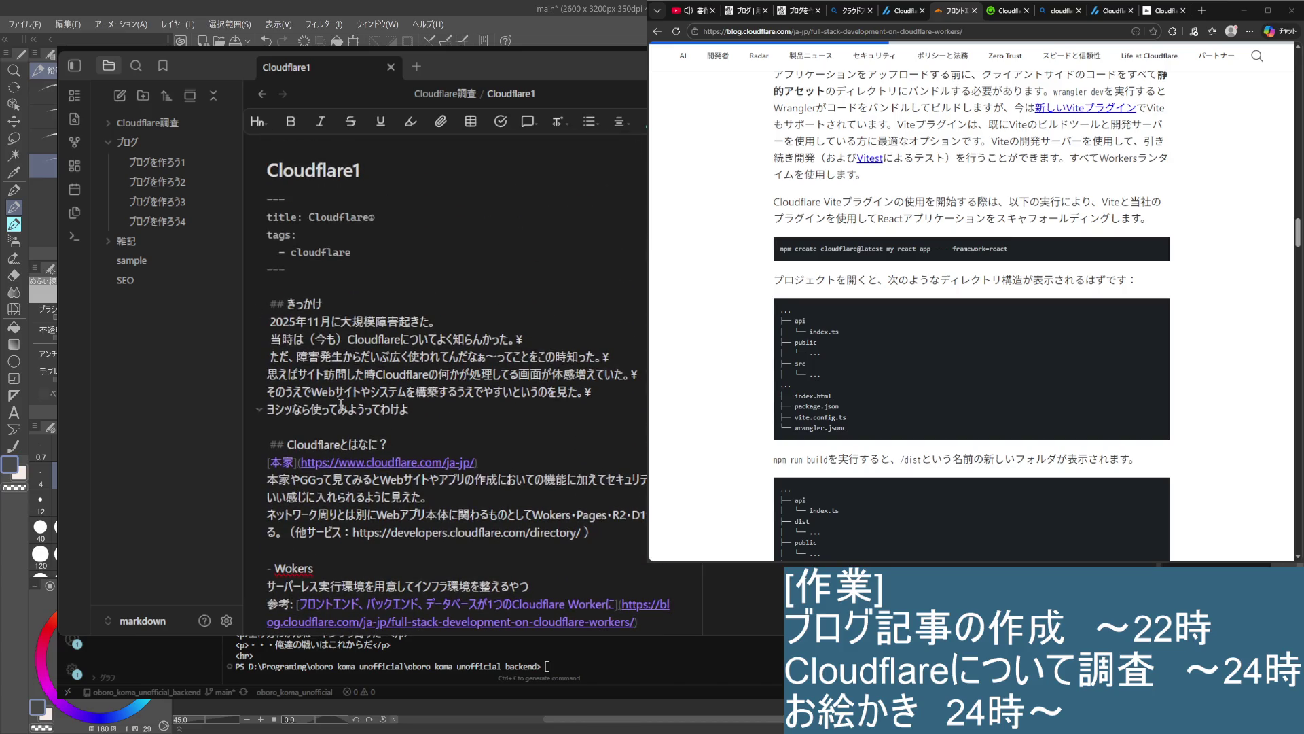
pyautogui.scroll(-4, 408, 476)
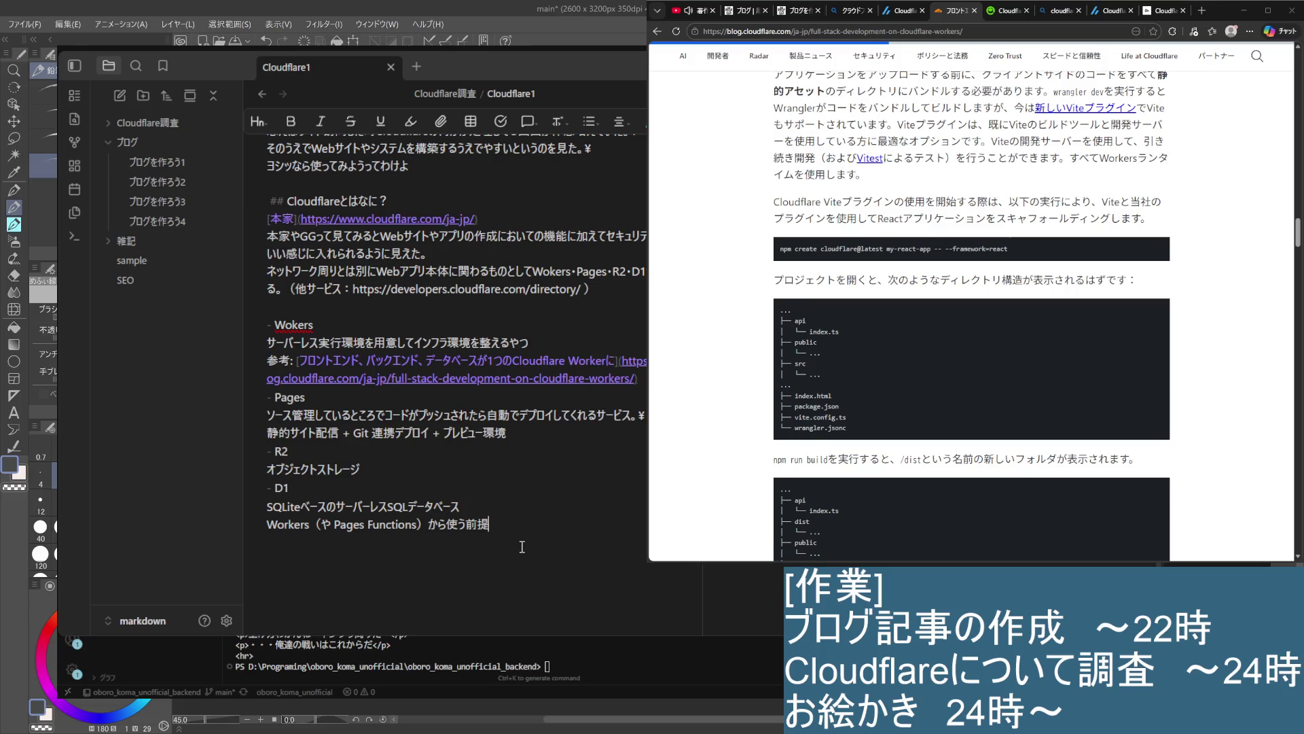
pyautogui.scroll(2, 527, 512)
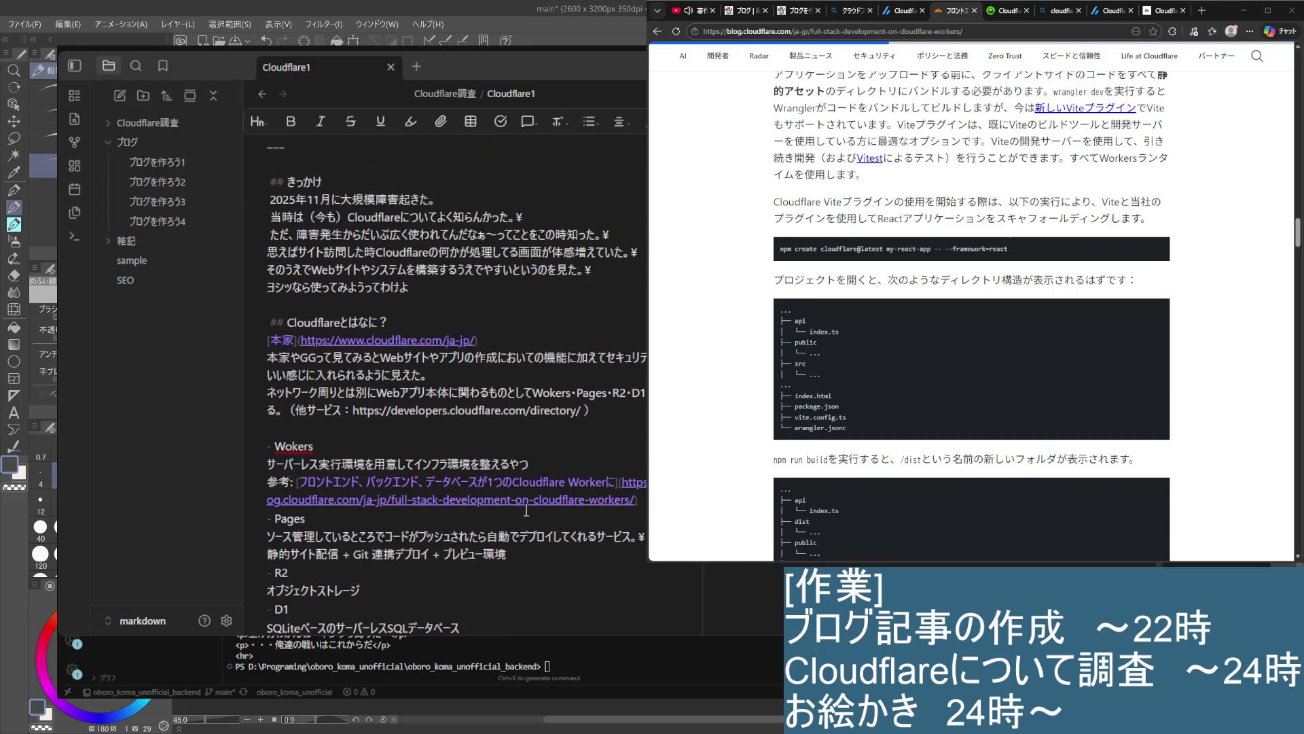
pyautogui.scroll(3, 527, 512)
pyautogui.scroll(-5, 516, 482)
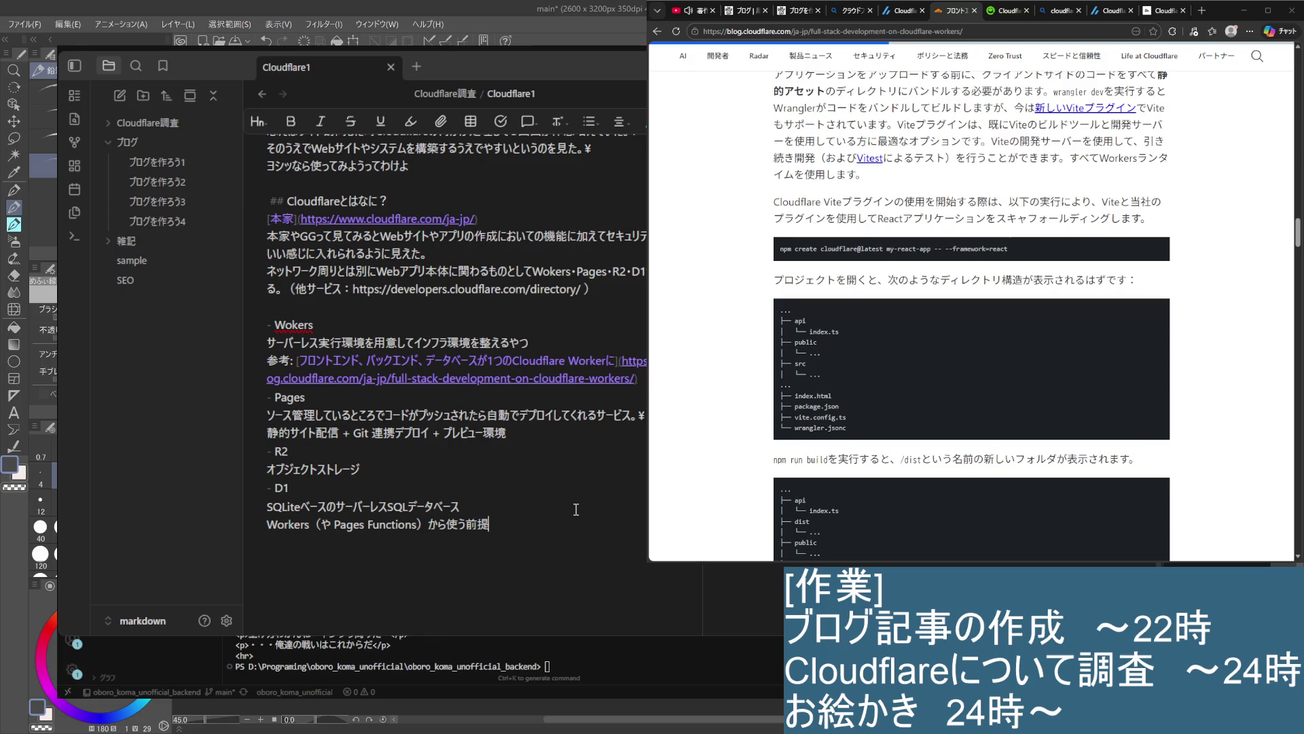
pyautogui.scroll(4, 576, 509)
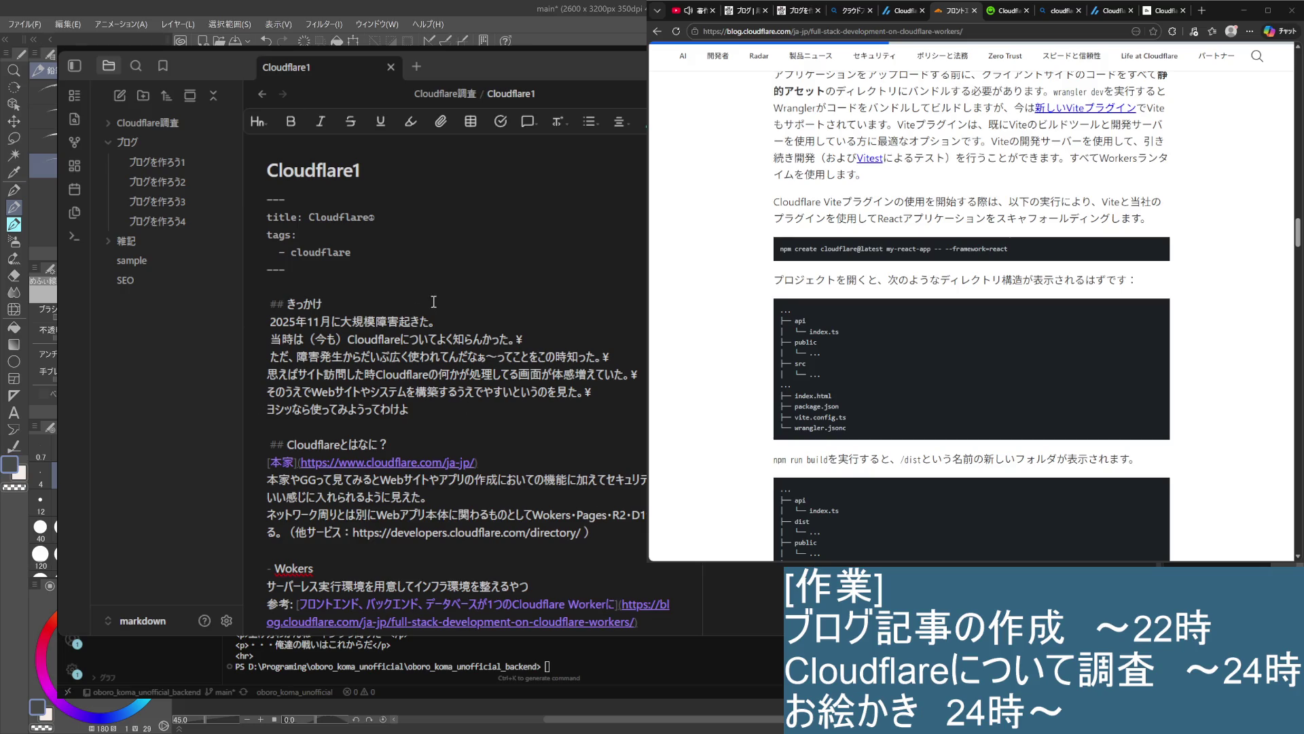
pyautogui.scroll(-4, 469, 405)
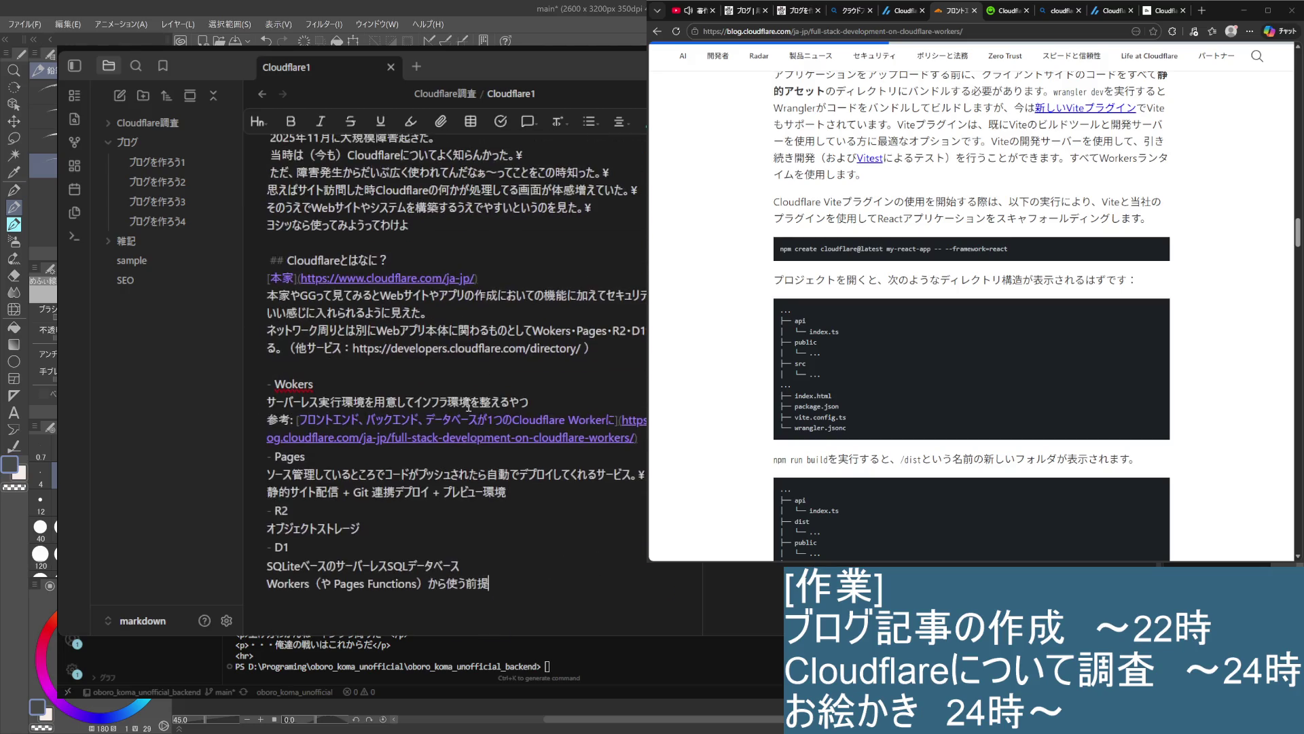
pyautogui.scroll(-4, 469, 406)
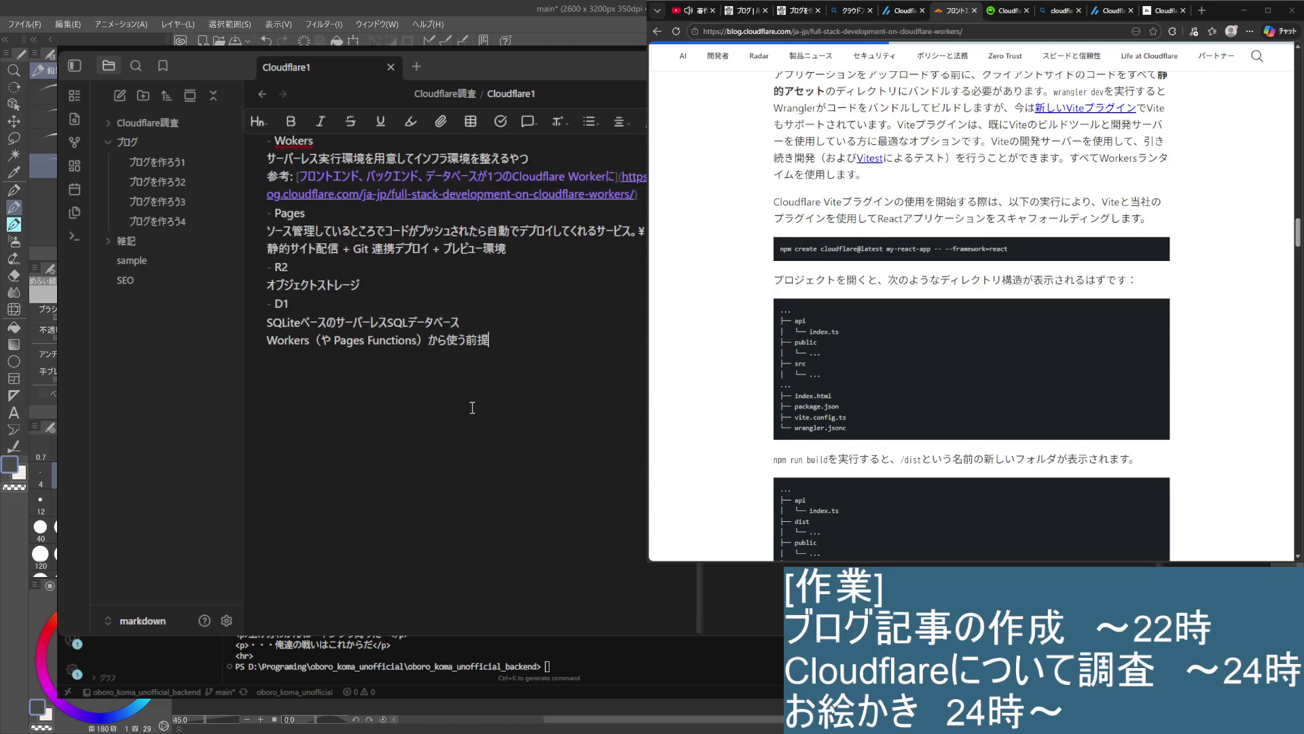
pyautogui.click(563, 398)
# Collapse the ブログ and Cloudflare調査 folders in the file list and return to the note
pyautogui.click(167, 139)
pyautogui.click(170, 124)
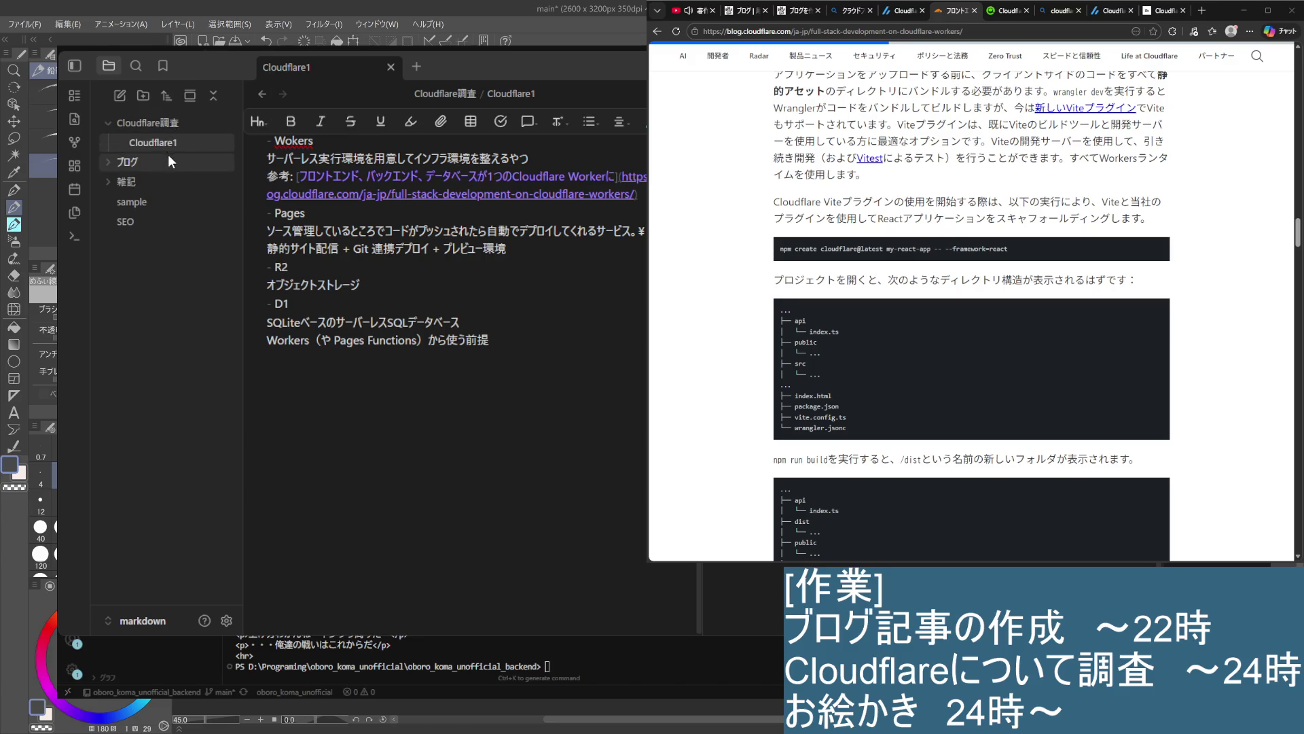
pyautogui.click(114, 119)
pyautogui.click(446, 404)
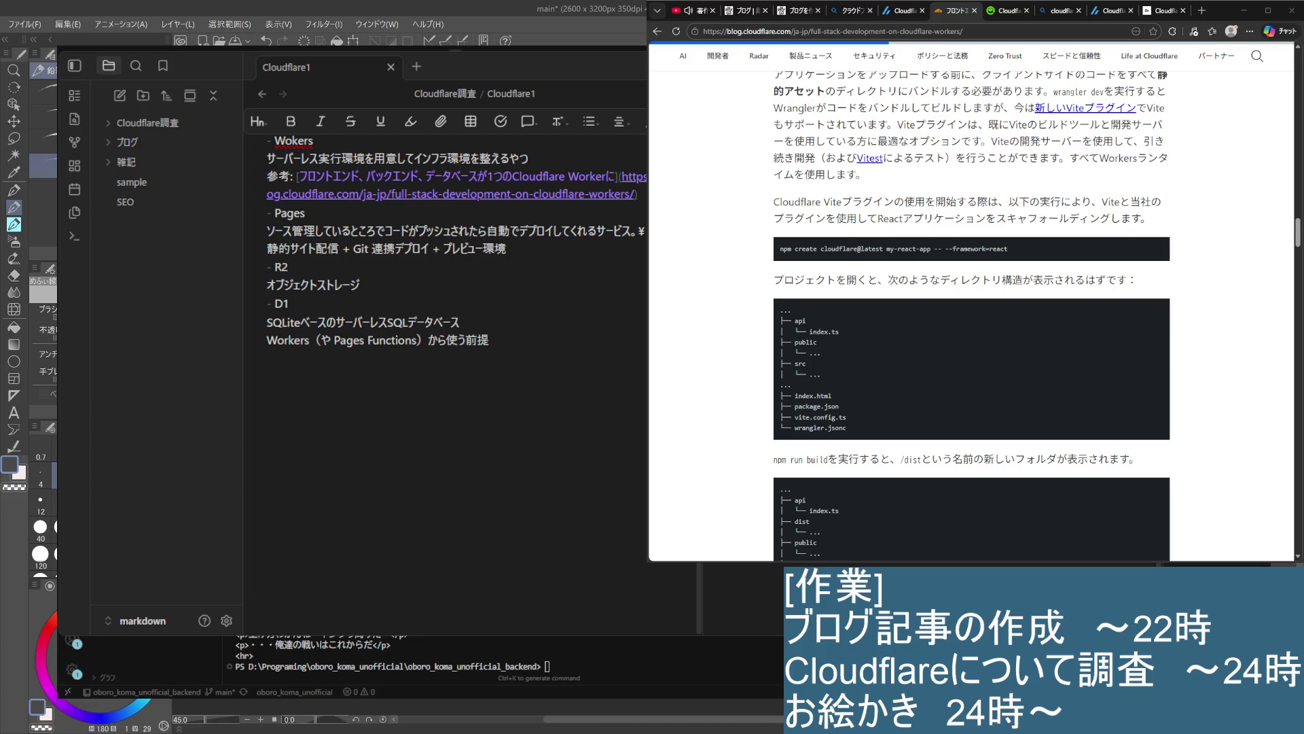
pyautogui.scroll(6, 448, 374)
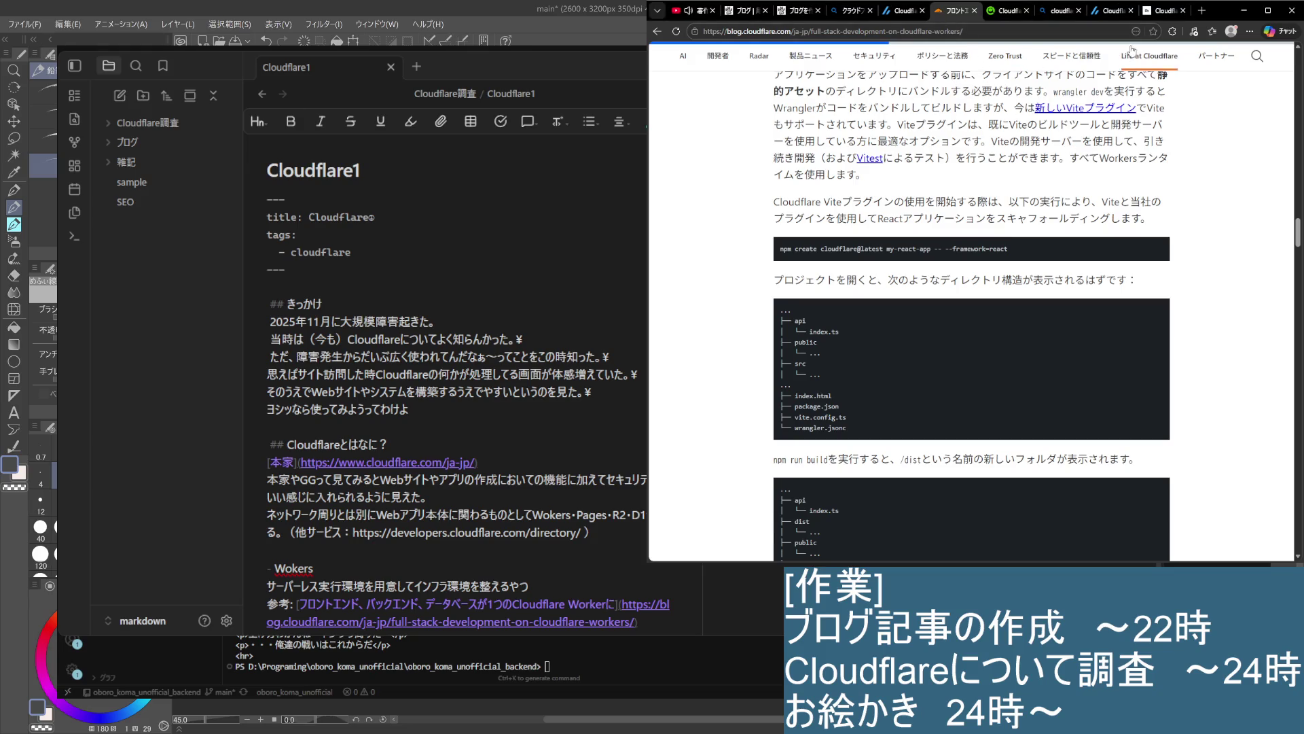
pyautogui.click(1166, 10)
# Close the finished Cloudflare article tabs in Edge
pyautogui.click(957, 11)
pyautogui.click(976, 10)
pyautogui.click(976, 11)
pyautogui.click(976, 11)
pyautogui.click(976, 11)
pyautogui.click(976, 11)
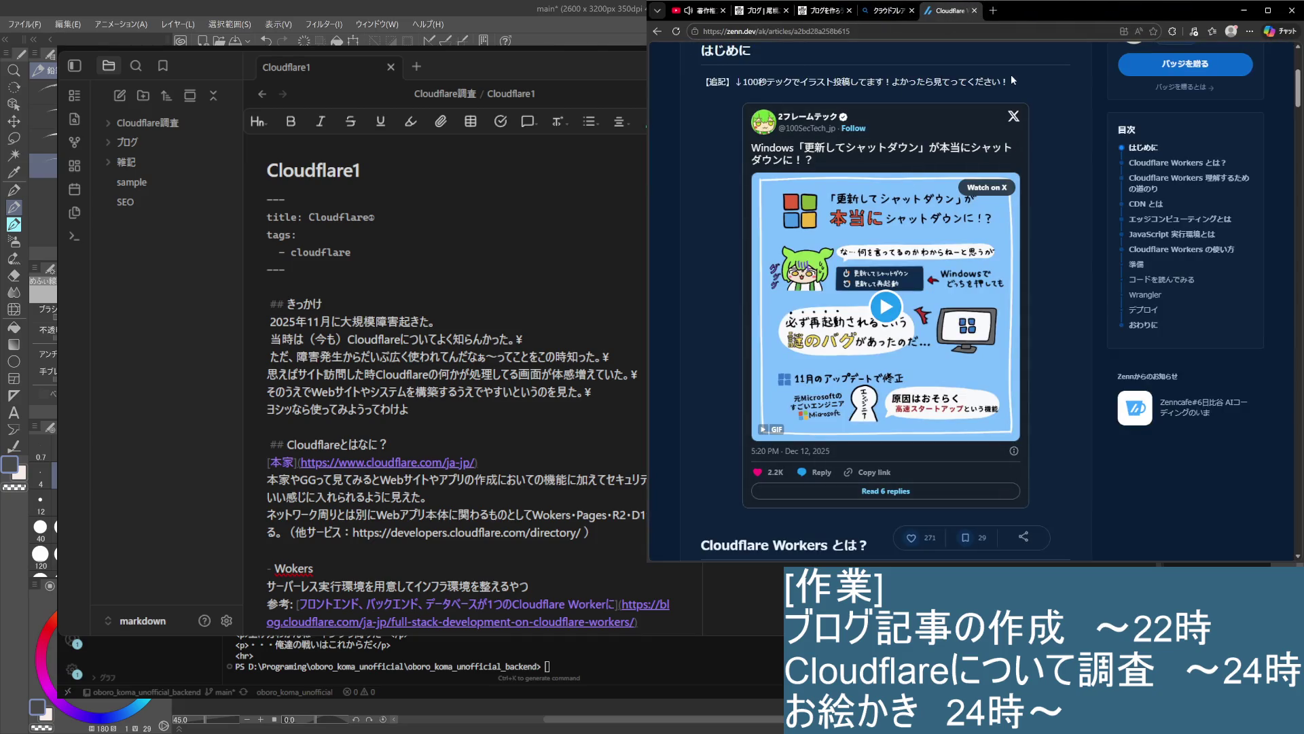
# Replace the Bing Cloudflare Workers query with a search for 'astro'
pyautogui.click(1037, 11)
pyautogui.scroll(5, 884, 272)
pyautogui.click(738, 59)
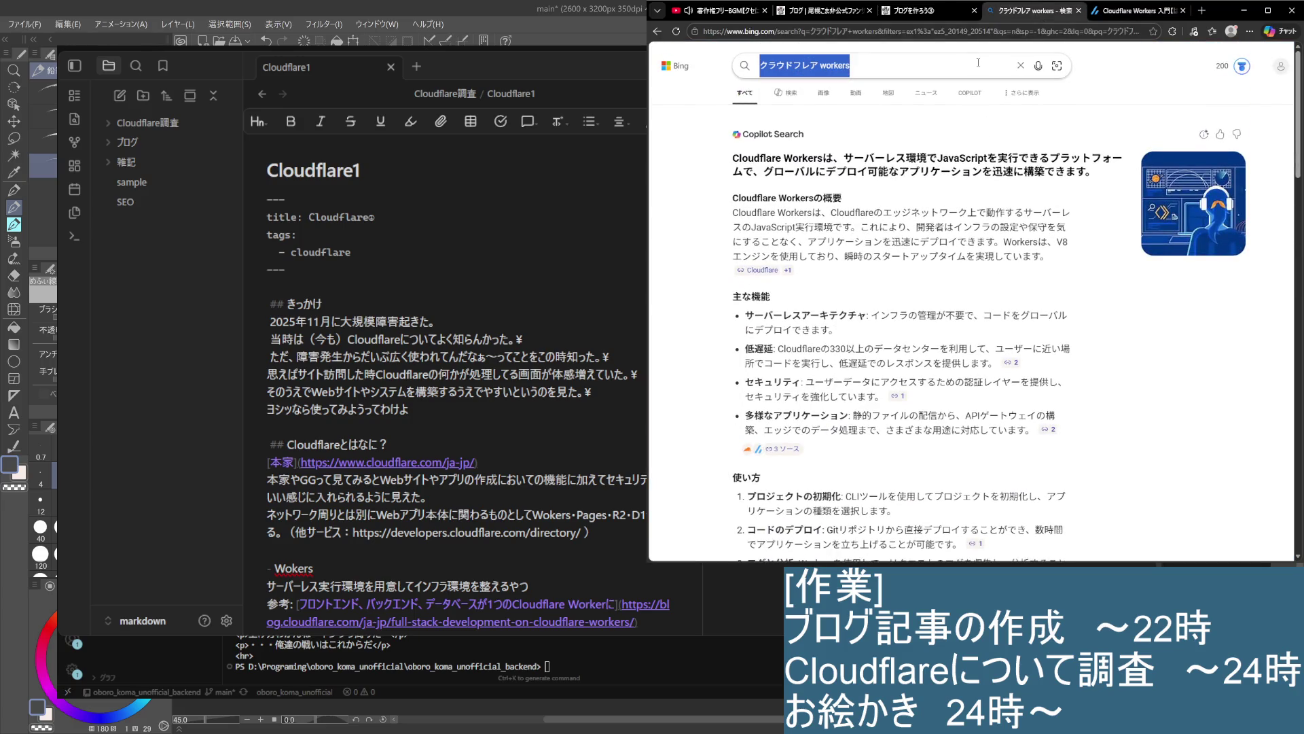
pyautogui.write('Astro')
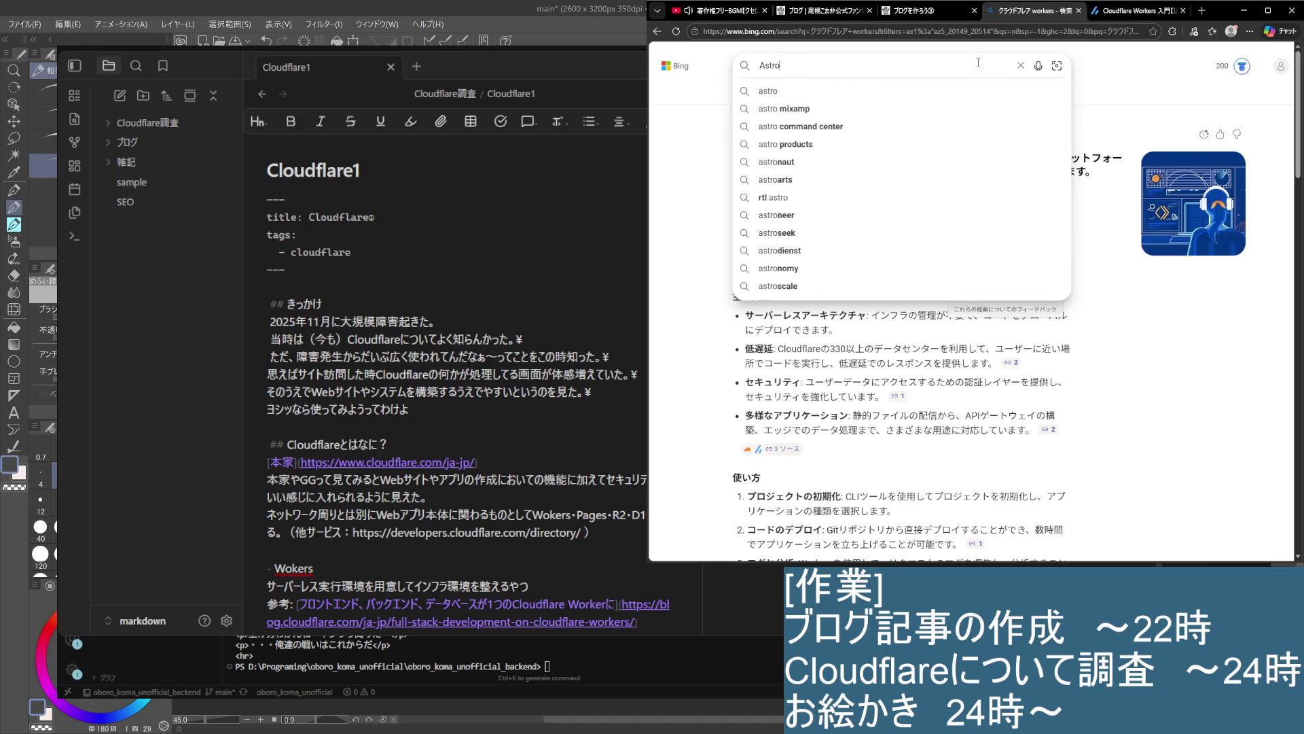
pyautogui.press('Down')
pyautogui.press('Return')
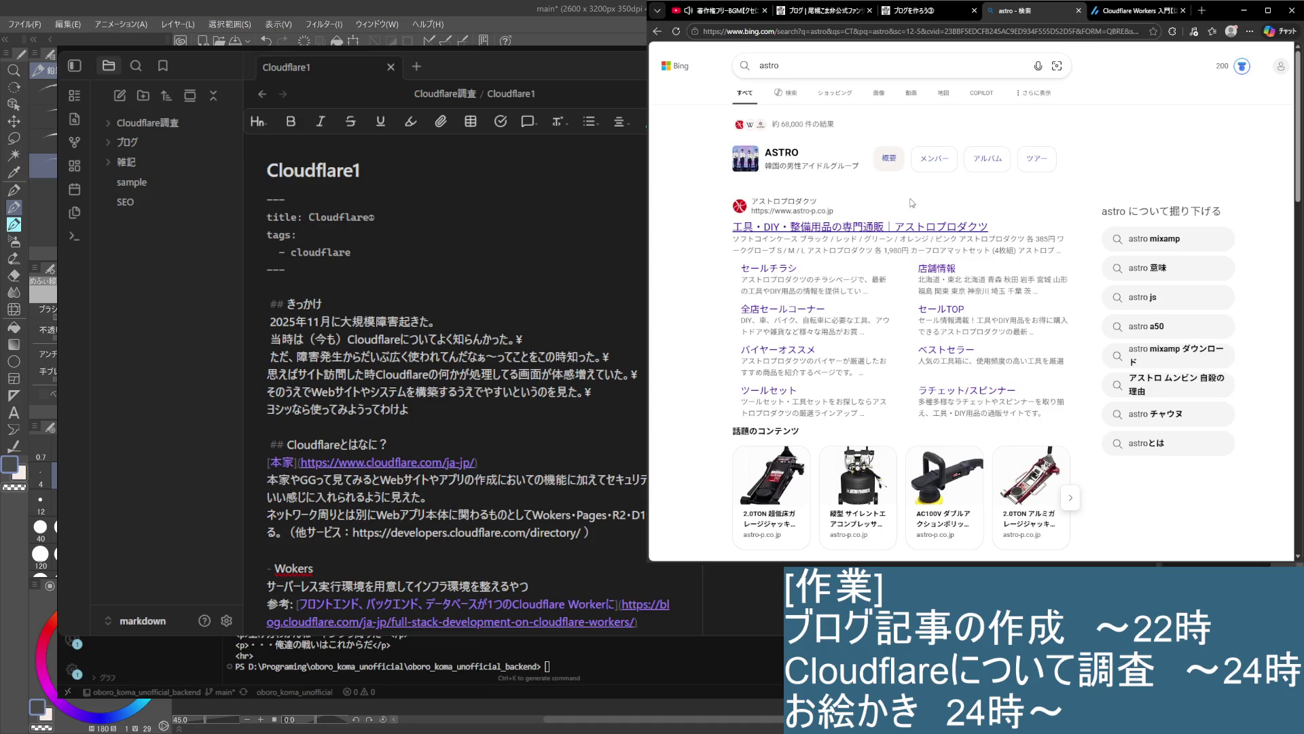
# Refine the search to 'typescript astro' and open the Qiita article on trying Astro
pyautogui.click(815, 66)
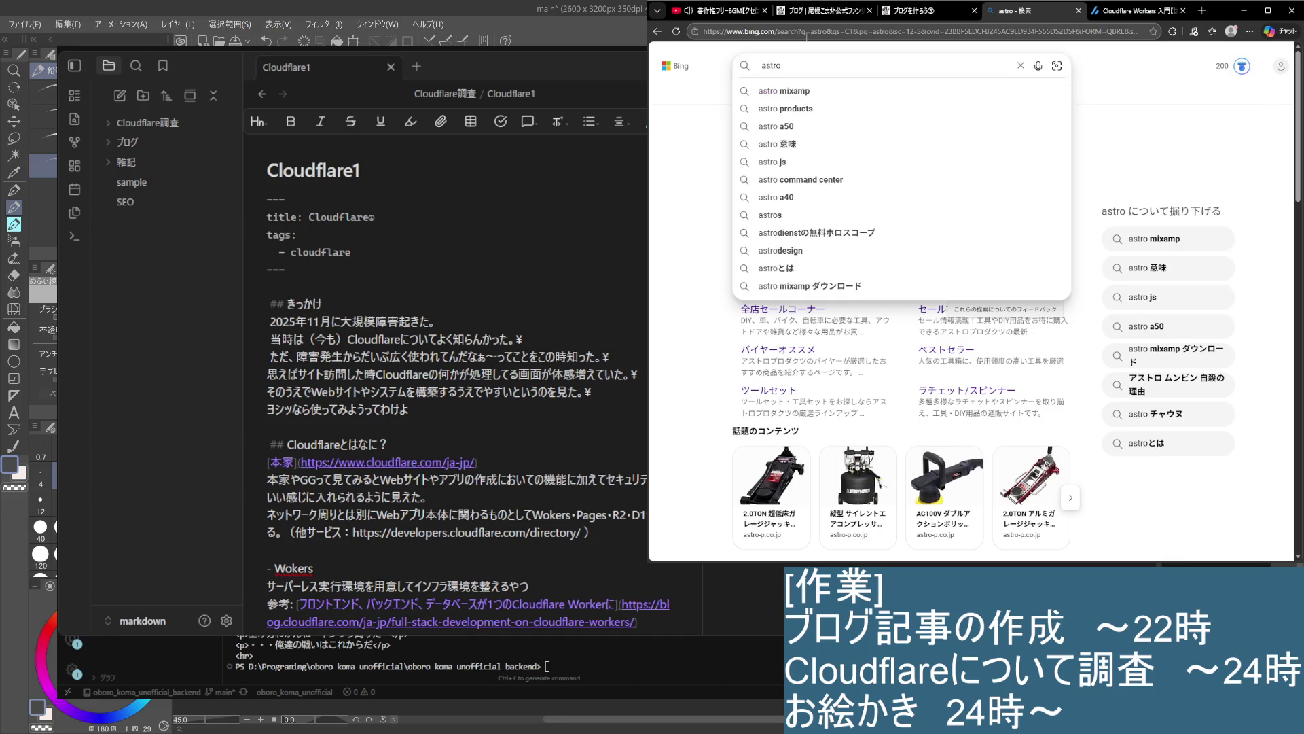
pyautogui.write('ty ')
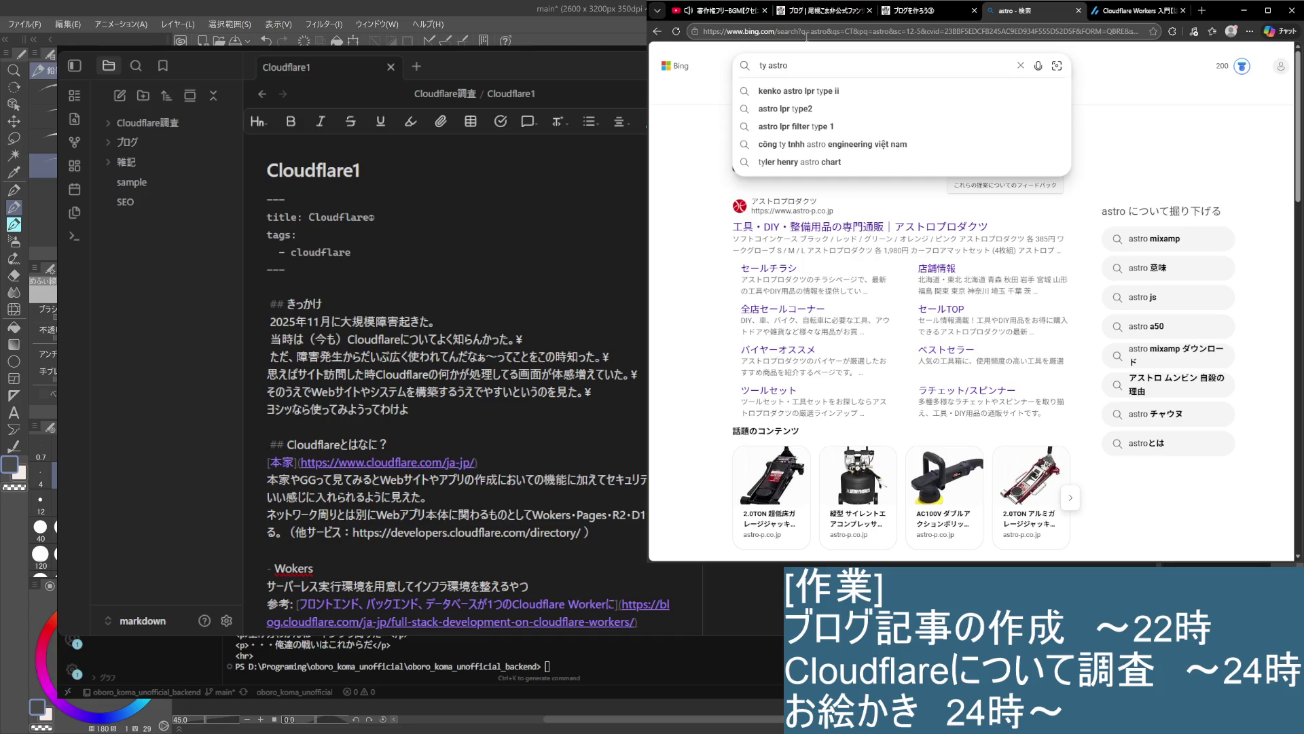
pyautogui.write('pe')
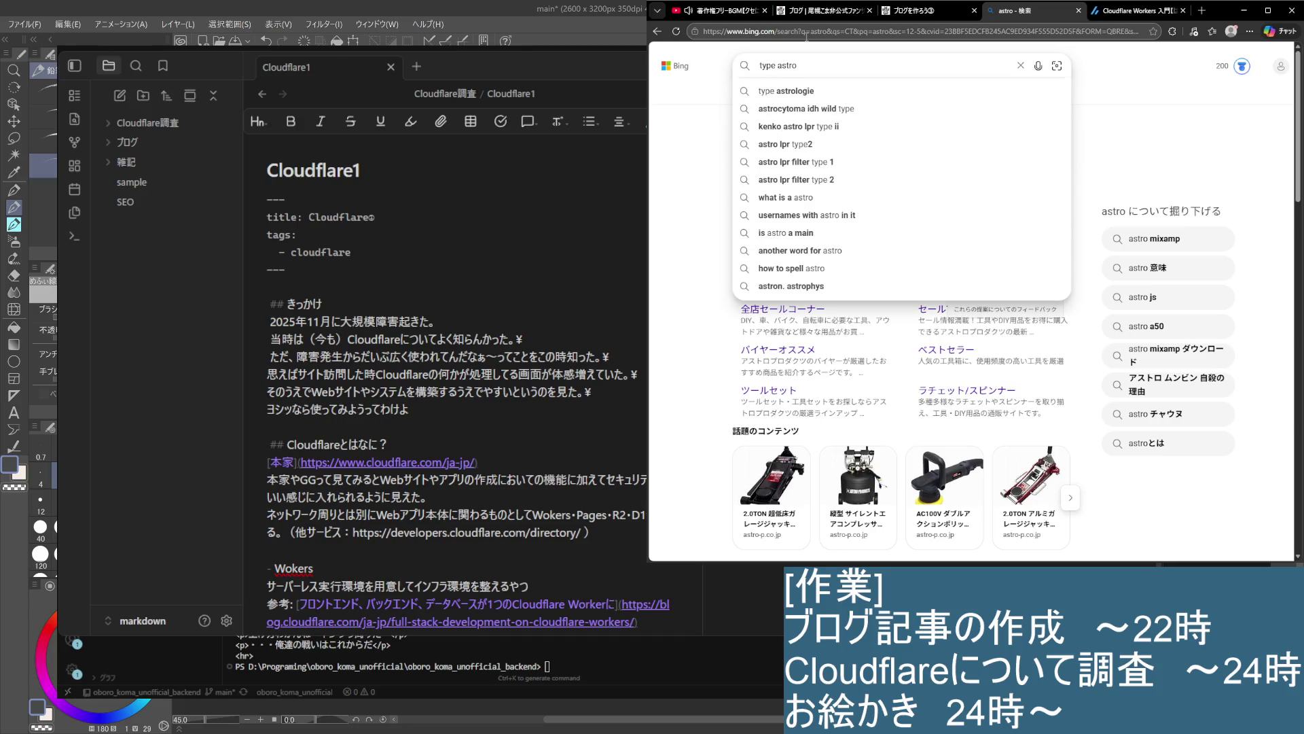
pyautogui.write('sc')
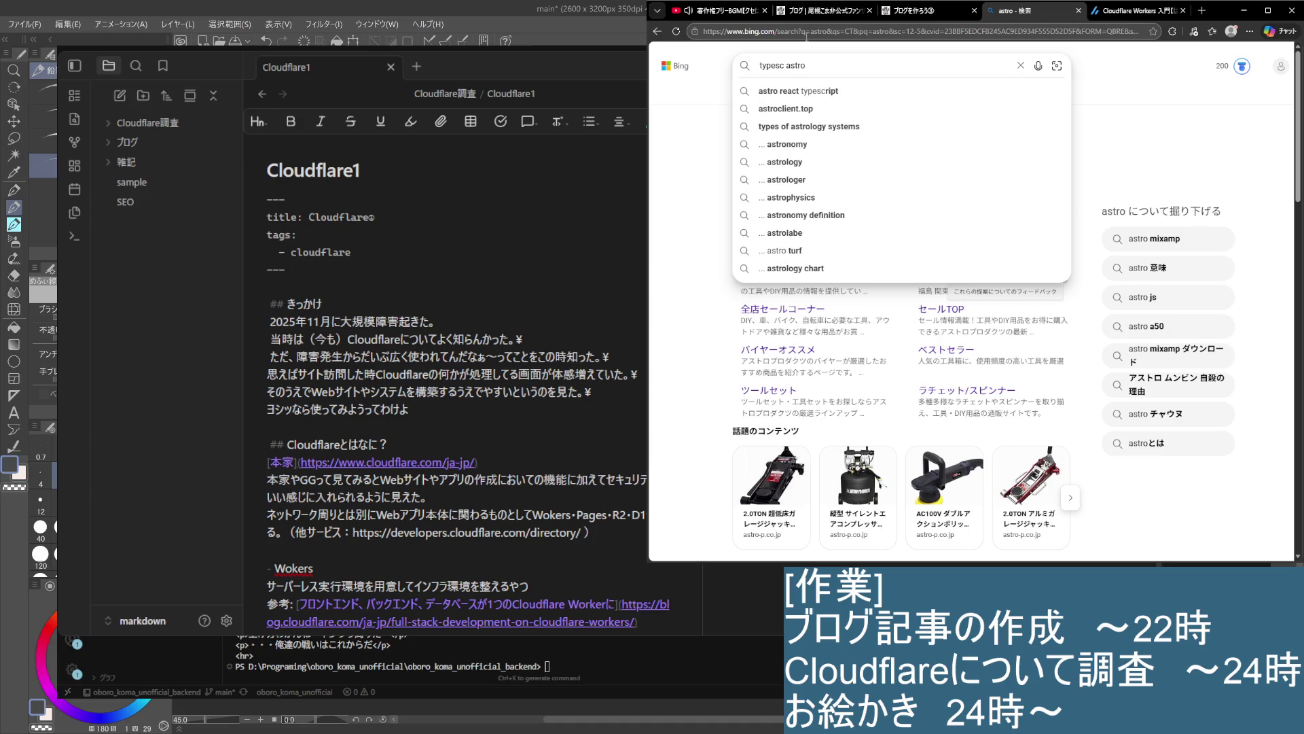
pyautogui.write('ript')
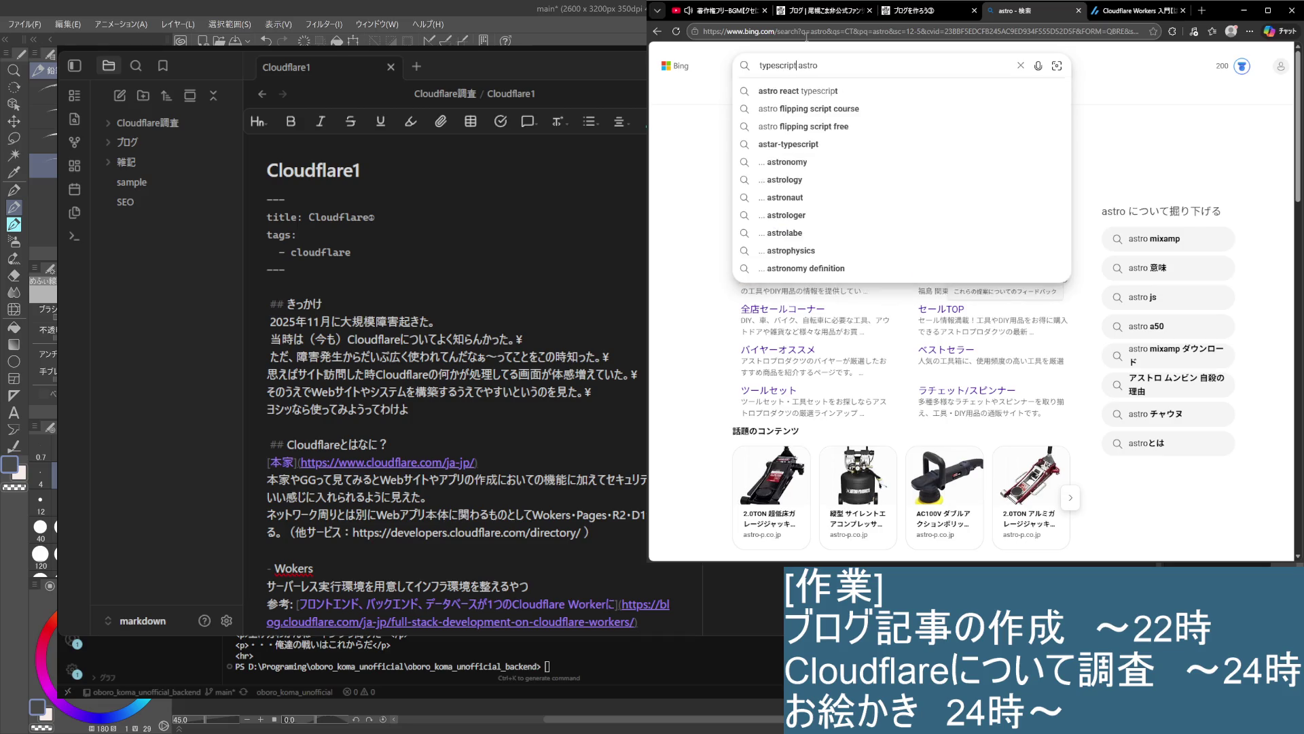
pyautogui.press('Return')
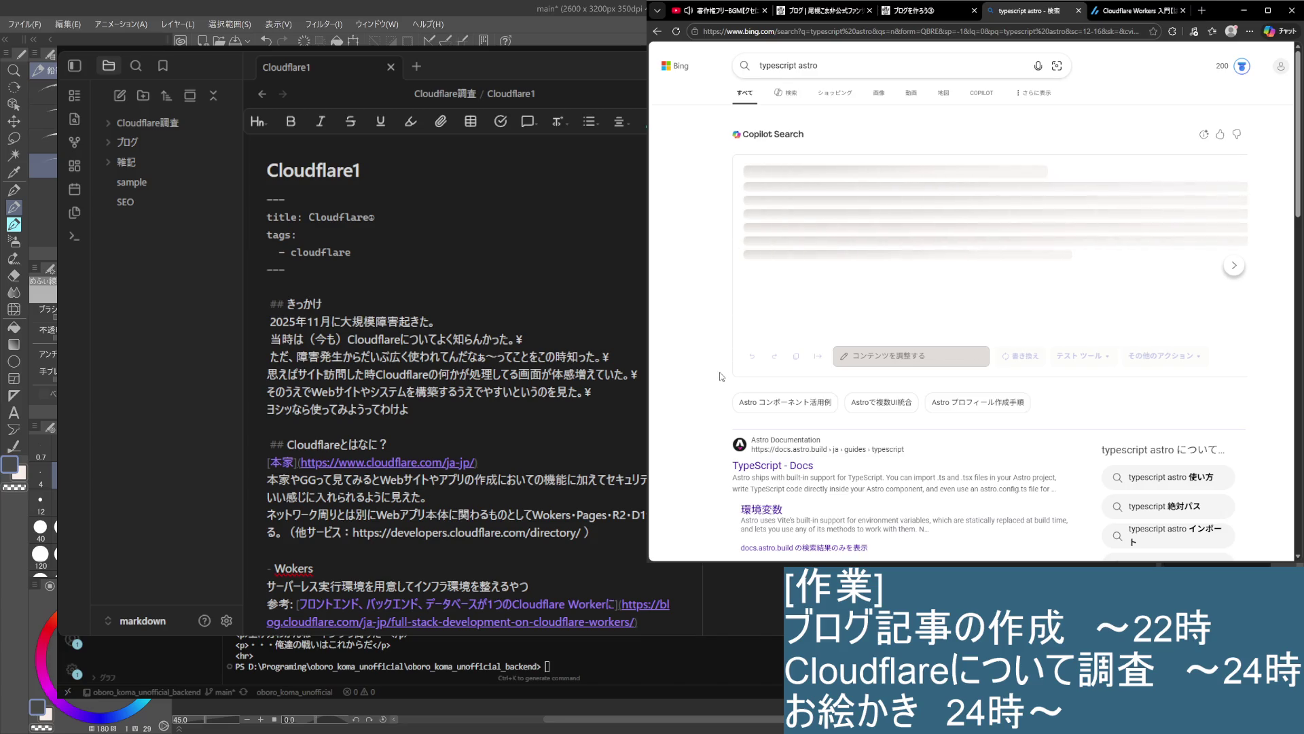
pyautogui.scroll(-2, 725, 401)
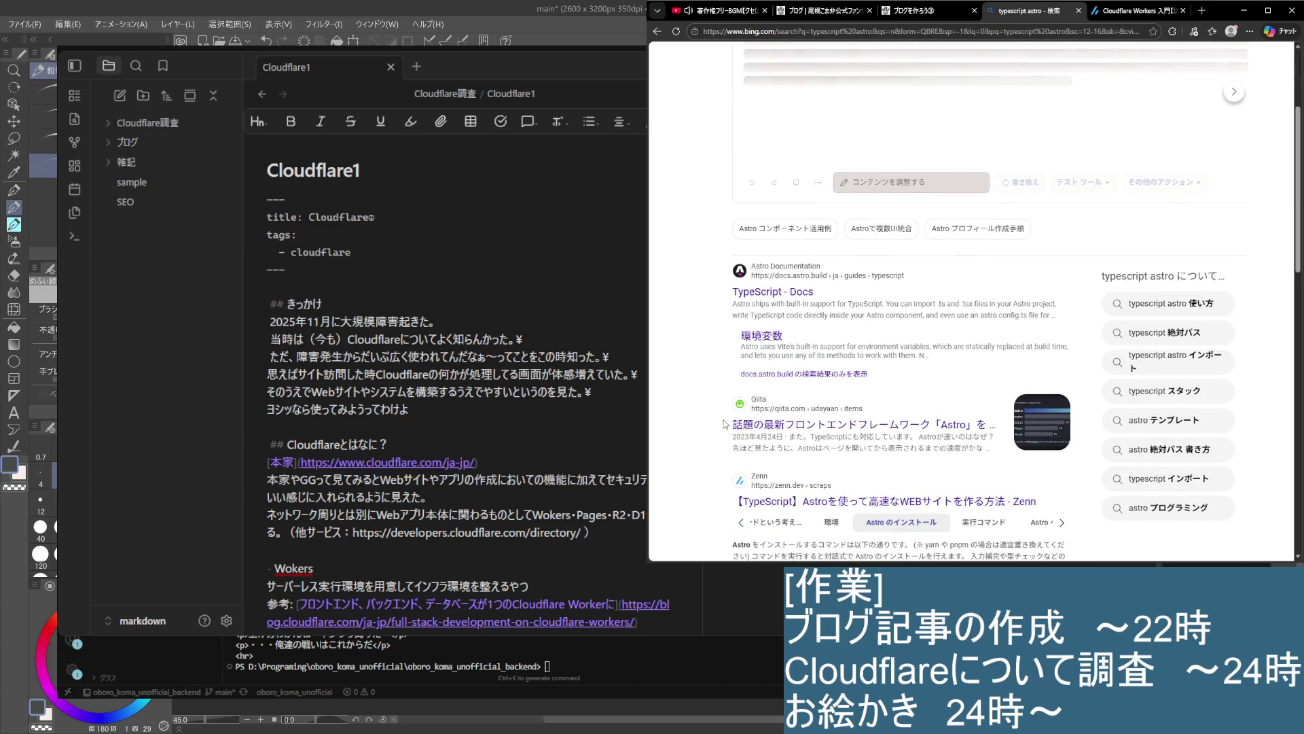
pyautogui.click(788, 430)
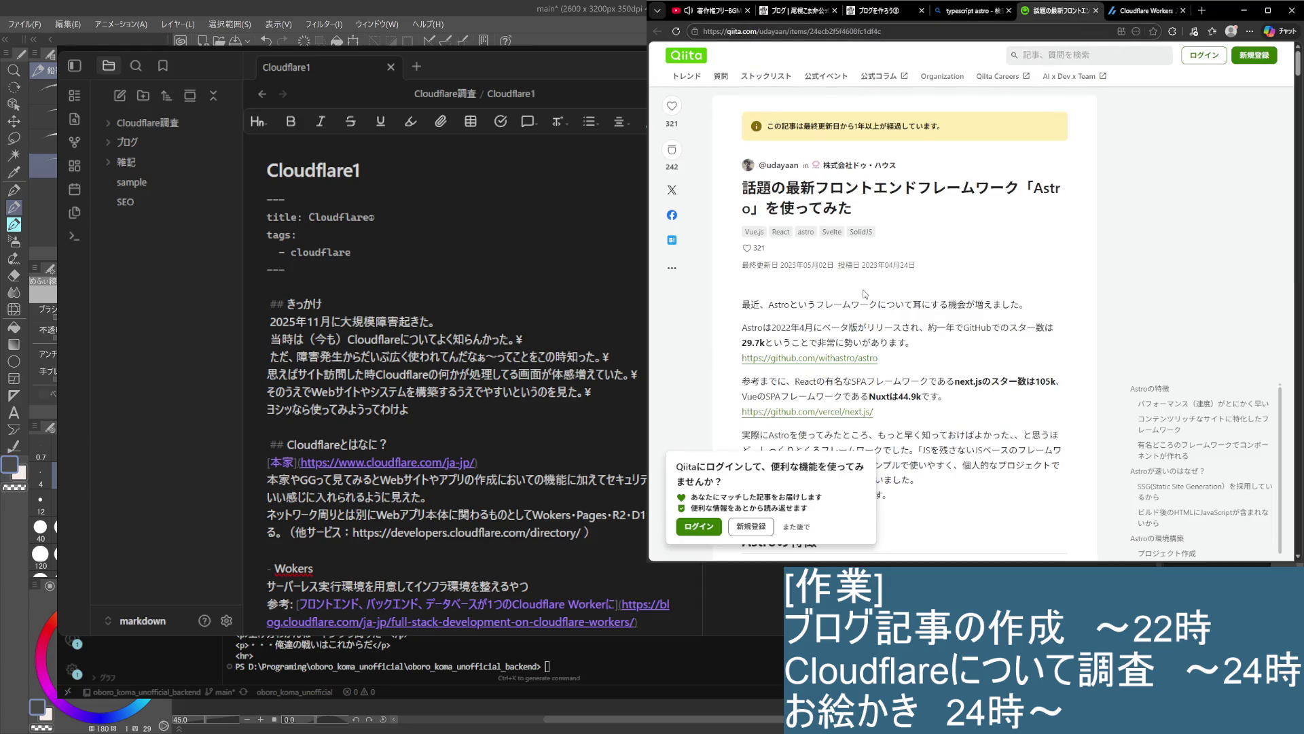
# Read the article's introduction, including the GitHub star counts, highlighting lines along the way
pyautogui.moveTo(740, 304); pyautogui.dragTo(1035, 308)
pyautogui.click(920, 342)
pyautogui.scroll(-3, 914, 285)
pyautogui.moveTo(931, 153); pyautogui.dragTo(1041, 155)
pyautogui.click(990, 182)
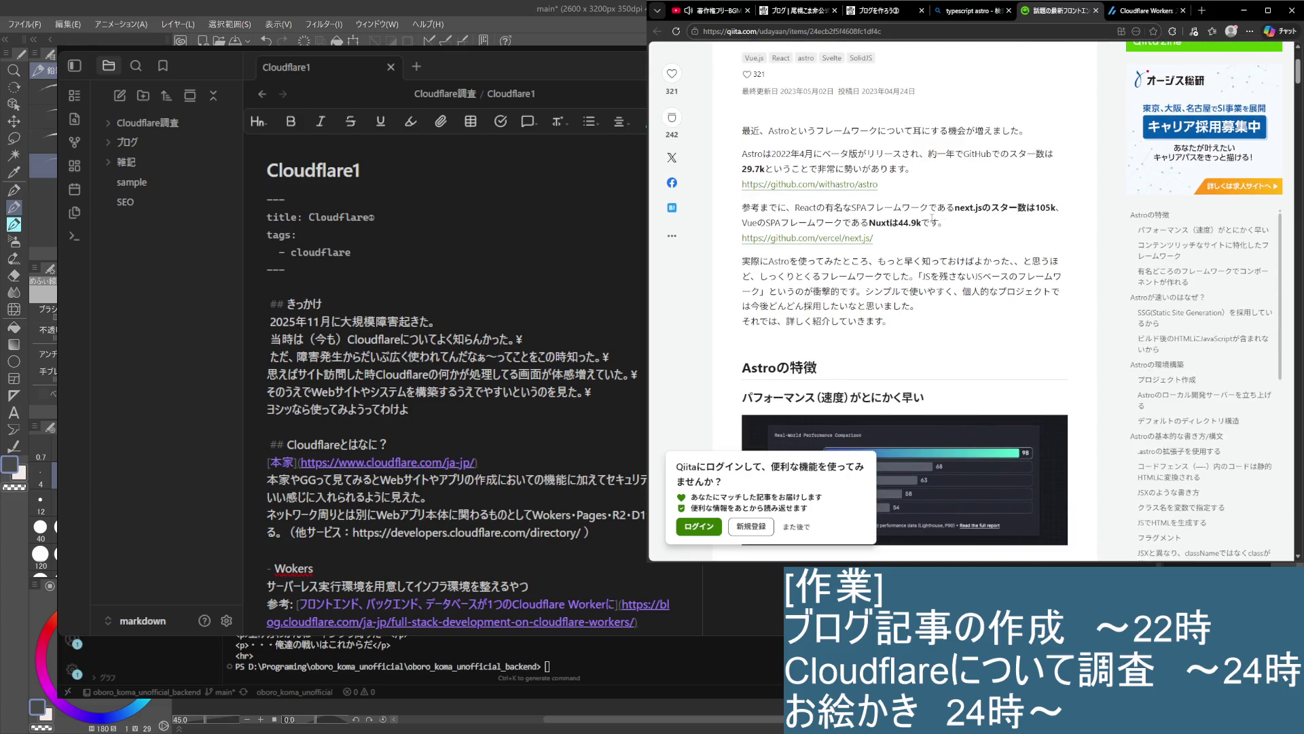
pyautogui.moveTo(742, 208)
pyautogui.mouseDown()
pyautogui.moveTo(1026, 216)
pyautogui.moveTo(1029, 228)
pyautogui.mouseUp()
pyautogui.click(984, 239)
pyautogui.scroll(-1, 975, 231)
pyautogui.moveTo(742, 173)
pyautogui.mouseDown()
pyautogui.moveTo(999, 204)
pyautogui.moveTo(945, 230)
pyautogui.mouseUp()
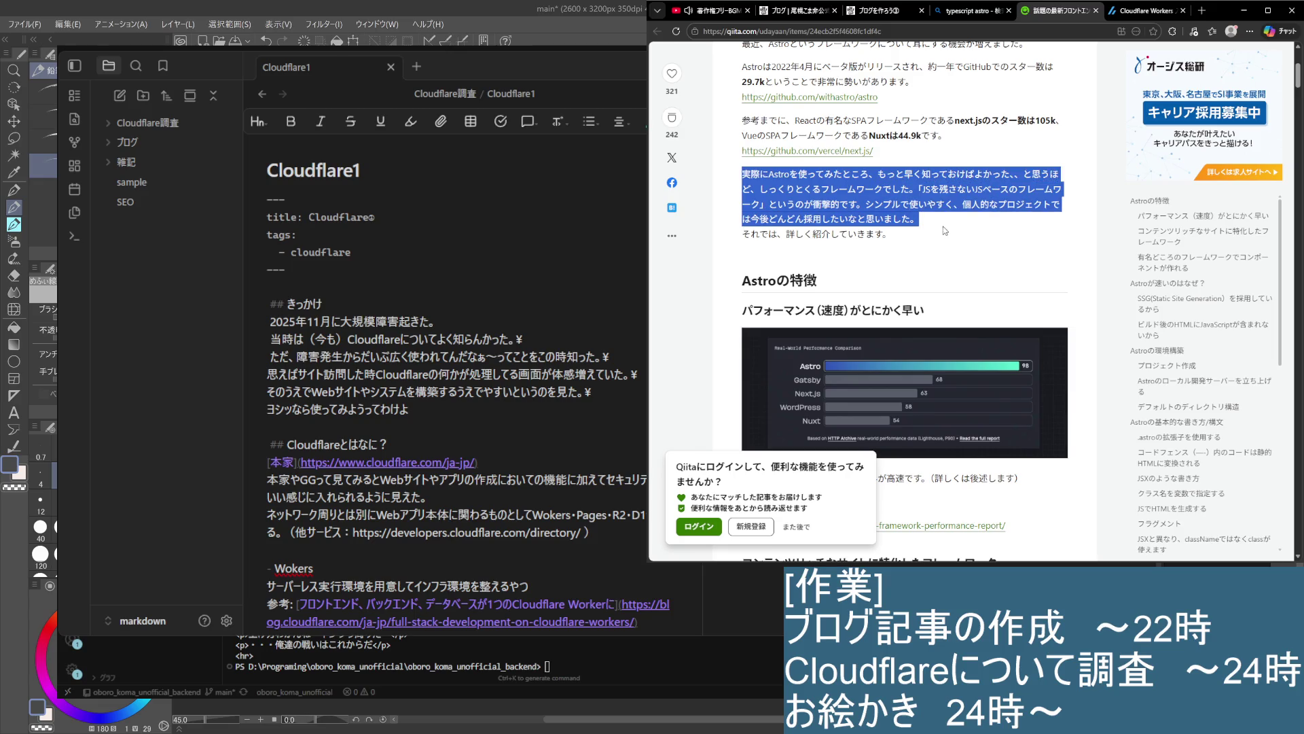
pyautogui.scroll(-1, 941, 244)
pyautogui.click(951, 167)
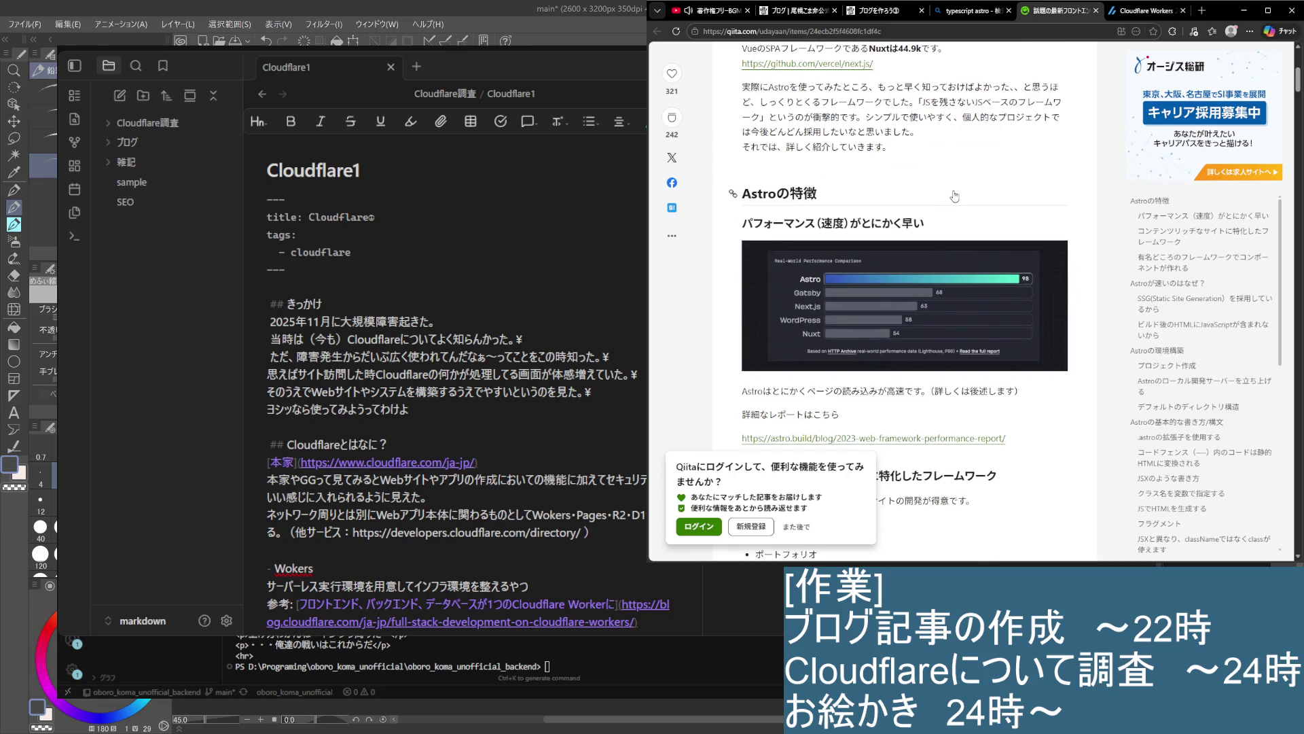
pyautogui.scroll(1, 954, 196)
pyautogui.moveTo(742, 174); pyautogui.dragTo(1000, 237)
pyautogui.click(999, 272)
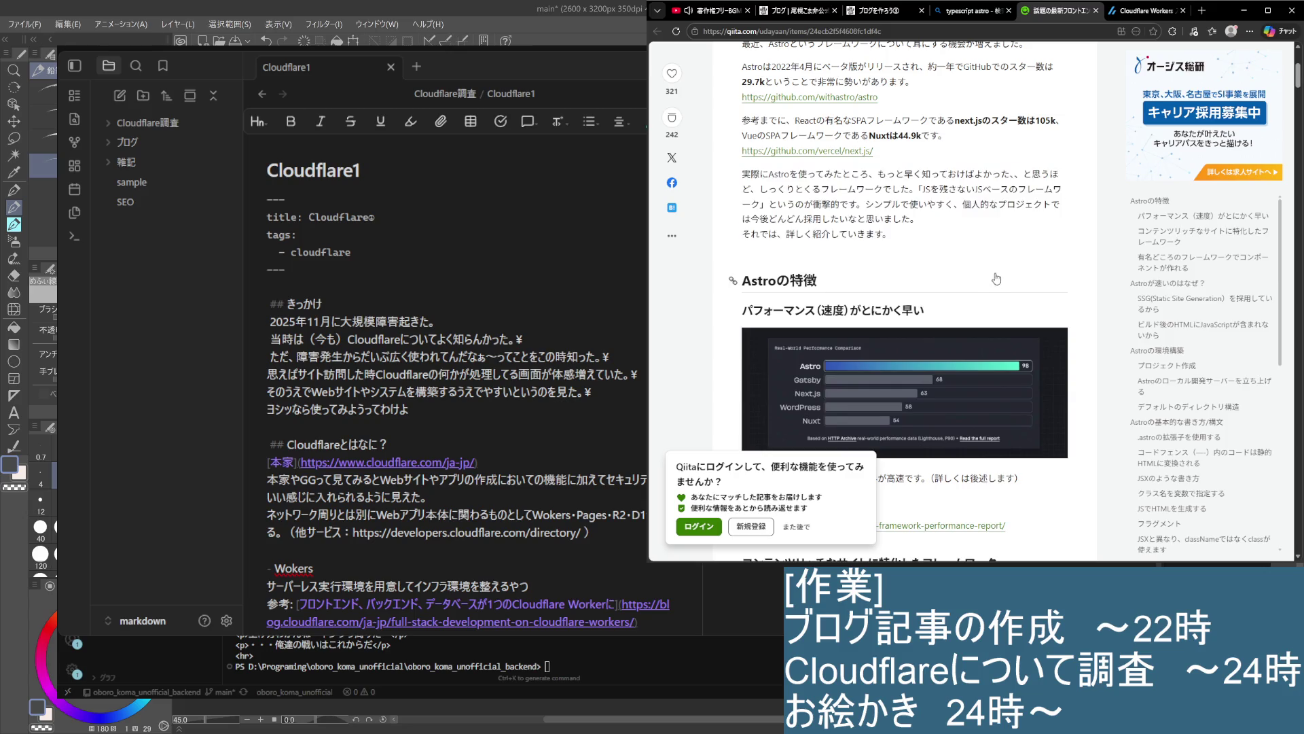
pyautogui.scroll(-1, 999, 271)
pyautogui.scroll(-1, 950, 269)
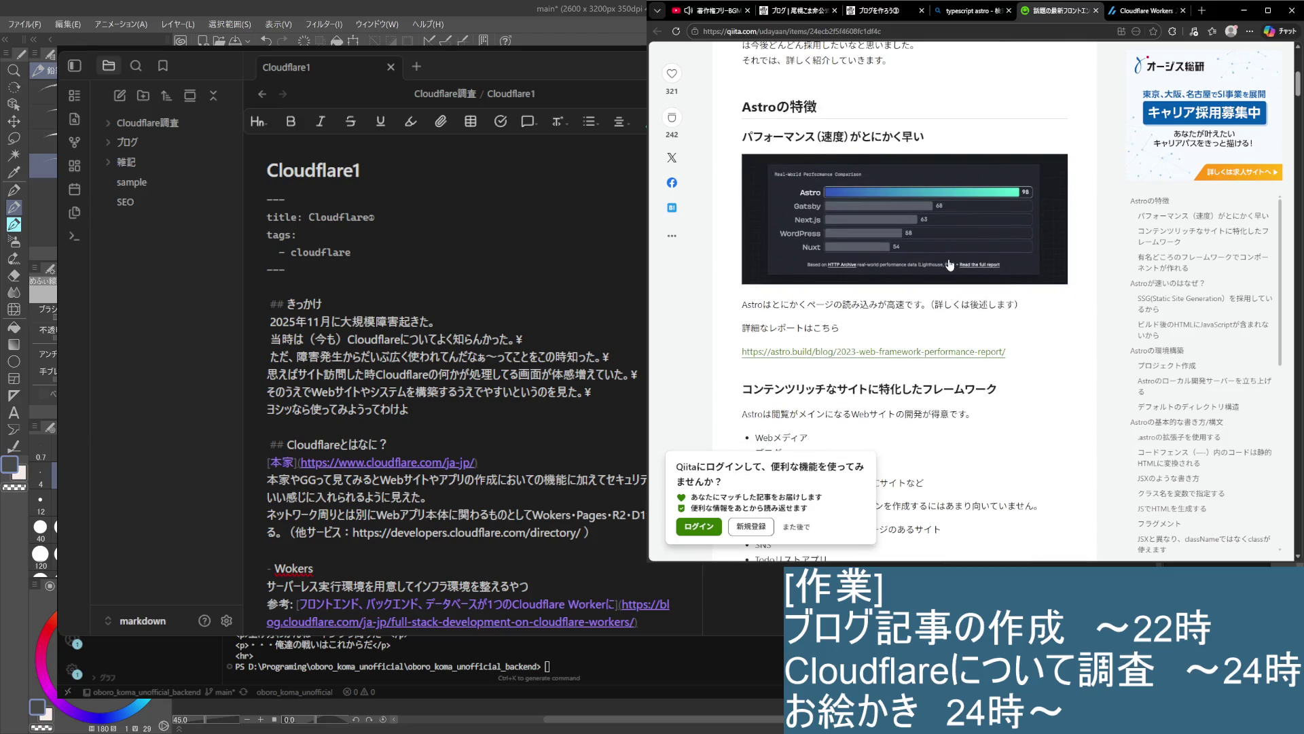
# Read which sites Astro suits and why Next.js is recommended for membership-feature sites
pyautogui.moveTo(743, 305)
pyautogui.mouseDown()
pyautogui.moveTo(1026, 306)
pyautogui.moveTo(842, 328)
pyautogui.mouseUp()
pyautogui.scroll(-2, 842, 329)
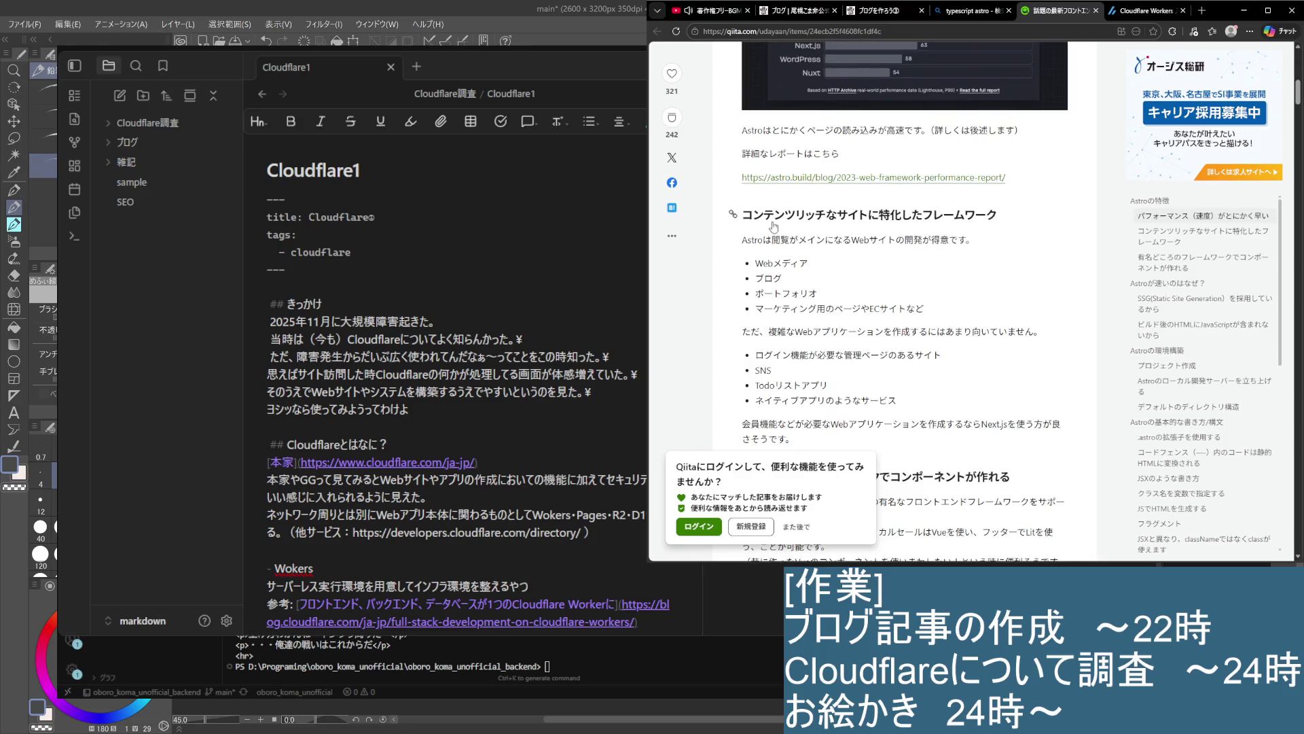
pyautogui.moveTo(1025, 243)
pyautogui.mouseDown()
pyautogui.moveTo(737, 213)
pyautogui.moveTo(982, 313)
pyautogui.mouseUp()
pyautogui.click(960, 269)
pyautogui.scroll(-1, 983, 303)
pyautogui.click(857, 224)
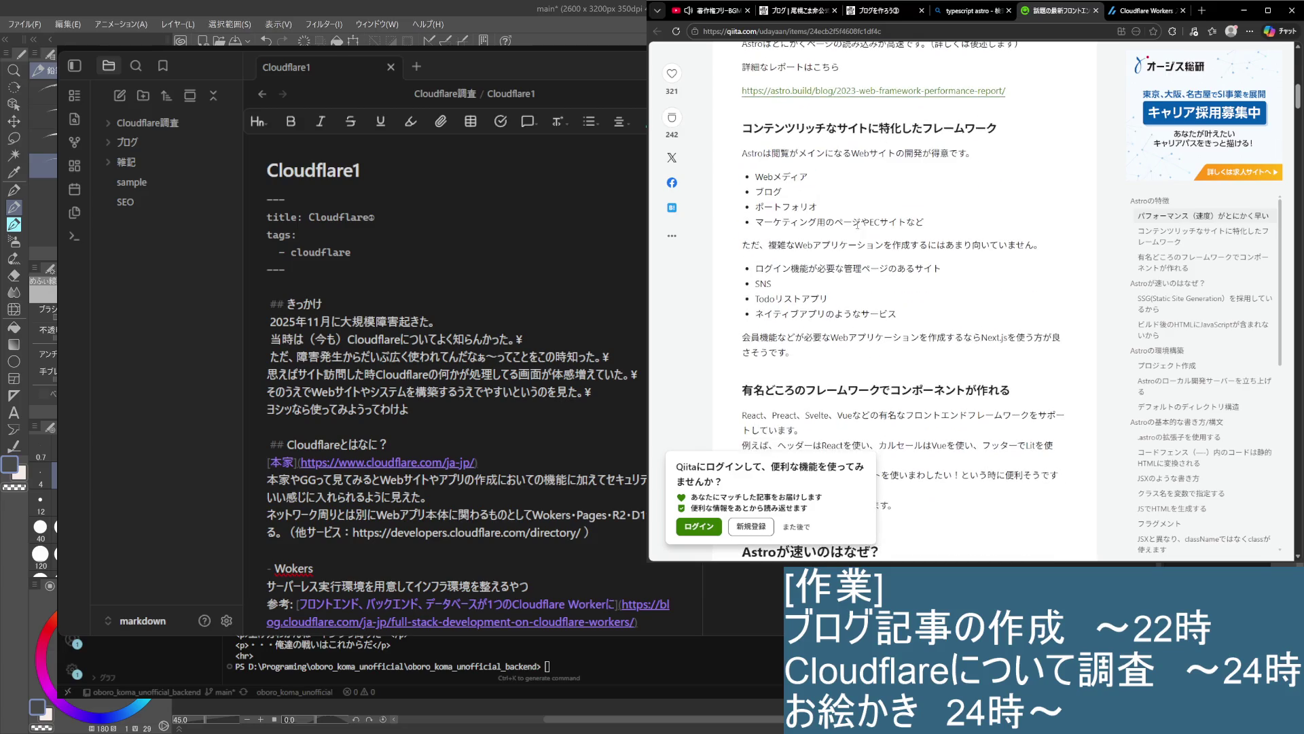
pyautogui.moveTo(768, 244)
pyautogui.mouseDown()
pyautogui.moveTo(846, 269)
pyautogui.moveTo(953, 246)
pyautogui.moveTo(1044, 248)
pyautogui.moveTo(1063, 270)
pyautogui.mouseUp()
pyautogui.click(979, 296)
pyautogui.scroll(-1, 979, 296)
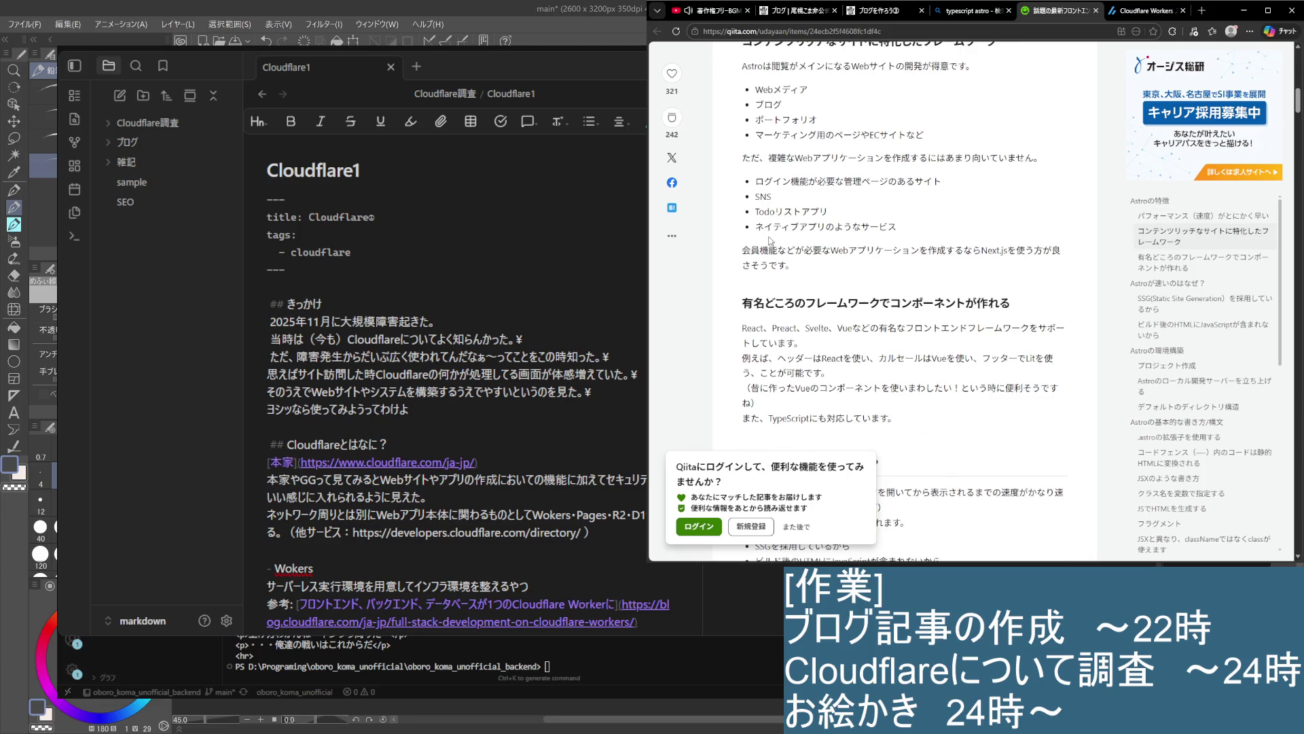
pyautogui.moveTo(756, 229); pyautogui.dragTo(924, 250)
pyautogui.click(778, 259)
pyautogui.moveTo(736, 248); pyautogui.dragTo(924, 303)
pyautogui.click(799, 321)
pyautogui.moveTo(742, 303); pyautogui.dragTo(1012, 305)
pyautogui.click(944, 365)
pyautogui.scroll(-2, 944, 366)
pyautogui.moveTo(742, 154); pyautogui.dragTo(929, 161)
pyautogui.click(923, 182)
# Read about mixing React, Vue and Lit components and the two reasons Astro is fast
pyautogui.moveTo(753, 129); pyautogui.dragTo(1011, 132)
pyautogui.click(1015, 169)
pyautogui.moveTo(938, 172)
pyautogui.mouseDown()
pyautogui.moveTo(879, 153)
pyautogui.moveTo(909, 236)
pyautogui.mouseUp()
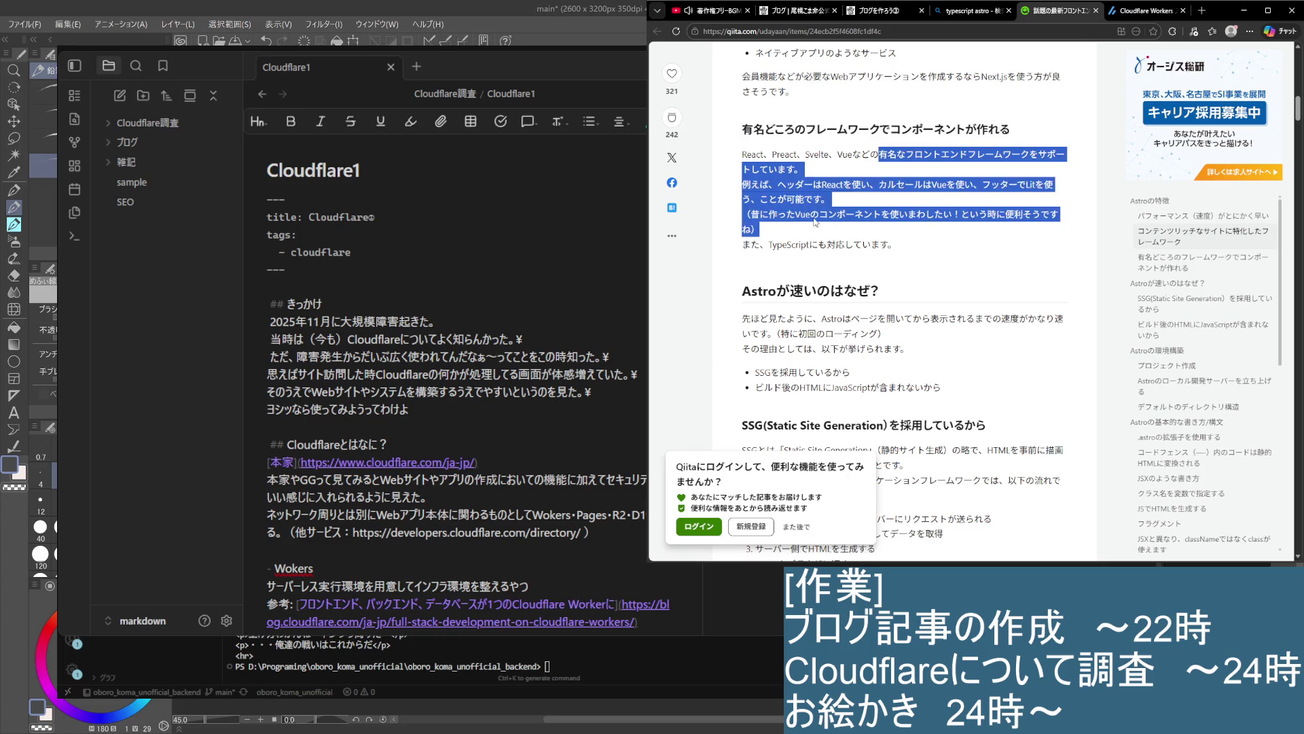
pyautogui.click(740, 204)
pyautogui.scroll(-2, 741, 226)
pyautogui.moveTo(742, 141)
pyautogui.mouseDown()
pyautogui.moveTo(987, 146)
pyautogui.moveTo(935, 211)
pyautogui.mouseUp()
pyautogui.click(935, 201)
pyautogui.moveTo(733, 144); pyautogui.dragTo(942, 216)
pyautogui.click(942, 216)
pyautogui.moveTo(750, 203); pyautogui.dragTo(1013, 218)
pyautogui.click(814, 232)
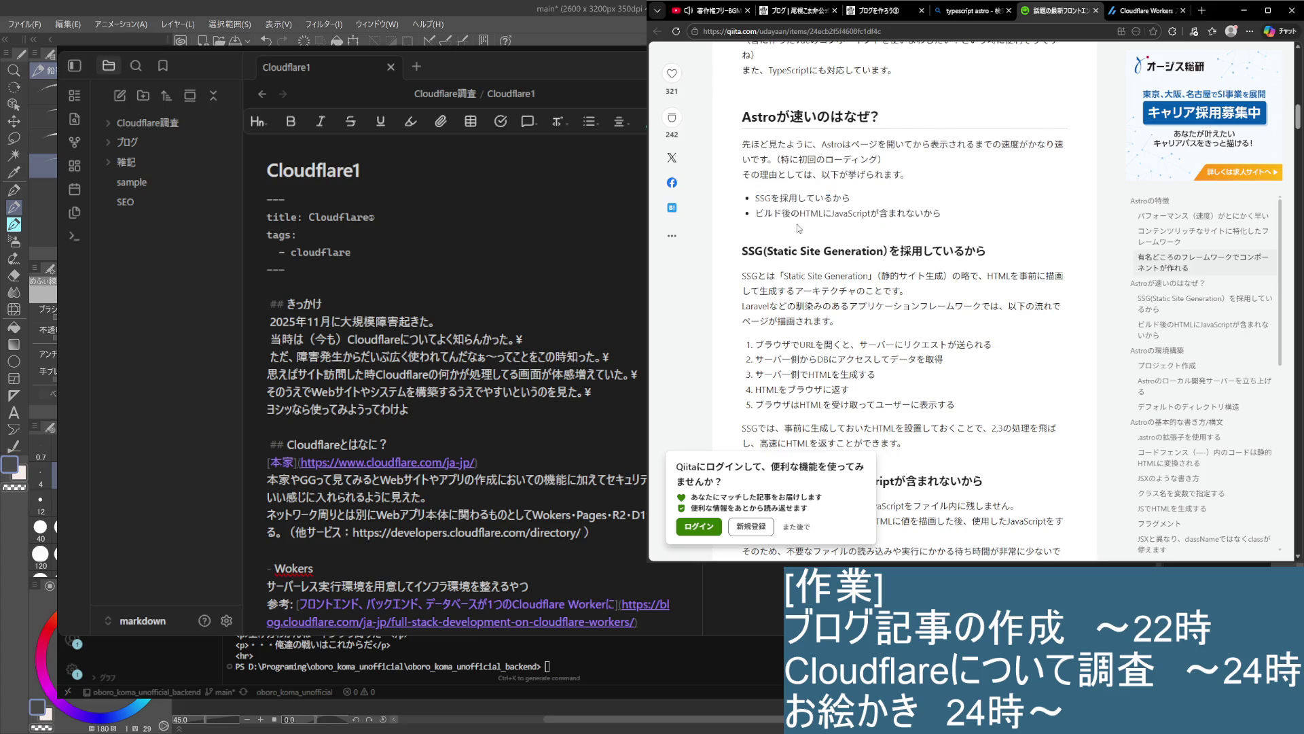
pyautogui.moveTo(742, 140); pyautogui.dragTo(817, 226)
pyautogui.click(818, 226)
# Continue through the passages explaining Astro's speed, highlighting paragraphs while reading
pyautogui.scroll(-1, 819, 226)
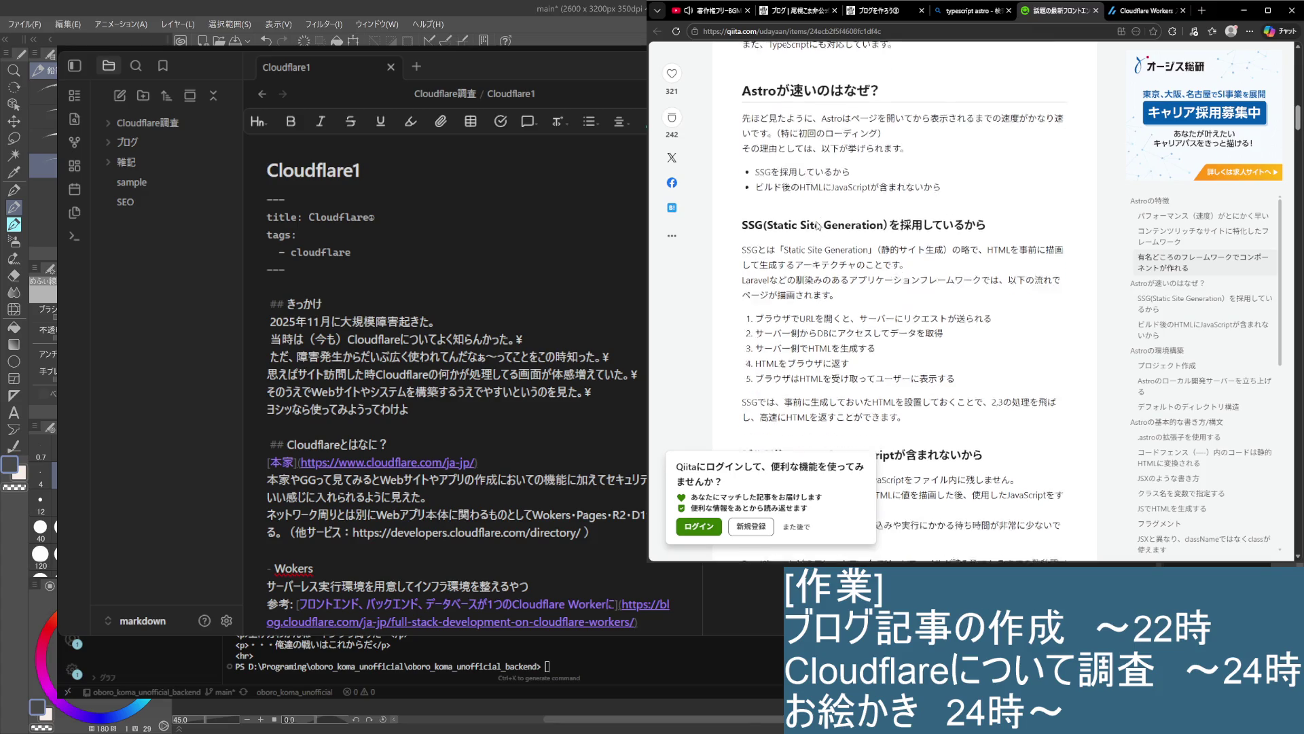
pyautogui.scroll(-2, 817, 226)
pyautogui.moveTo(754, 112); pyautogui.dragTo(943, 225)
pyautogui.click(942, 250)
pyautogui.moveTo(754, 132); pyautogui.dragTo(892, 256)
pyautogui.click(892, 255)
pyautogui.scroll(-2, 897, 286)
pyautogui.moveTo(743, 152); pyautogui.dragTo(921, 243)
pyautogui.click(838, 274)
# Read the paragraph on React and Vue drawbacks and the component-thinking dilemma
pyautogui.moveTo(742, 242); pyautogui.dragTo(990, 311)
pyautogui.click(991, 311)
pyautogui.moveTo(1039, 259)
pyautogui.mouseDown()
pyautogui.moveTo(746, 242)
pyautogui.moveTo(886, 272)
pyautogui.moveTo(1020, 273)
pyautogui.moveTo(1056, 303)
pyautogui.mouseUp()
pyautogui.click(824, 280)
pyautogui.click(925, 299)
pyautogui.moveTo(795, 287); pyautogui.dragTo(927, 287)
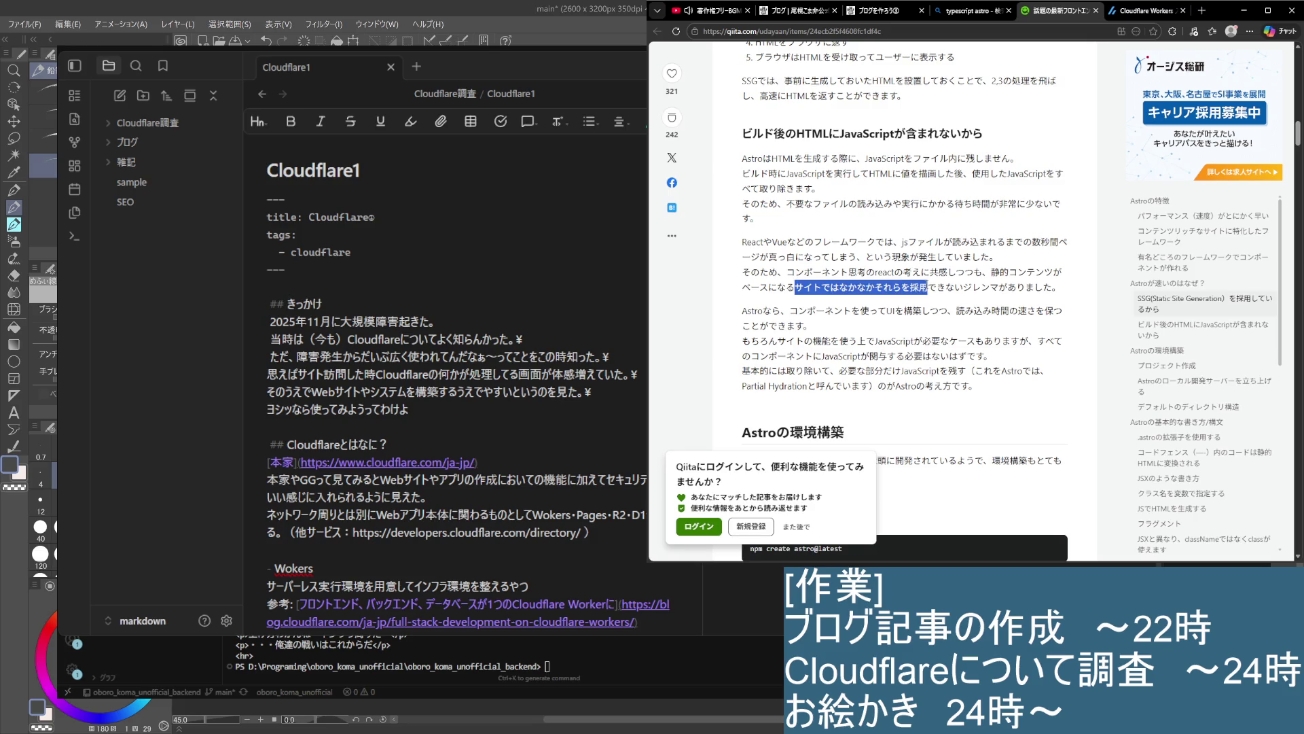
pyautogui.click(751, 276)
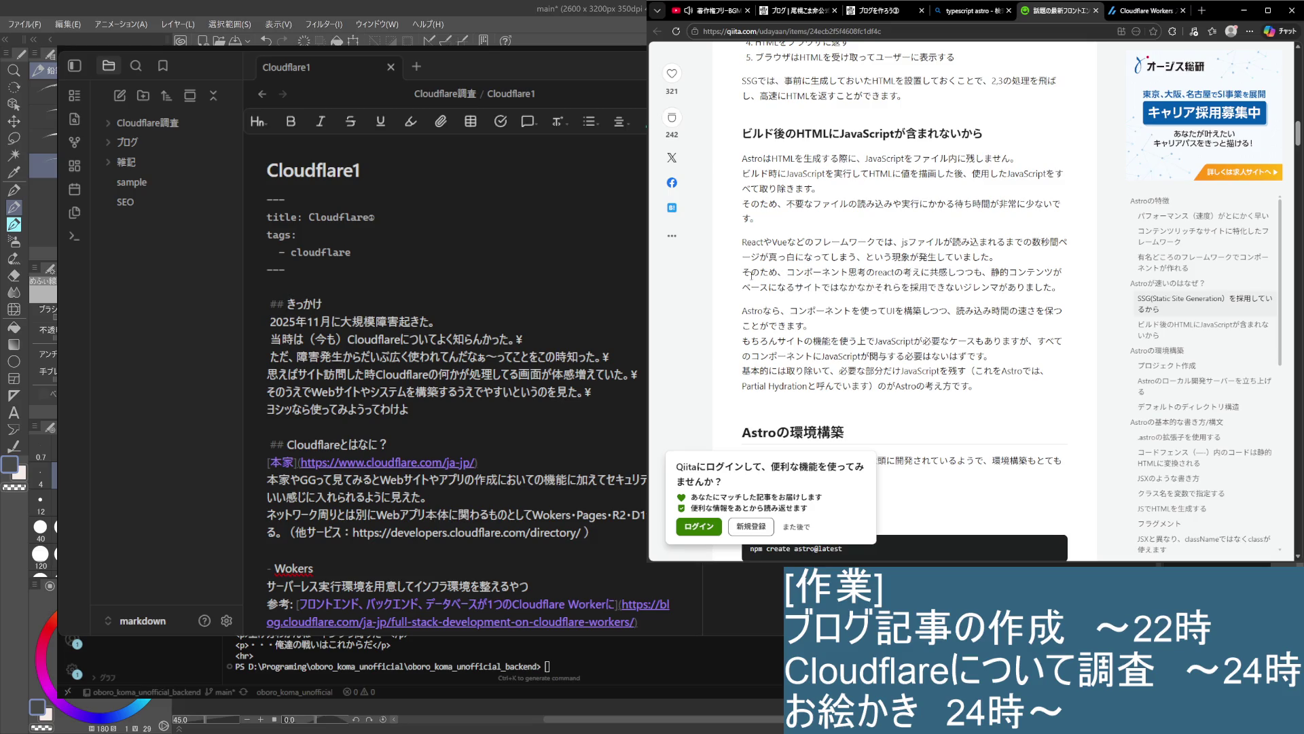
pyautogui.moveTo(786, 272)
pyautogui.mouseDown()
pyautogui.moveTo(912, 280)
pyautogui.moveTo(913, 311)
pyautogui.moveTo(1005, 289)
pyautogui.moveTo(1070, 295)
pyautogui.mouseUp()
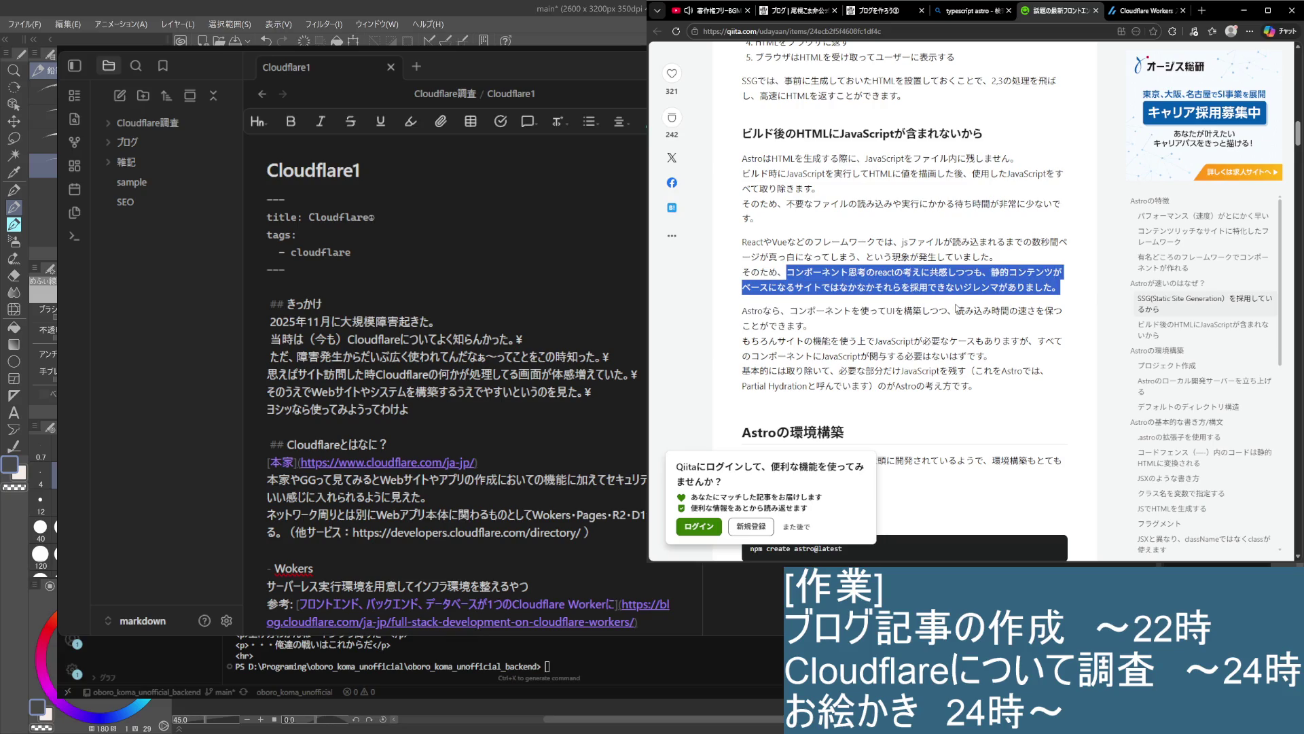
pyautogui.moveTo(710, 335)
pyautogui.mouseDown()
pyautogui.moveTo(978, 350)
pyautogui.moveTo(934, 362)
pyautogui.mouseUp()
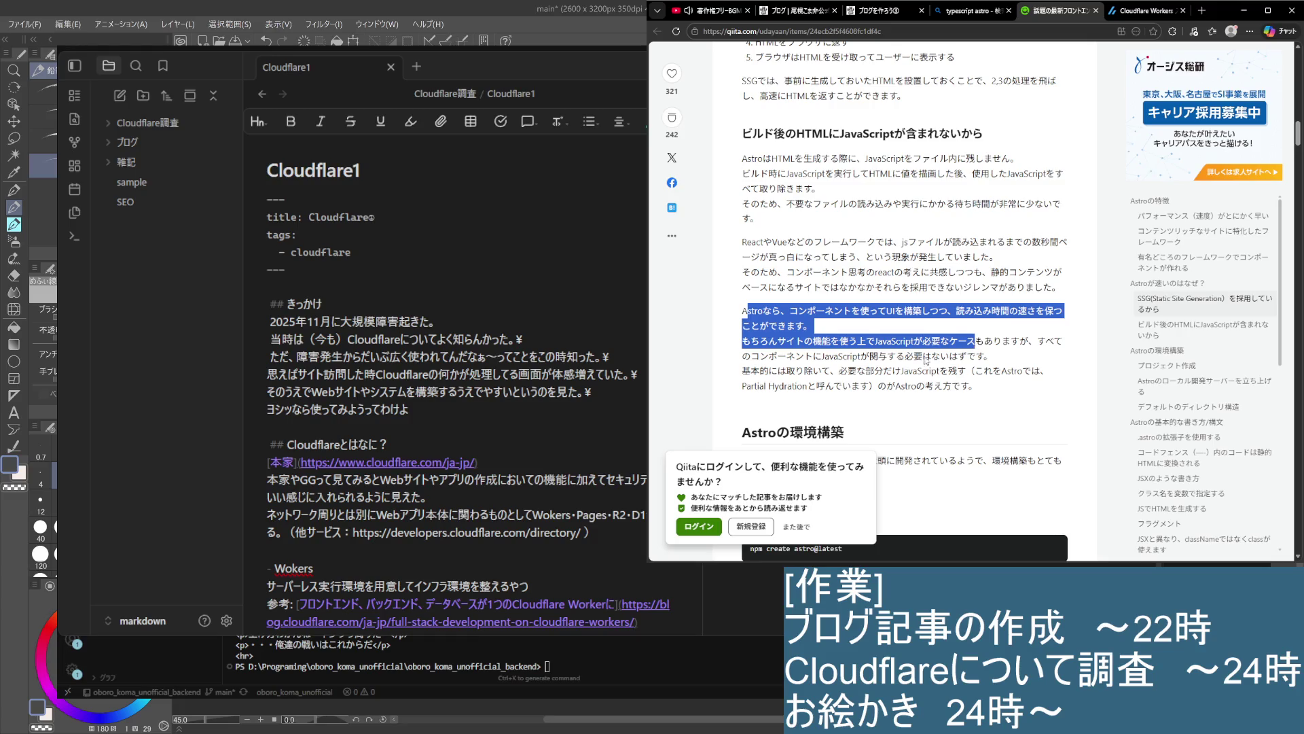
pyautogui.click(849, 332)
# Read about Astro's fast component UIs and Partial Hydration, then scroll on to the no-JavaScript section
pyautogui.moveTo(742, 311)
pyautogui.mouseDown()
pyautogui.moveTo(1056, 343)
pyautogui.moveTo(911, 332)
pyautogui.mouseUp()
pyautogui.click(748, 352)
pyautogui.moveTo(748, 352); pyautogui.dragTo(968, 385)
pyautogui.click(827, 388)
pyautogui.moveTo(750, 340); pyautogui.dragTo(935, 341)
pyautogui.moveTo(744, 340); pyautogui.dragTo(978, 343)
pyautogui.click(885, 367)
pyautogui.moveTo(787, 340); pyautogui.dragTo(911, 339)
pyautogui.click(860, 375)
pyautogui.moveTo(784, 356); pyautogui.dragTo(954, 359)
pyautogui.click(911, 393)
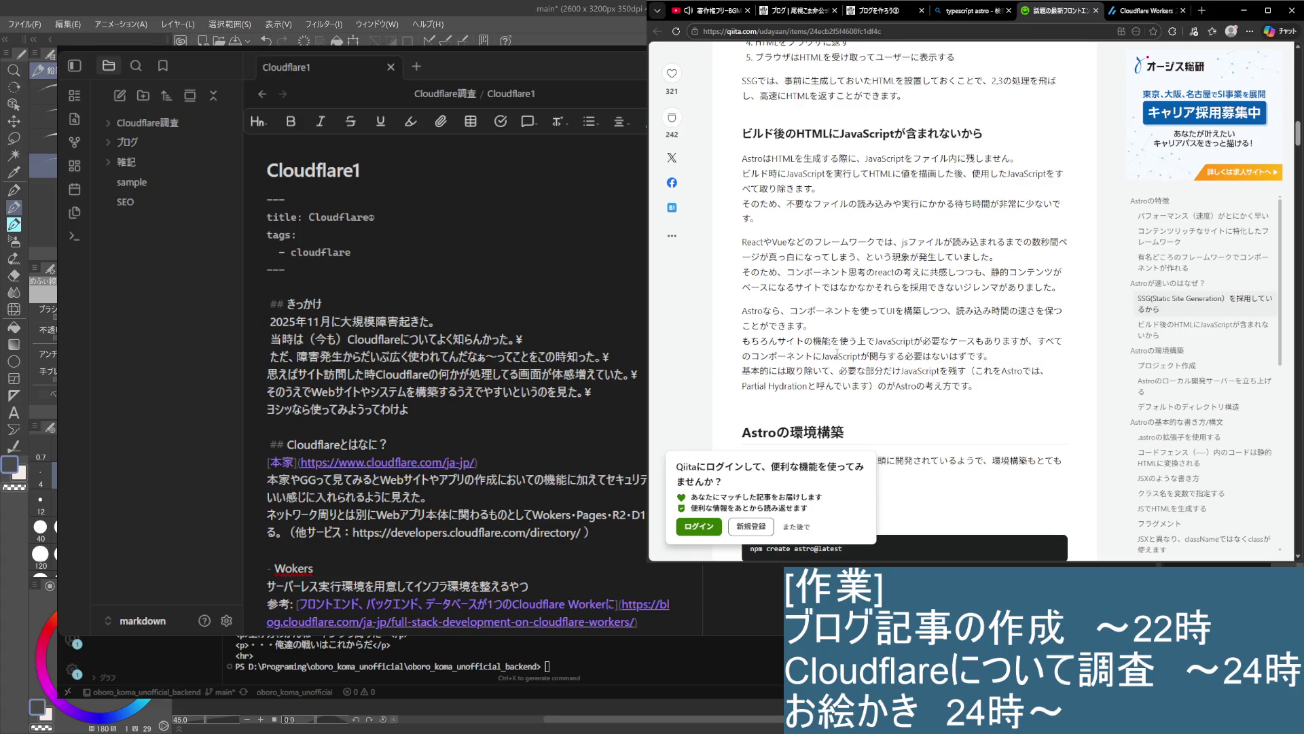
pyautogui.scroll(-3, 845, 421)
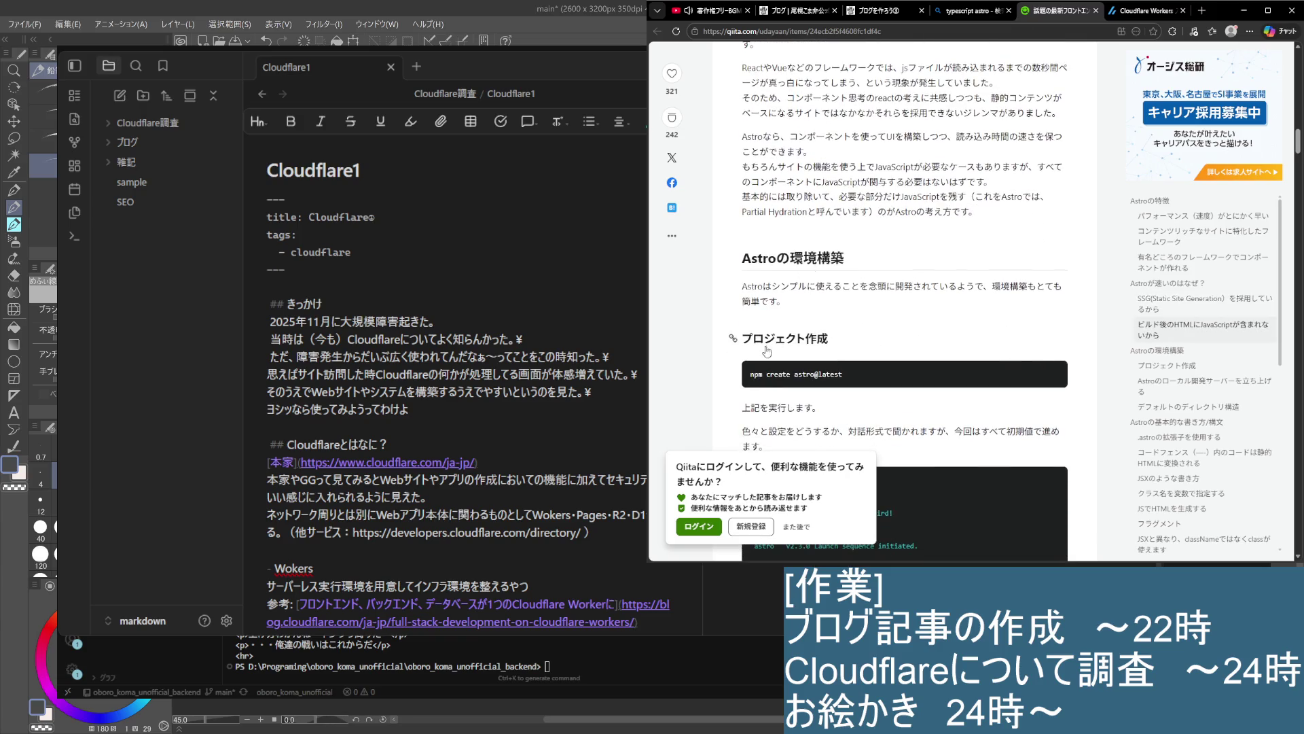
# Skim the setup paragraph, setup command and directory structure down to 'Astroの基本的な書き方/構文'
pyautogui.tripleClick(753, 286)
pyautogui.click(991, 349)
pyautogui.scroll(-1, 850, 332)
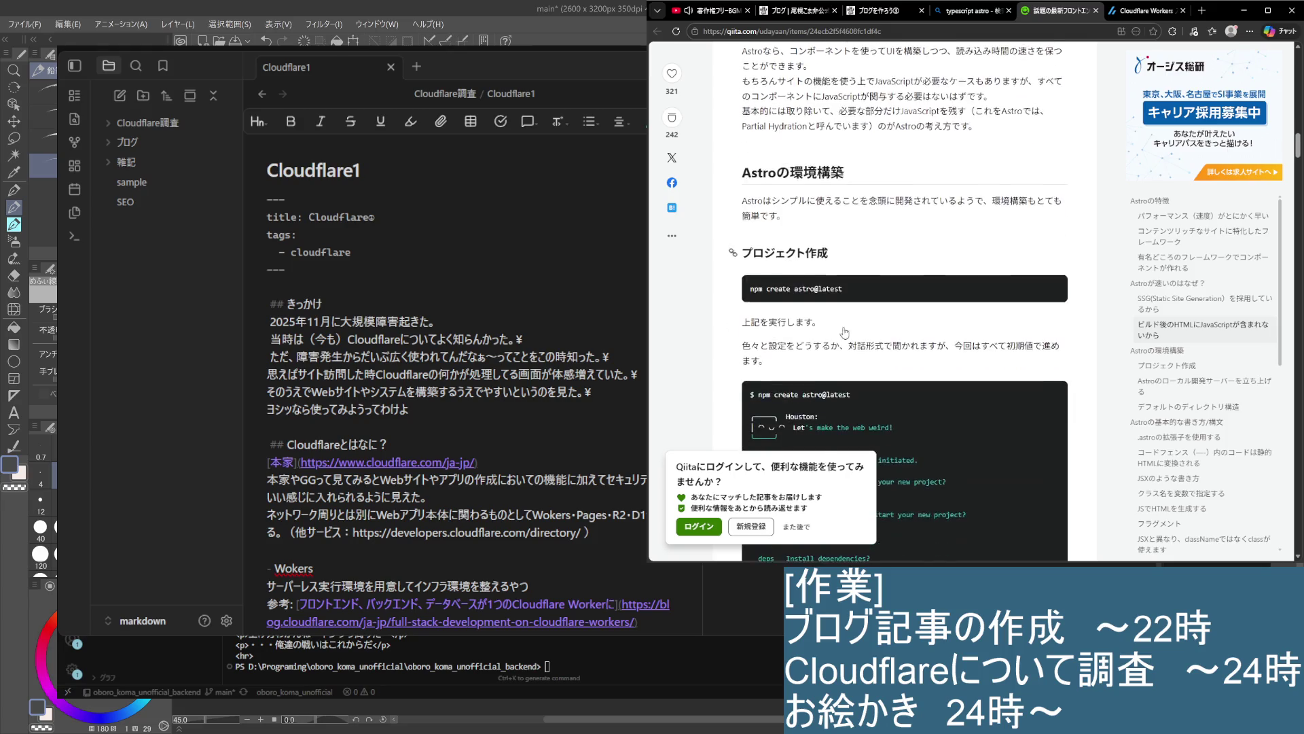
pyautogui.moveTo(750, 288); pyautogui.dragTo(874, 295)
pyautogui.click(910, 367)
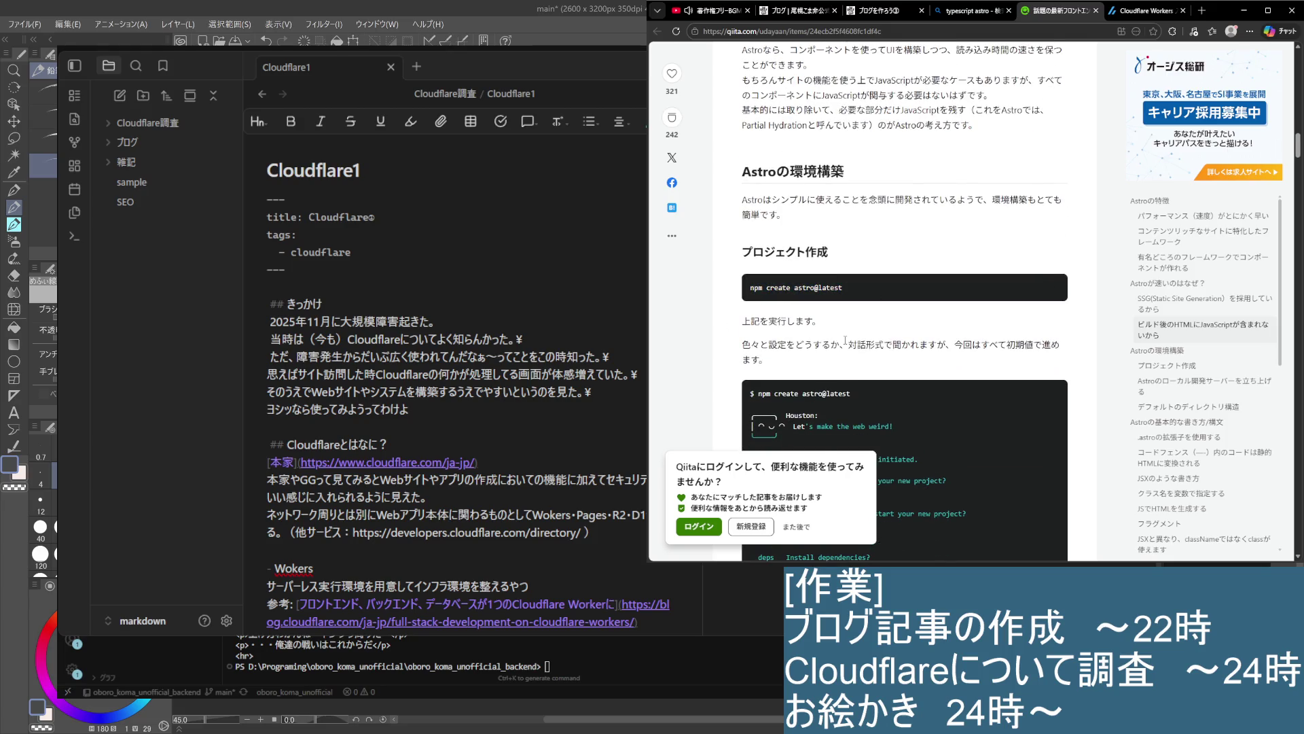
pyautogui.scroll(-3, 845, 341)
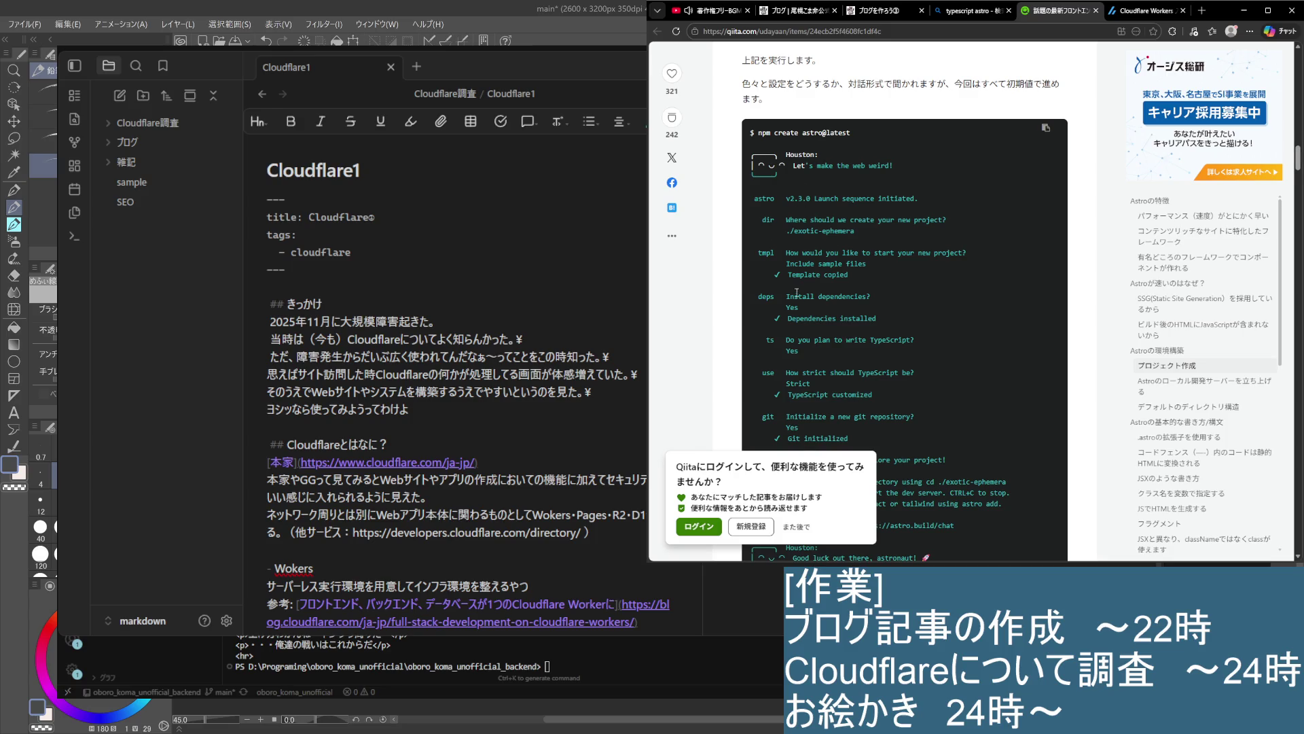
pyautogui.scroll(-6, 796, 292)
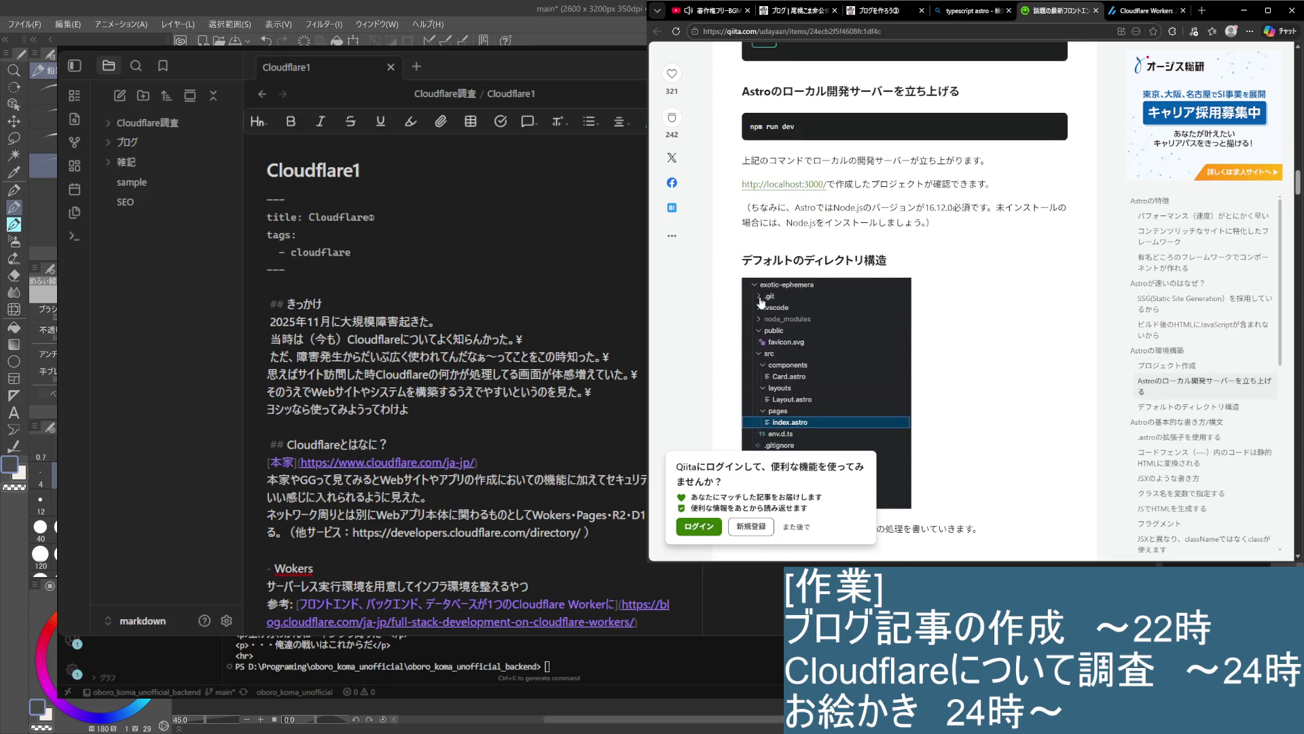
pyautogui.scroll(-4, 766, 266)
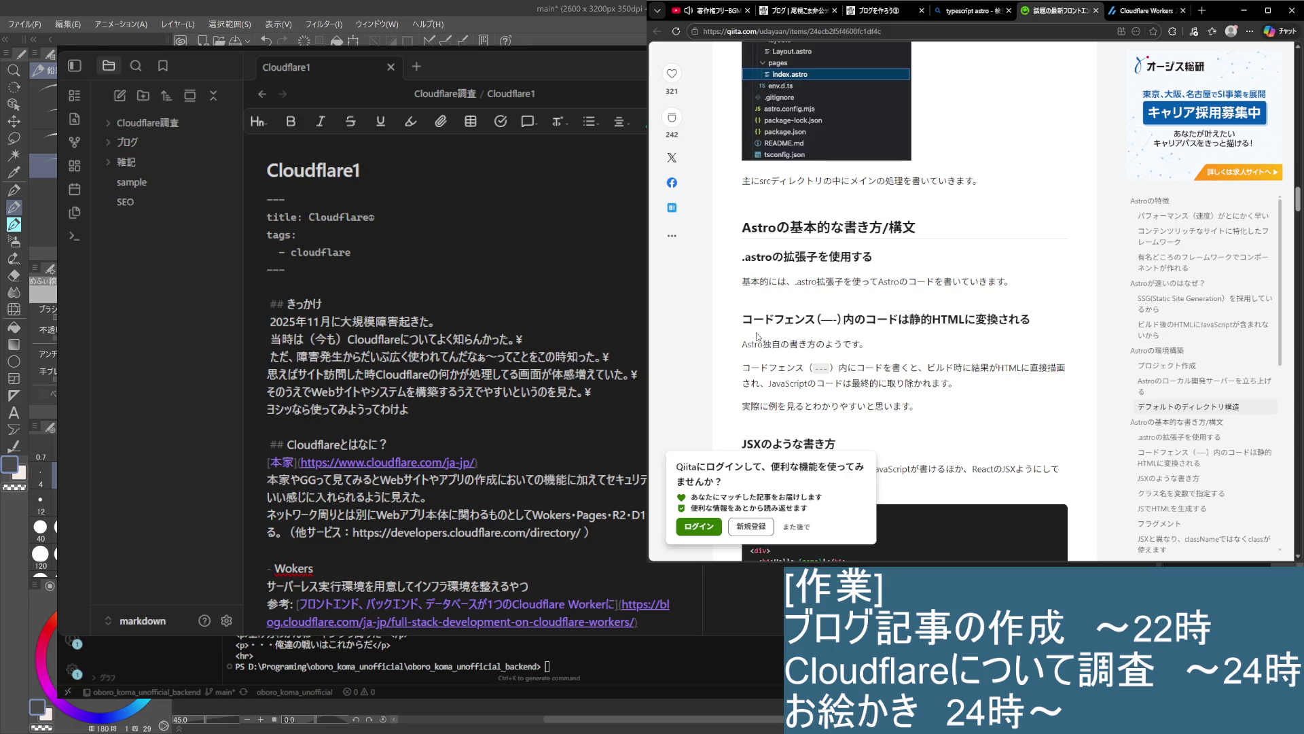
pyautogui.scroll(-1, 746, 287)
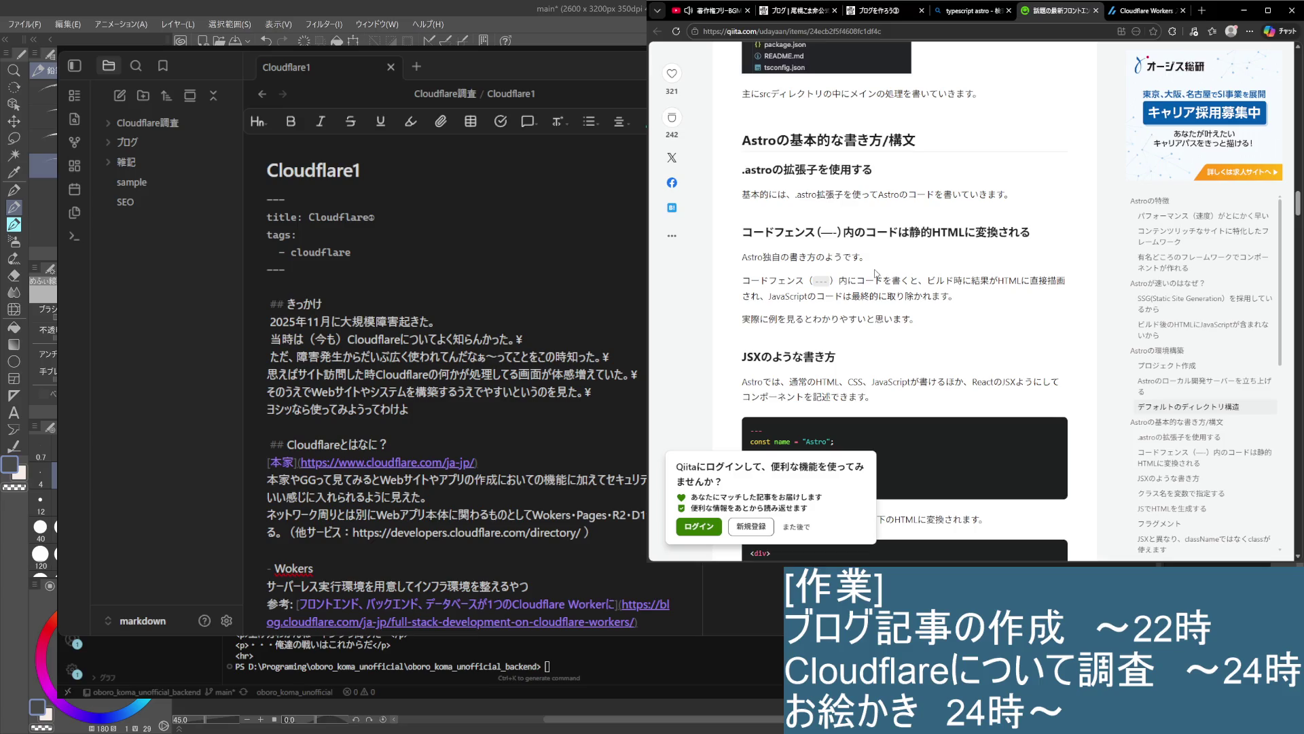
# Read the Qiita Astro article's code-fence and JSX-like syntax passages, highlighting key sentences
pyautogui.moveTo(743, 285); pyautogui.dragTo(822, 280)
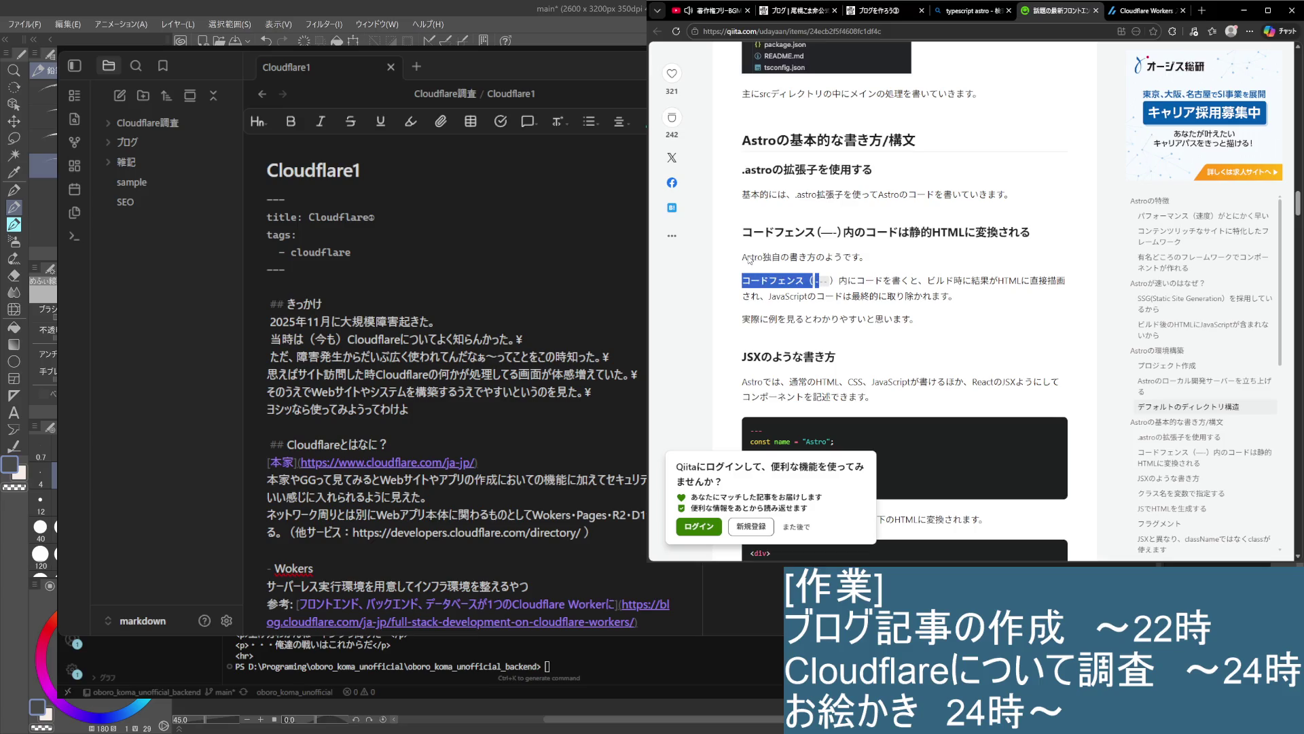
pyautogui.moveTo(750, 259); pyautogui.dragTo(870, 256)
pyautogui.moveTo(744, 280)
pyautogui.mouseDown()
pyautogui.moveTo(981, 299)
pyautogui.moveTo(1070, 285)
pyautogui.moveTo(968, 303)
pyautogui.mouseUp()
pyautogui.click(1018, 304)
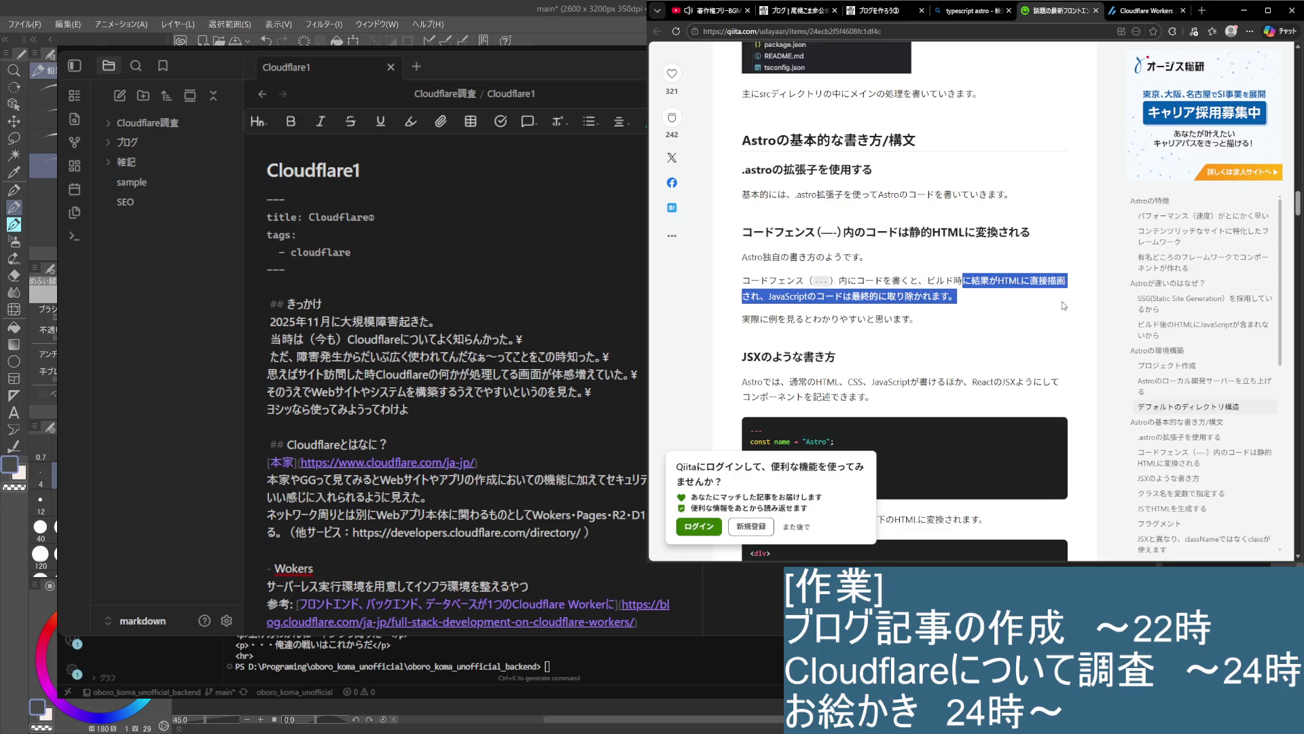
pyautogui.click(926, 298)
pyautogui.moveTo(770, 295)
pyautogui.mouseDown()
pyautogui.moveTo(875, 298)
pyautogui.moveTo(924, 321)
pyautogui.mouseUp()
pyautogui.click(936, 323)
pyautogui.scroll(-1, 915, 325)
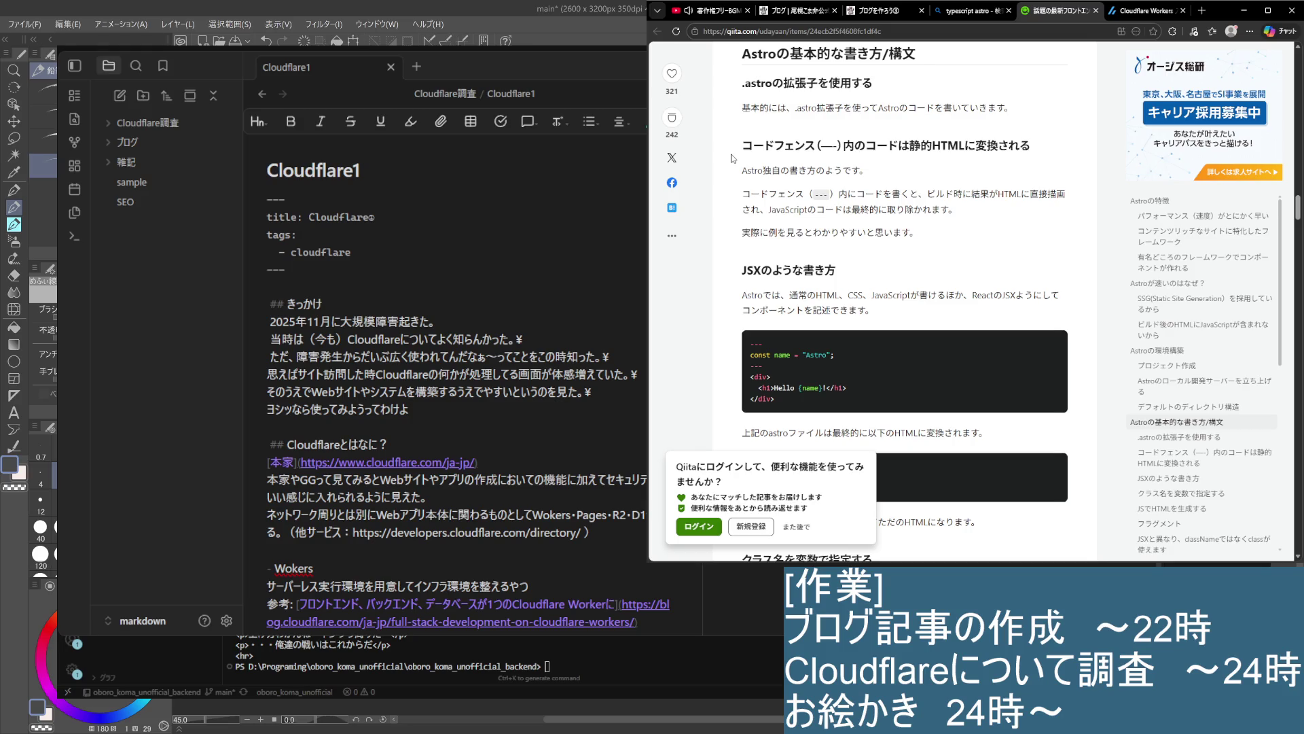
pyautogui.moveTo(1004, 196)
pyautogui.mouseDown()
pyautogui.moveTo(1071, 201)
pyautogui.moveTo(1060, 214)
pyautogui.mouseUp()
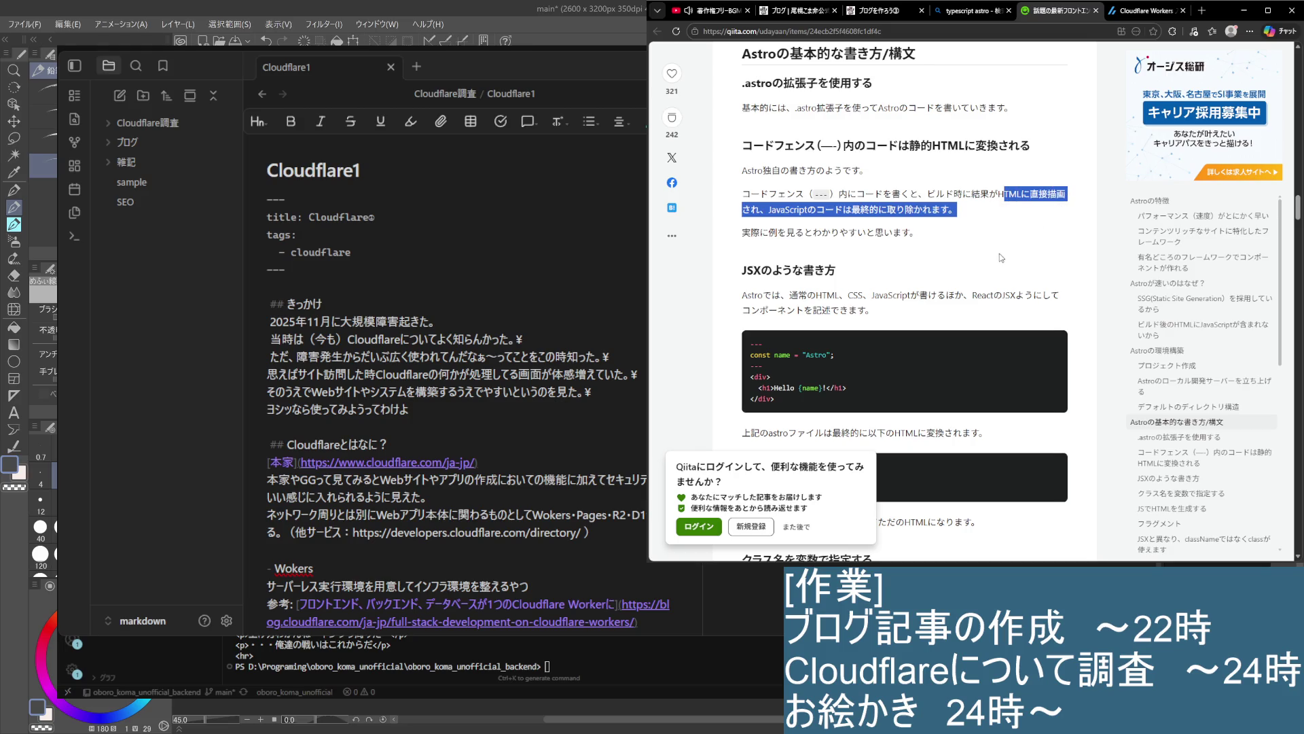
pyautogui.click(1000, 257)
pyautogui.scroll(-3, 940, 300)
pyautogui.moveTo(736, 129)
pyautogui.mouseDown()
pyautogui.moveTo(1030, 132)
pyautogui.moveTo(875, 138)
pyautogui.mouseUp()
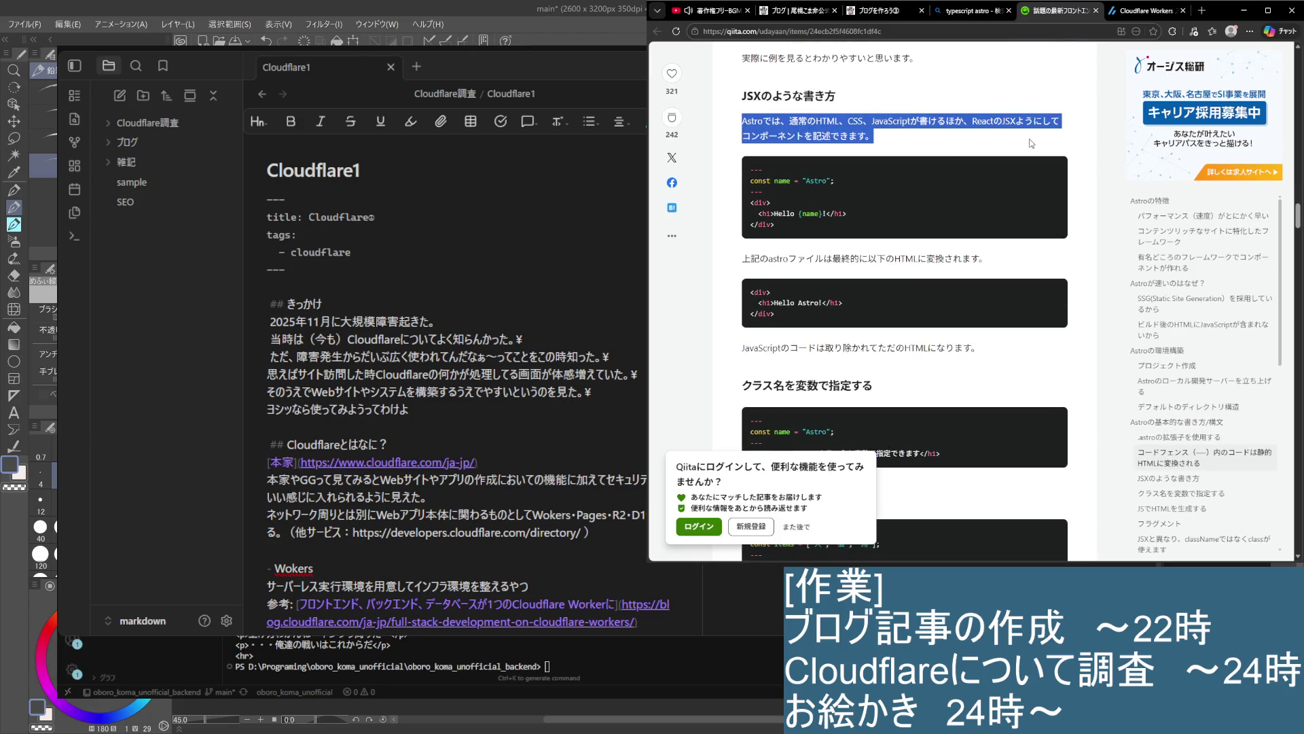
pyautogui.click(985, 160)
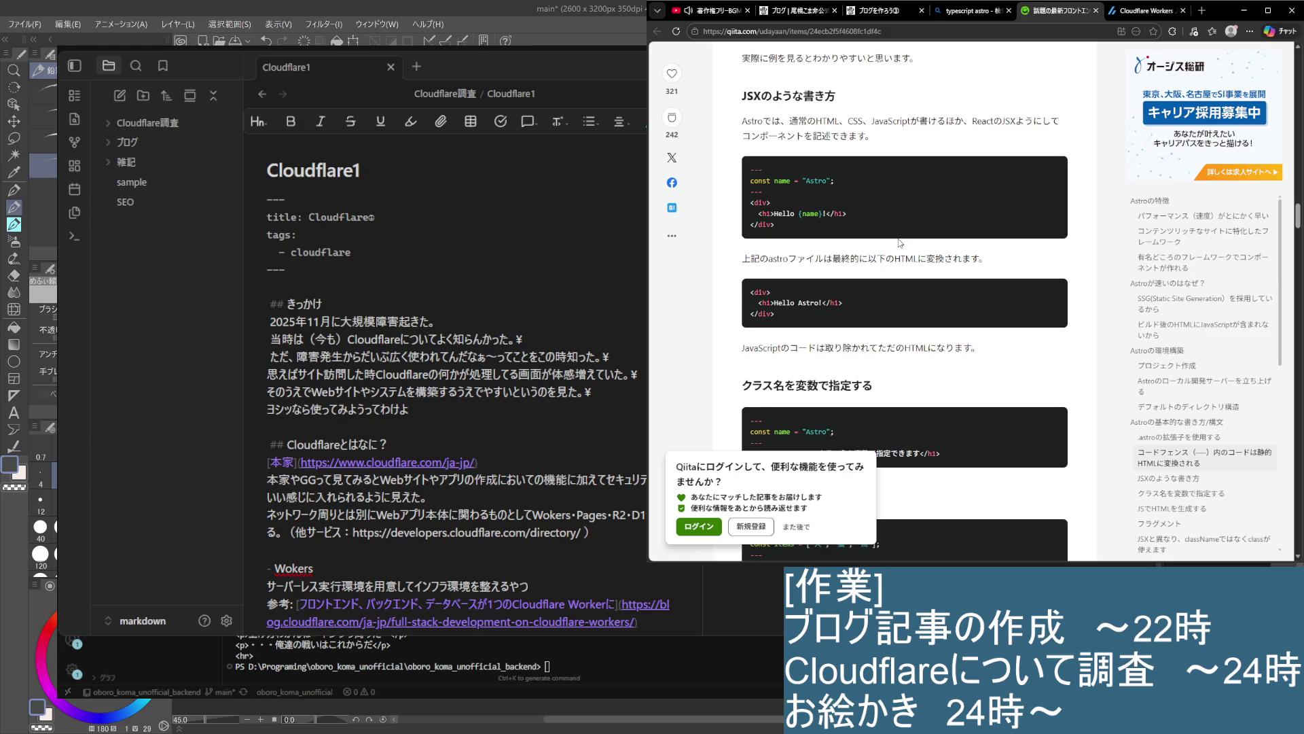
# Continue reading through Astro fragments, slots, client directives and the MPA section
pyautogui.scroll(-1, 871, 283)
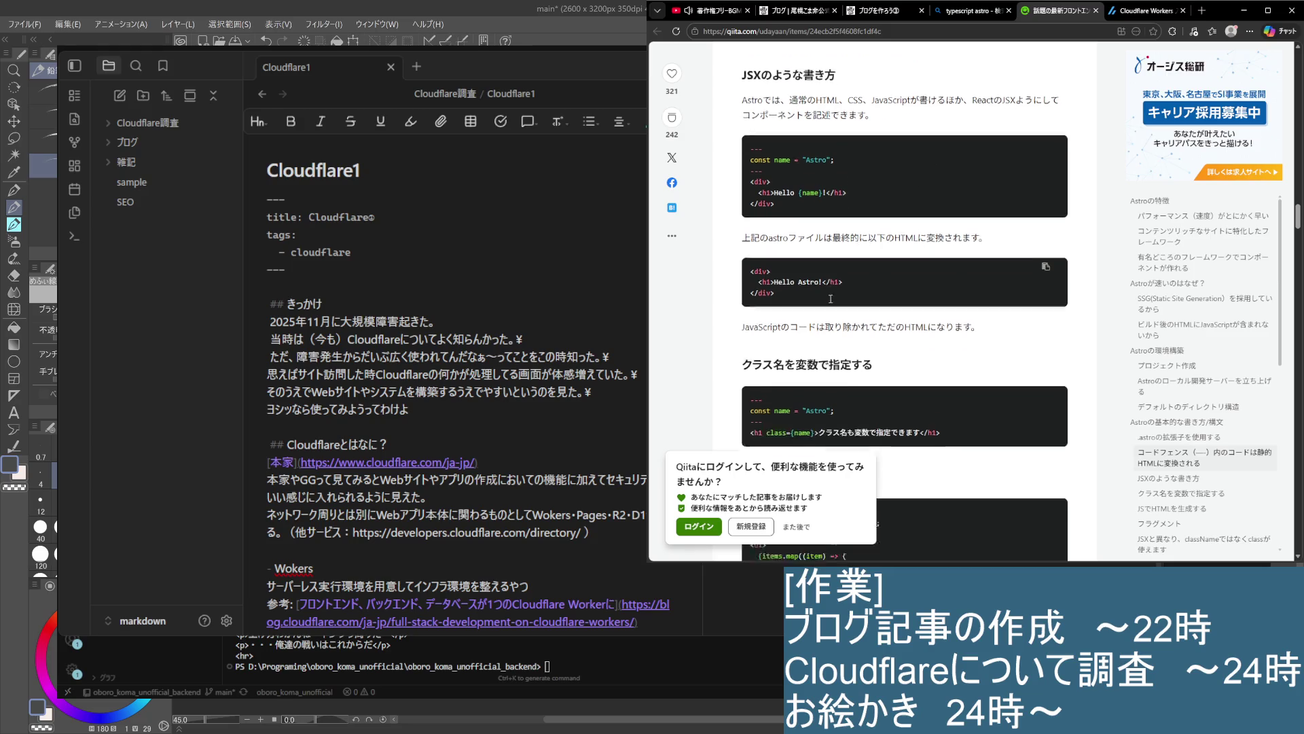
pyautogui.moveTo(742, 261); pyautogui.dragTo(990, 269)
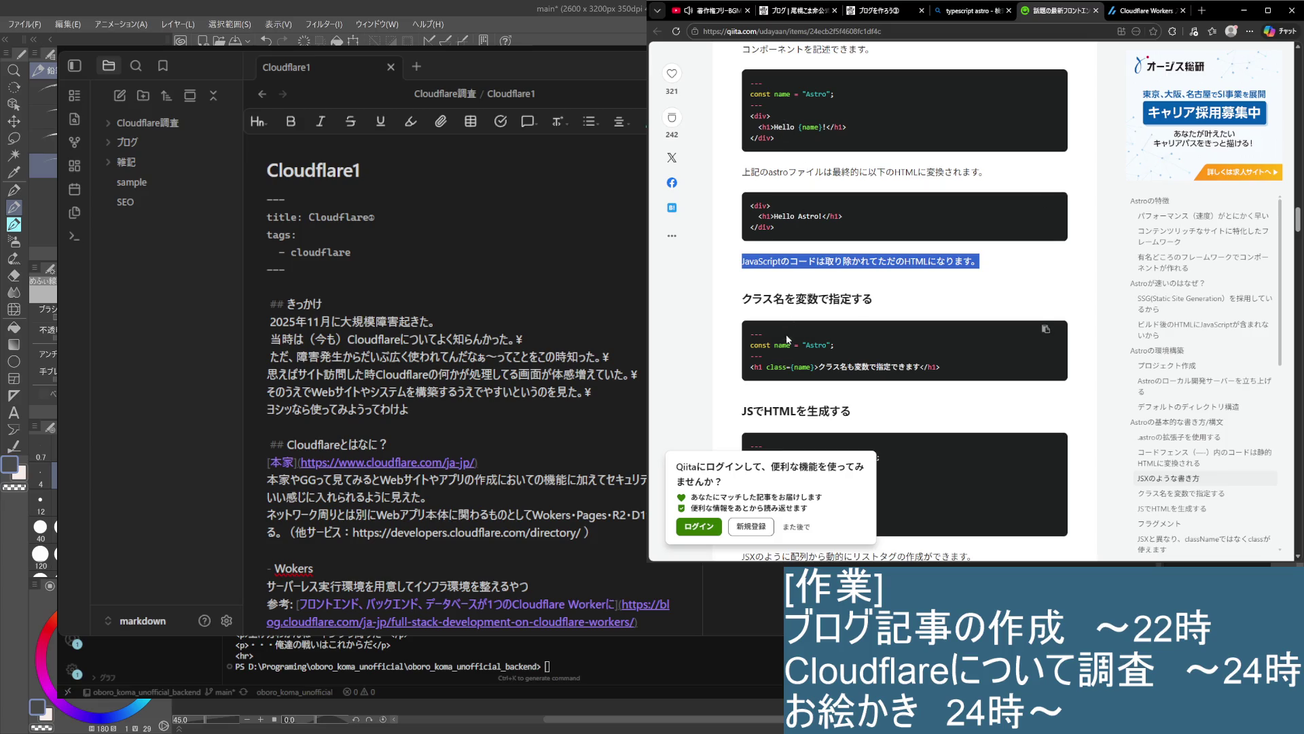
pyautogui.scroll(-1, 787, 331)
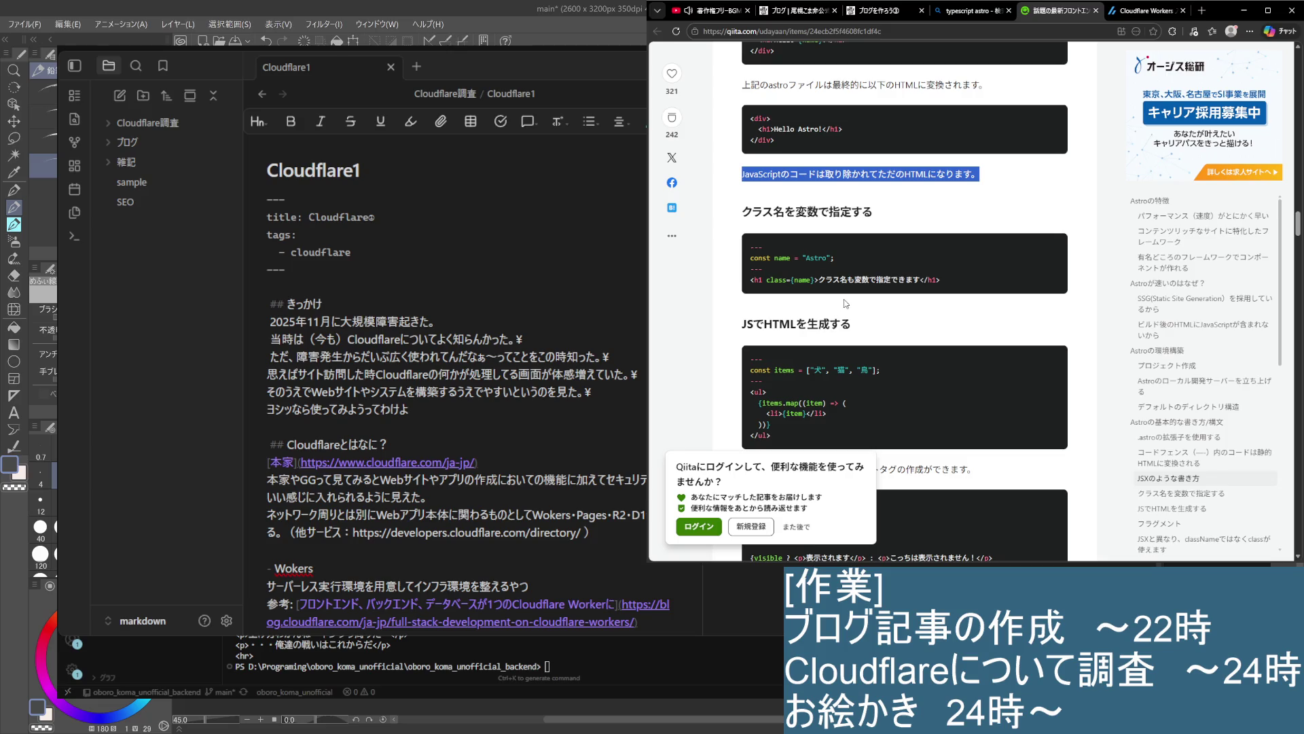
pyautogui.scroll(-1, 853, 297)
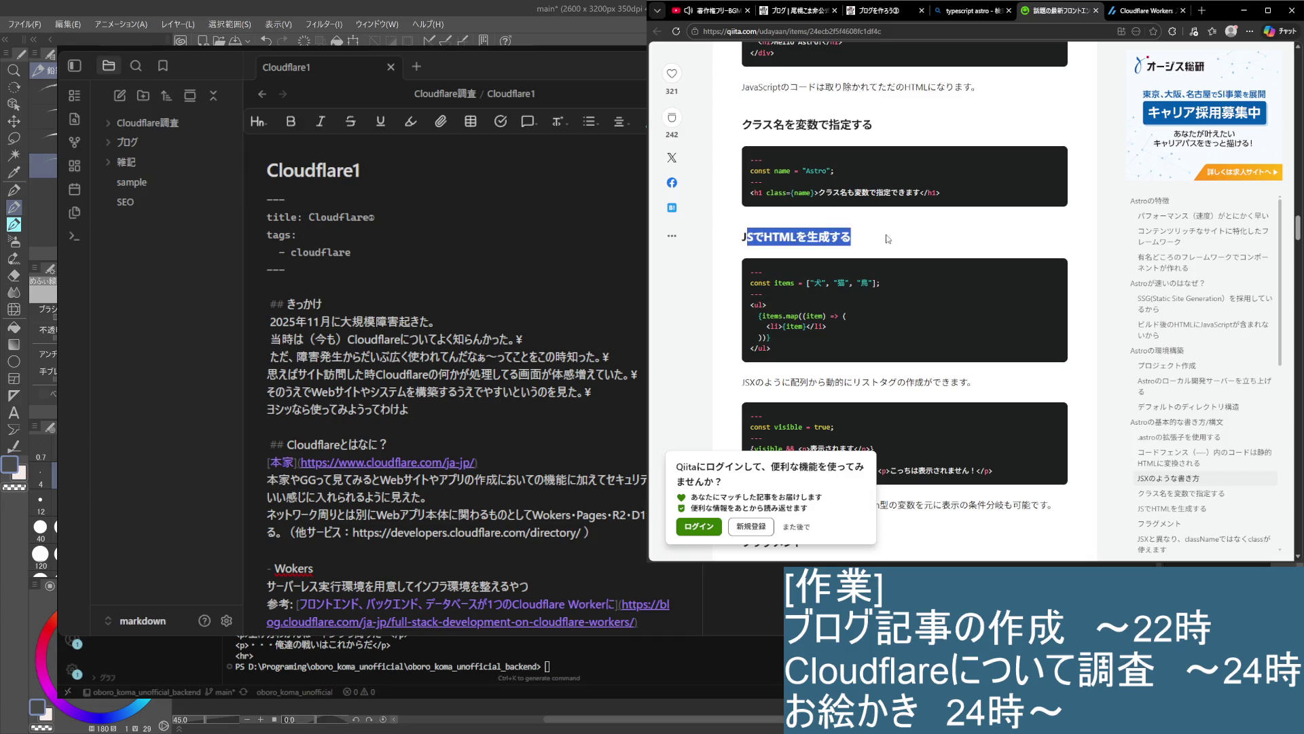
pyautogui.scroll(-1, 886, 332)
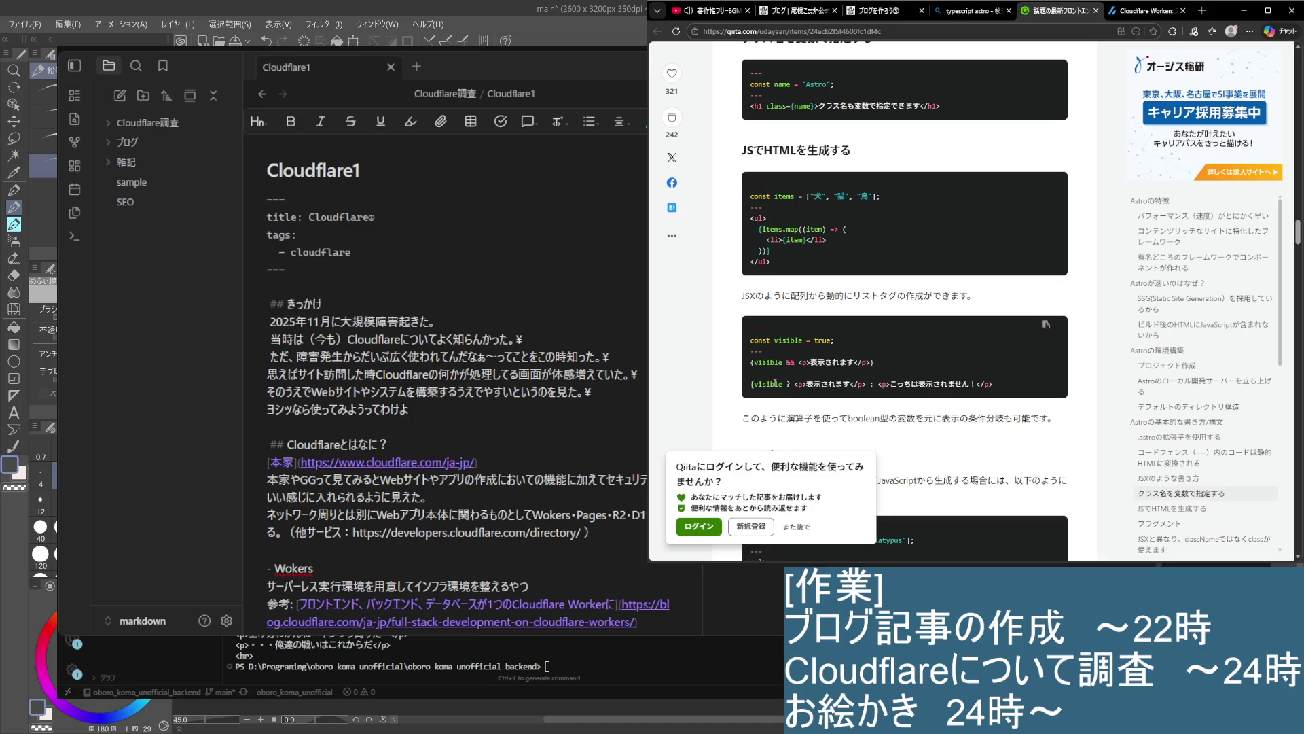
pyautogui.scroll(-2, 776, 383)
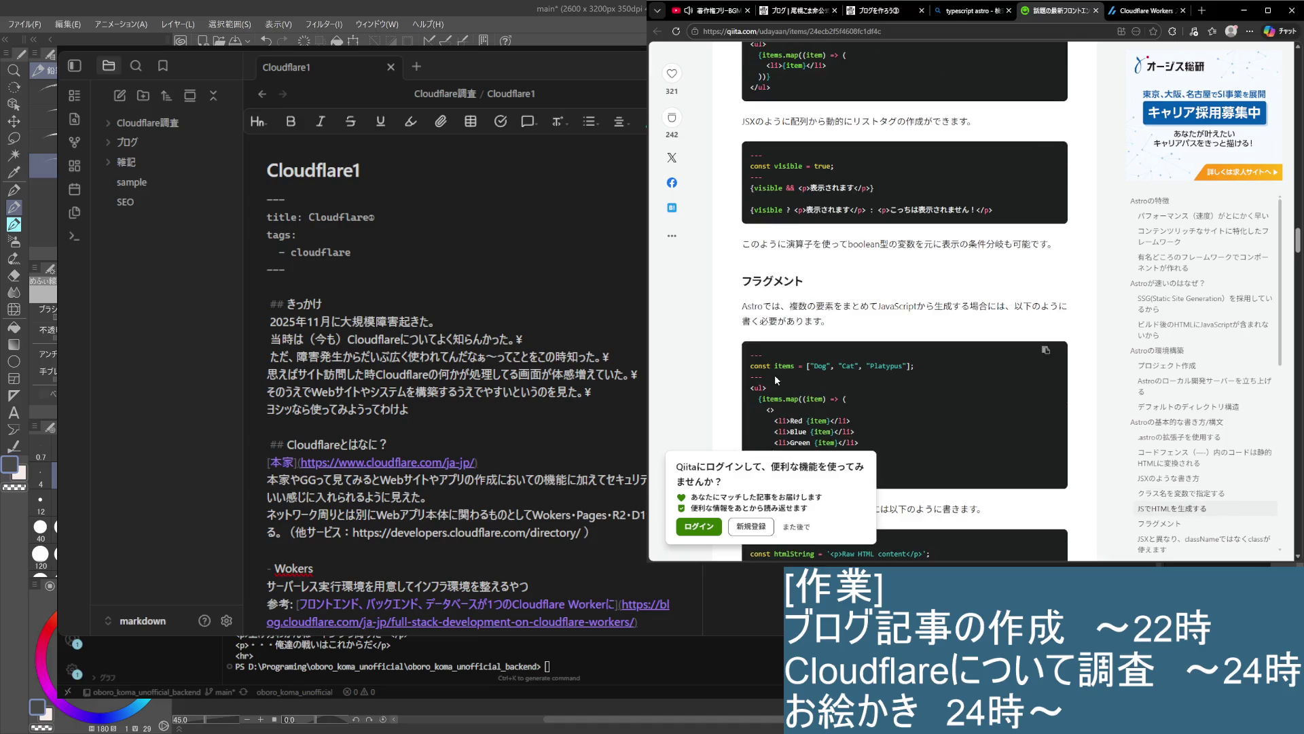
pyautogui.moveTo(742, 245); pyautogui.dragTo(1064, 246)
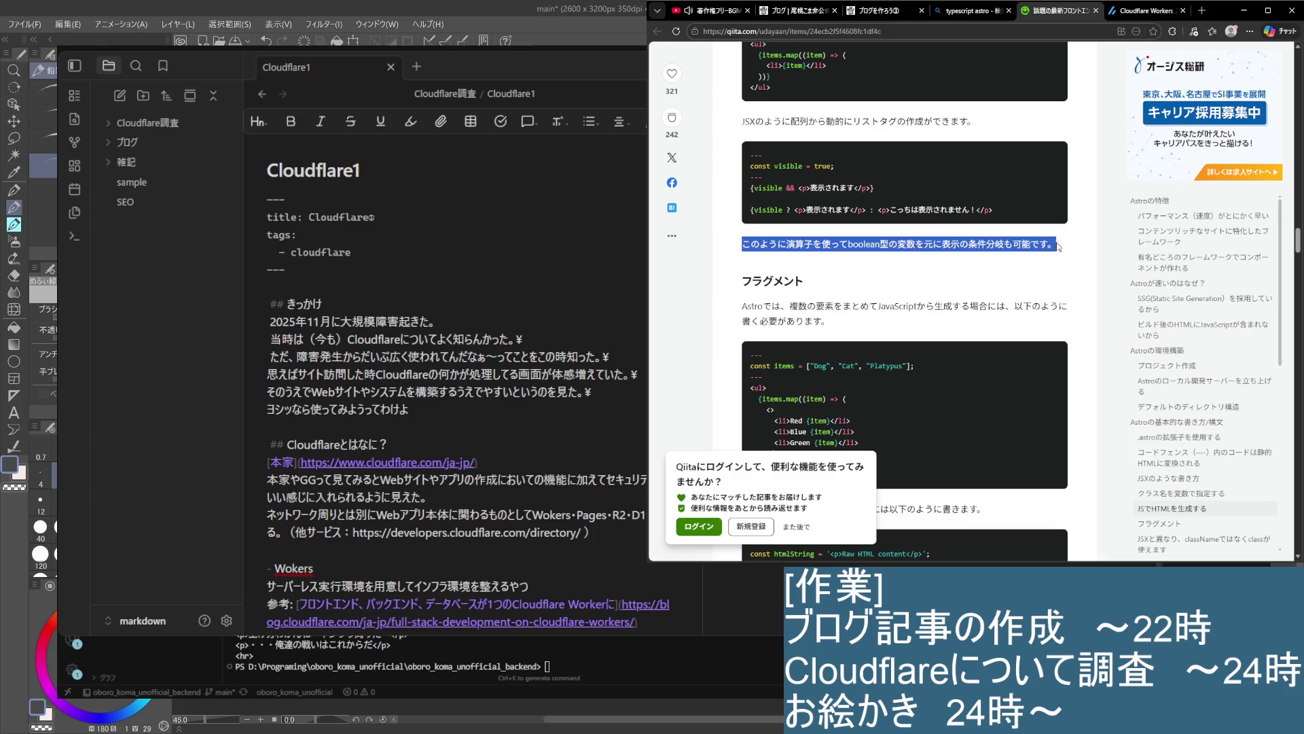
pyautogui.click(903, 284)
pyautogui.moveTo(743, 306); pyautogui.dragTo(1042, 306)
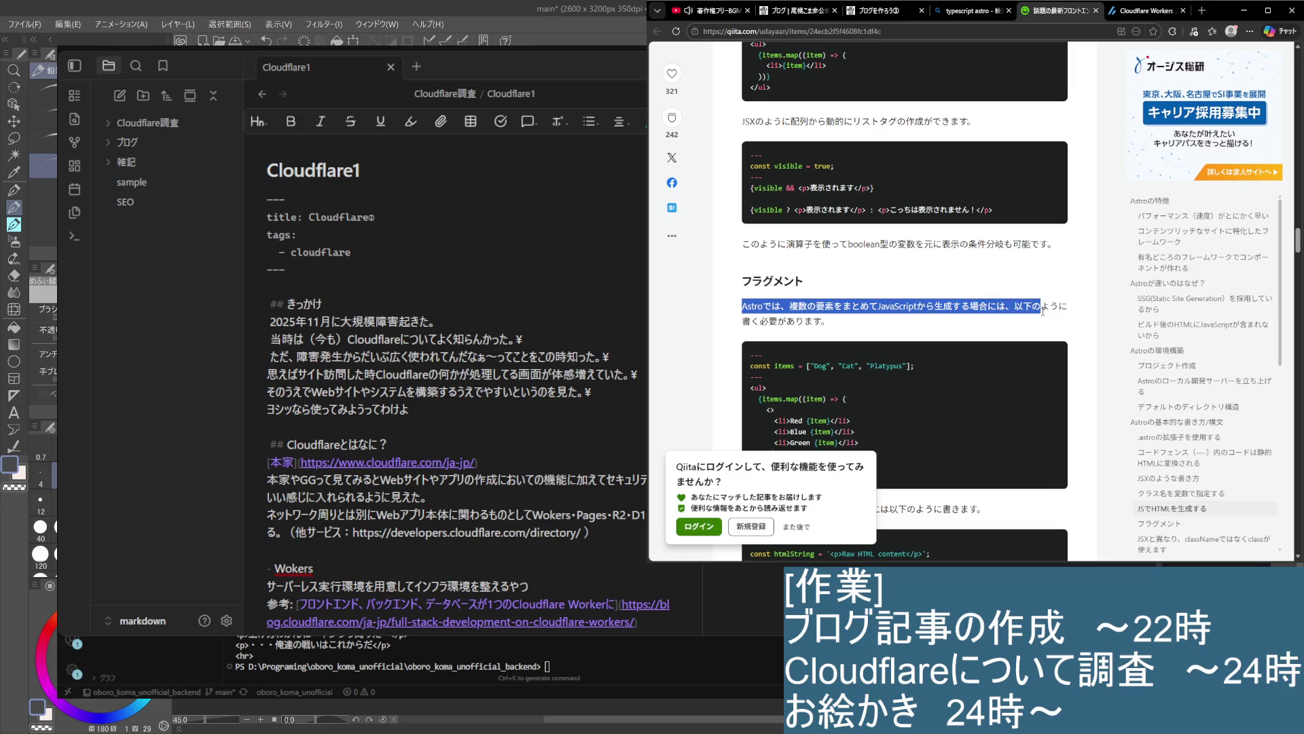
pyautogui.click(914, 322)
pyautogui.scroll(-1, 818, 310)
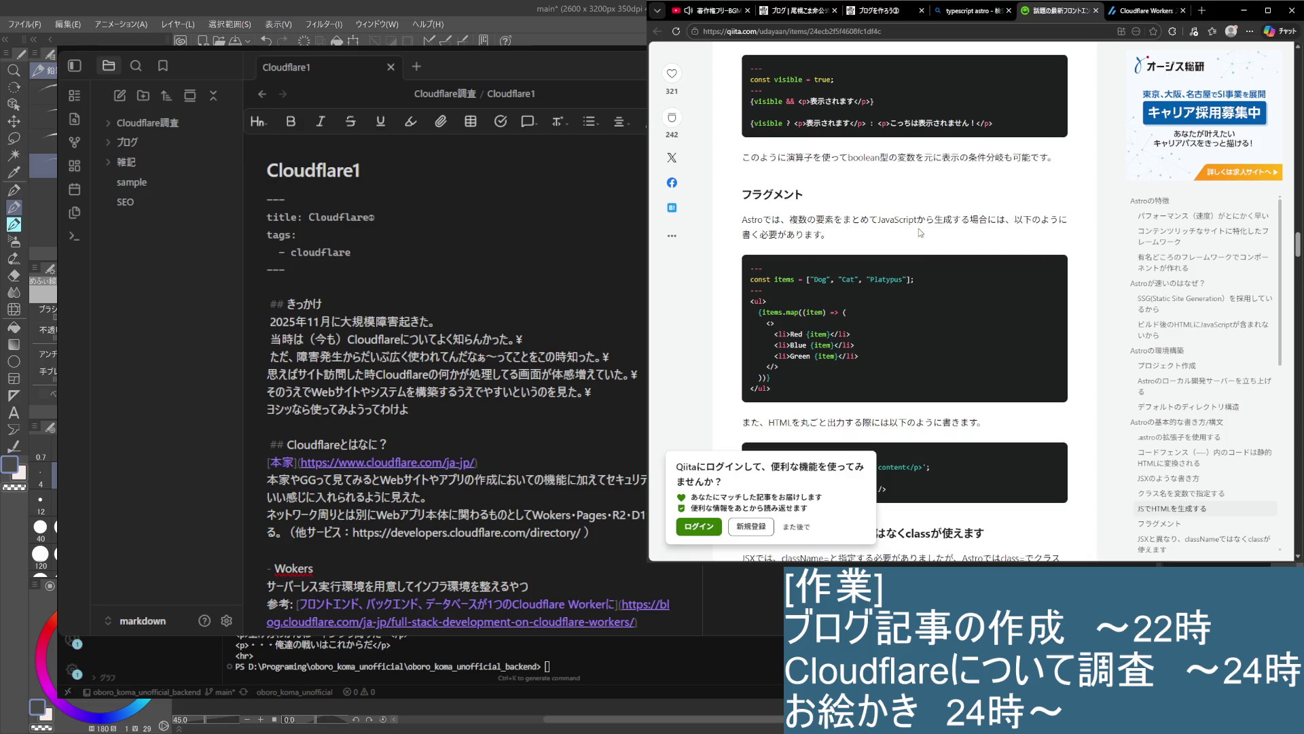
pyautogui.scroll(-1, 909, 288)
pyautogui.scroll(-1, 909, 288)
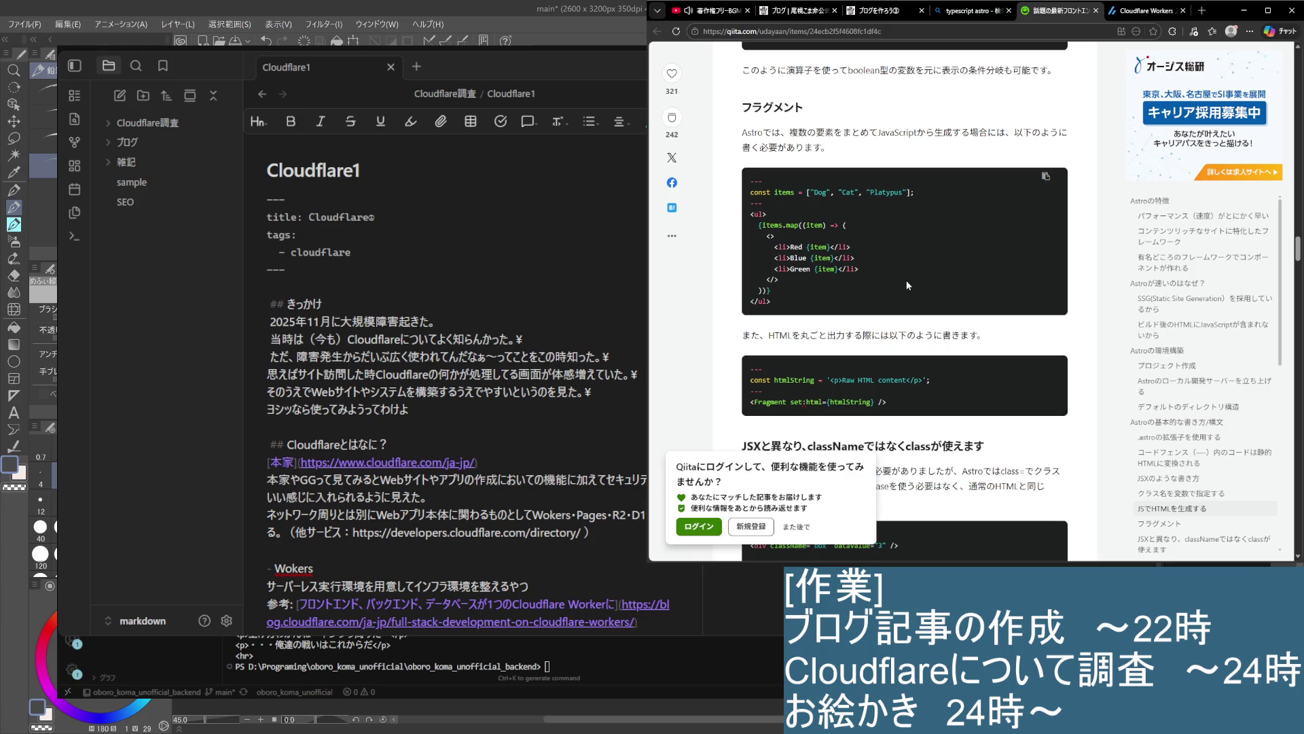
pyautogui.scroll(-3, 897, 271)
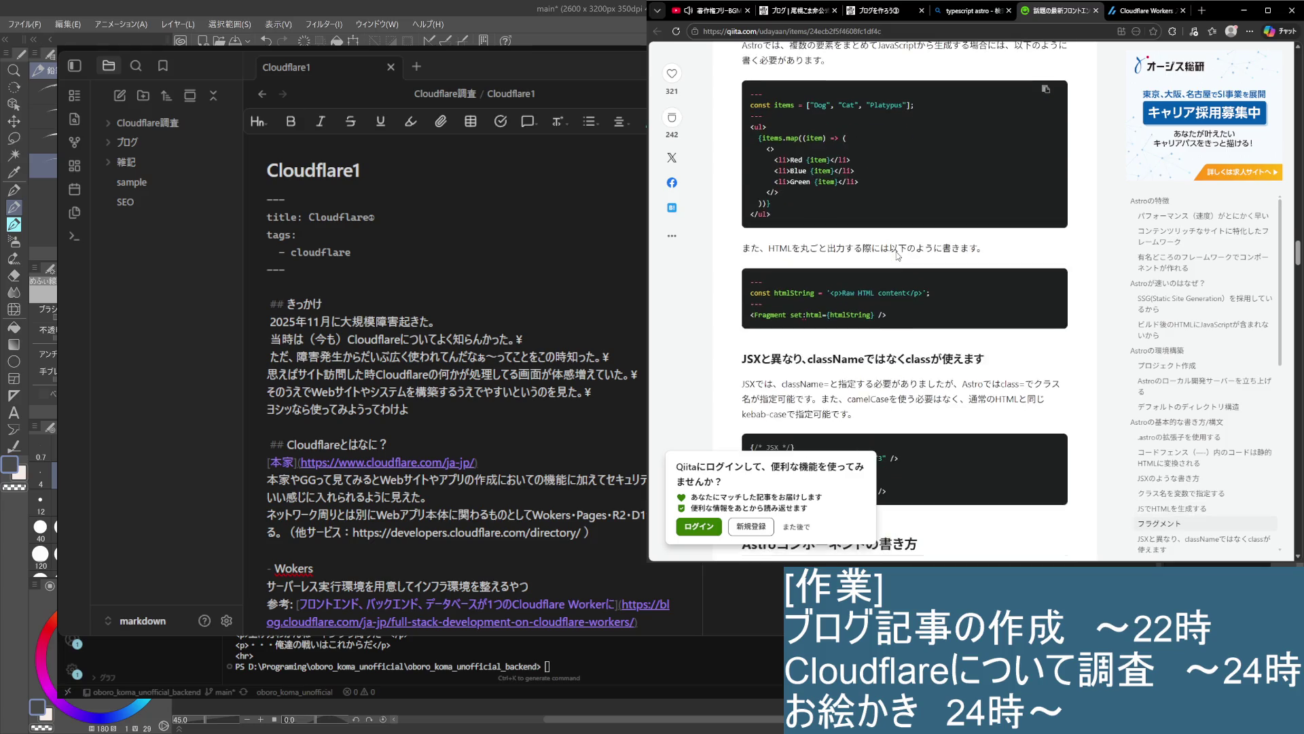
pyautogui.scroll(-15, 898, 256)
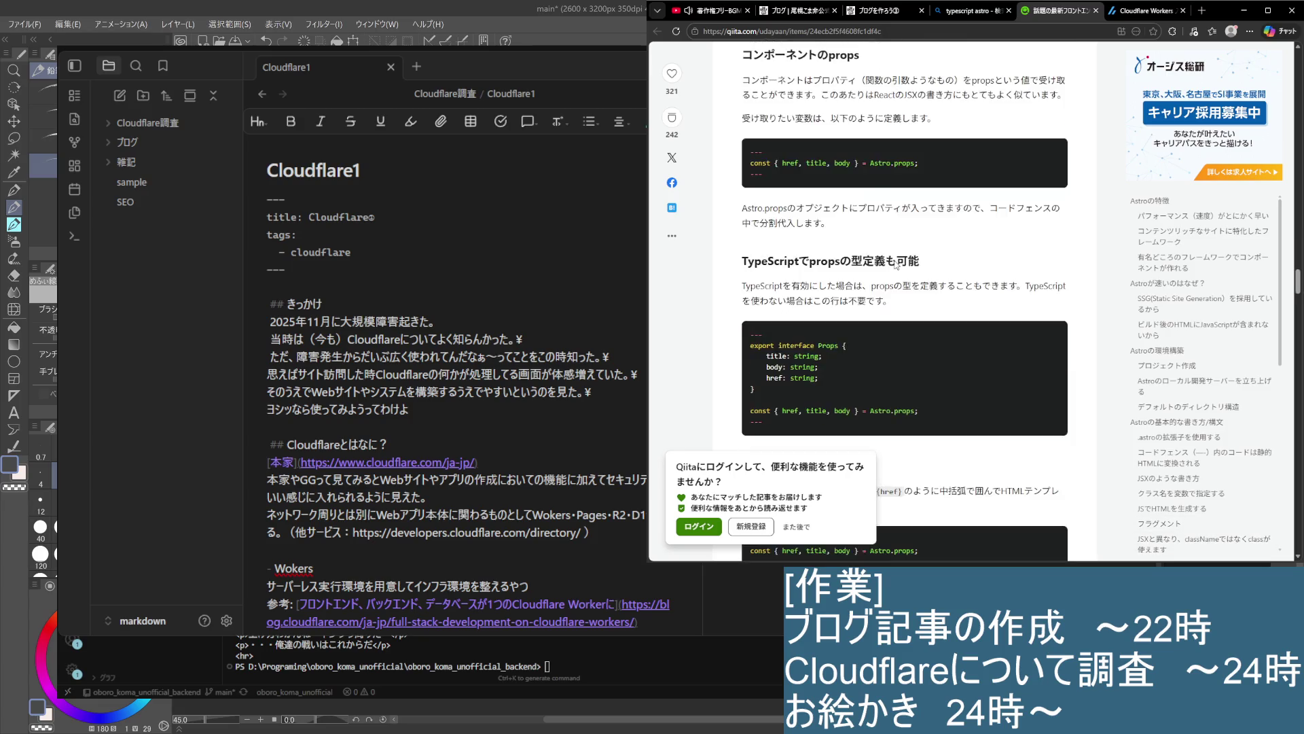
pyautogui.scroll(10, 829, 352)
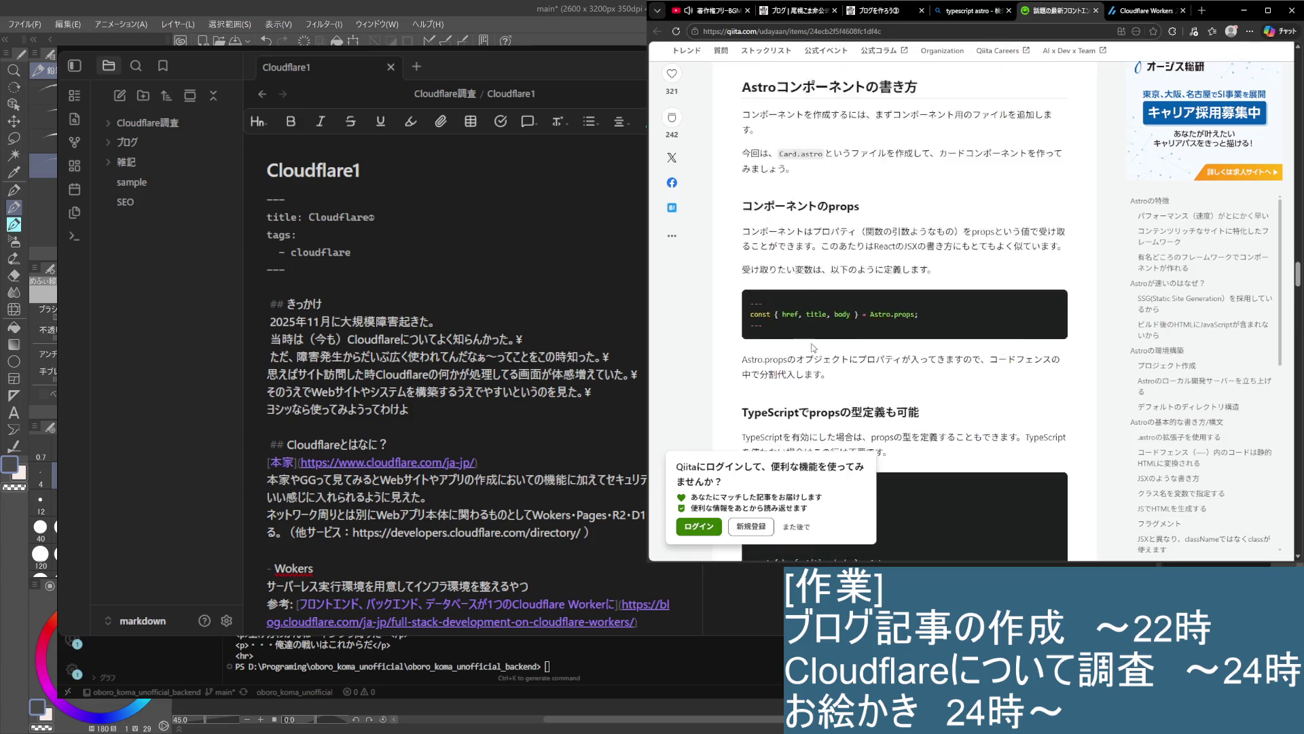
pyautogui.scroll(3, 762, 411)
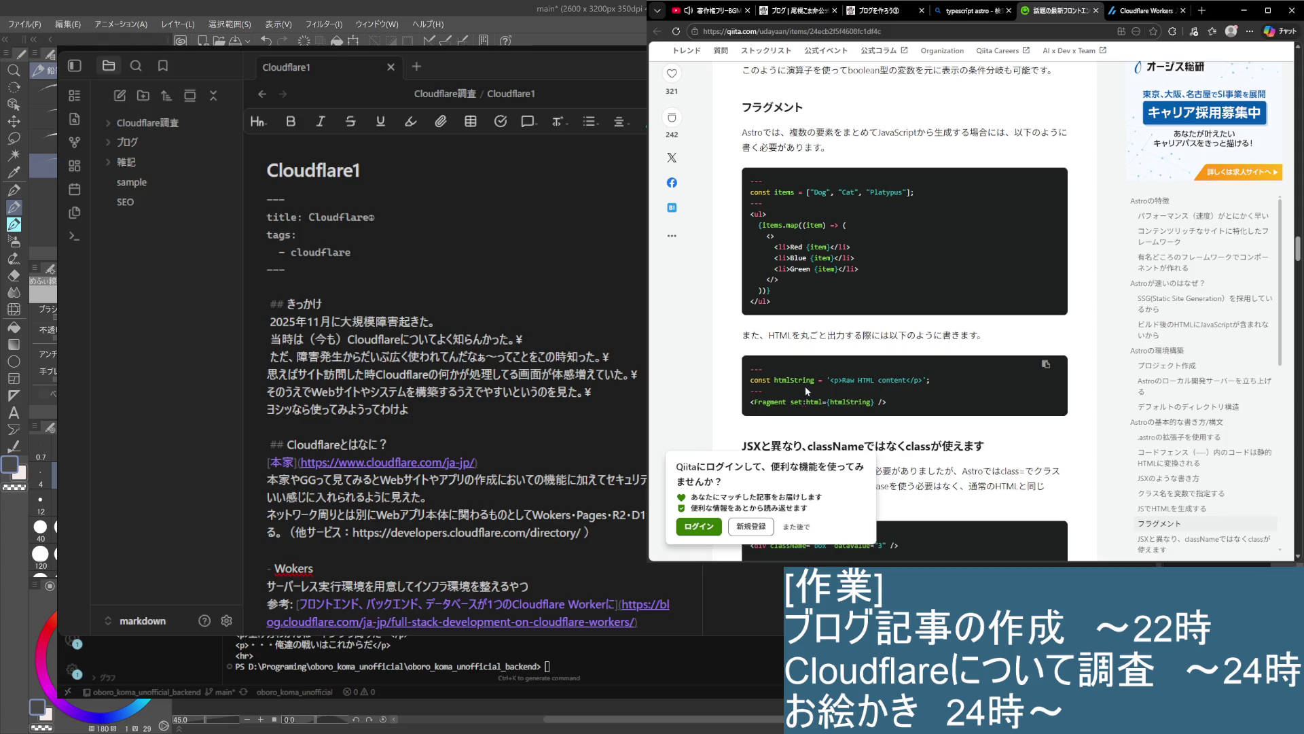
pyautogui.scroll(-7, 805, 386)
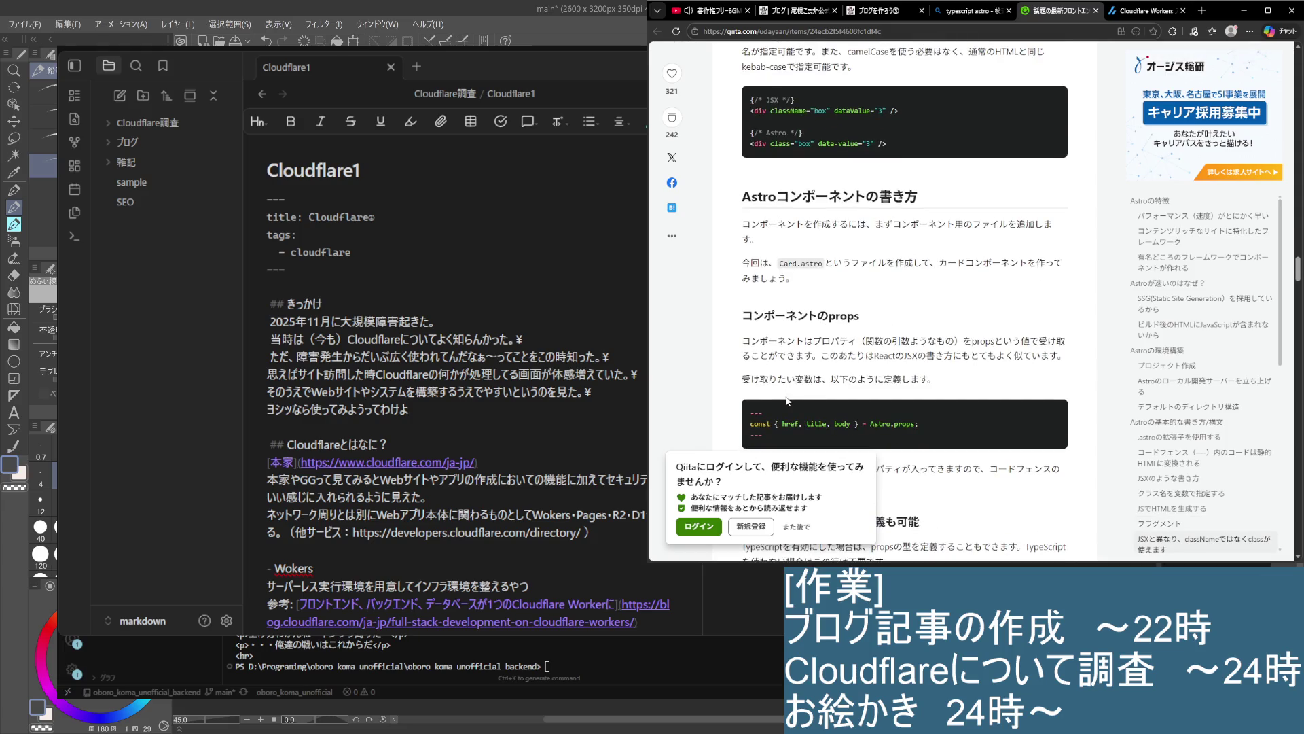
pyautogui.scroll(-8, 786, 401)
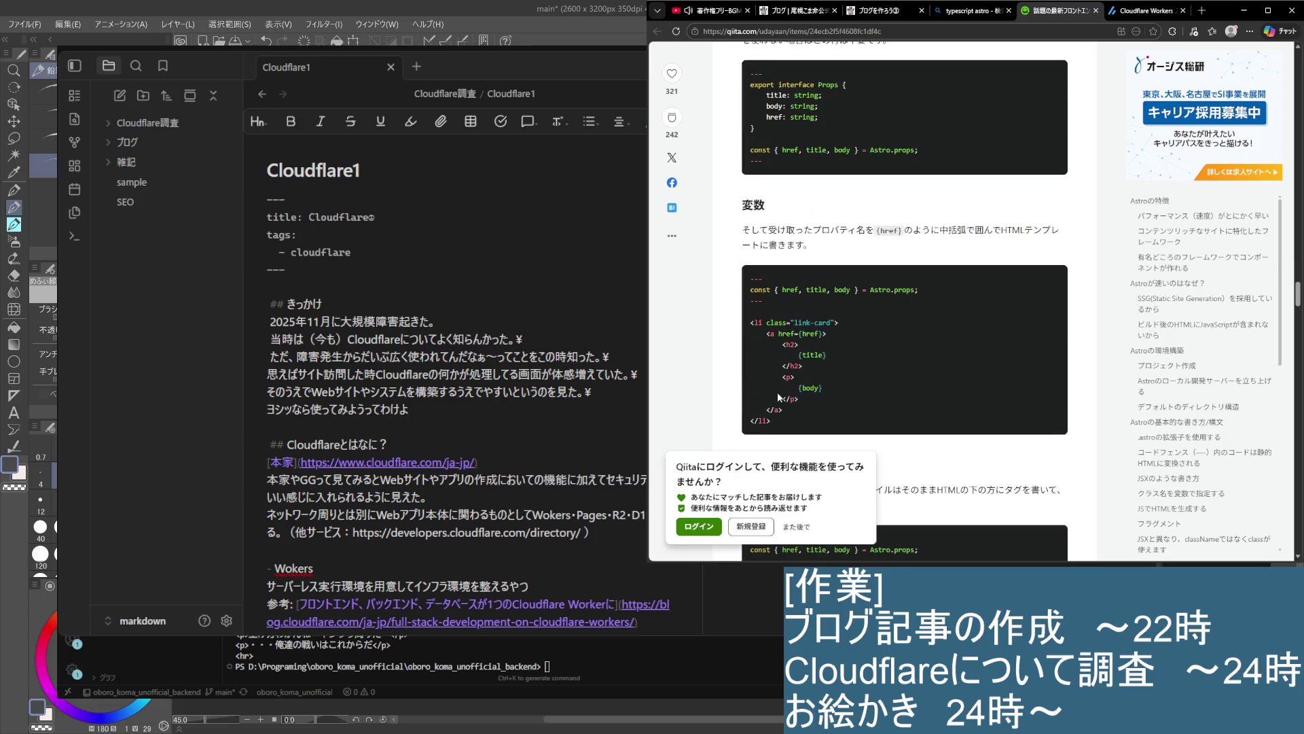
pyautogui.scroll(-2, 772, 382)
pyautogui.scroll(-8, 765, 394)
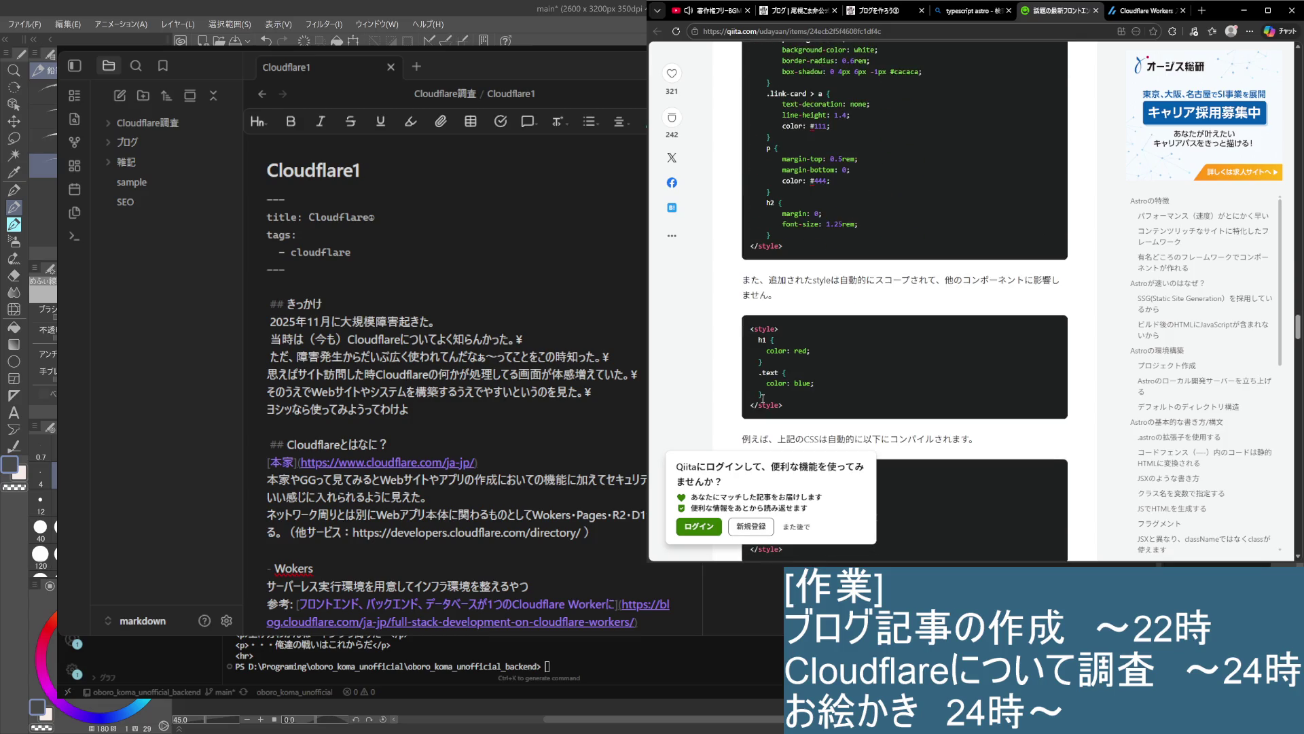
pyautogui.scroll(-15, 763, 399)
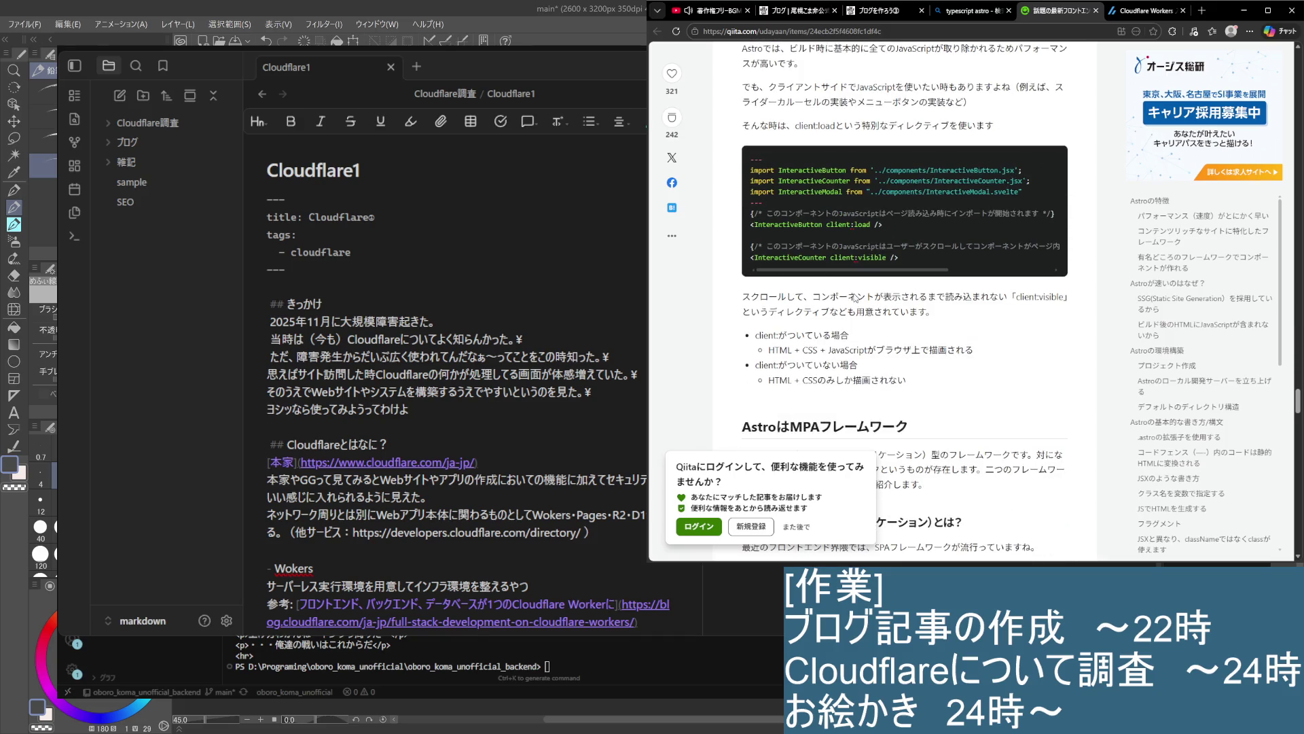
# Close the Qiita article and open the Zenn article on fast Astro websites in a new tab
pyautogui.click(1096, 11)
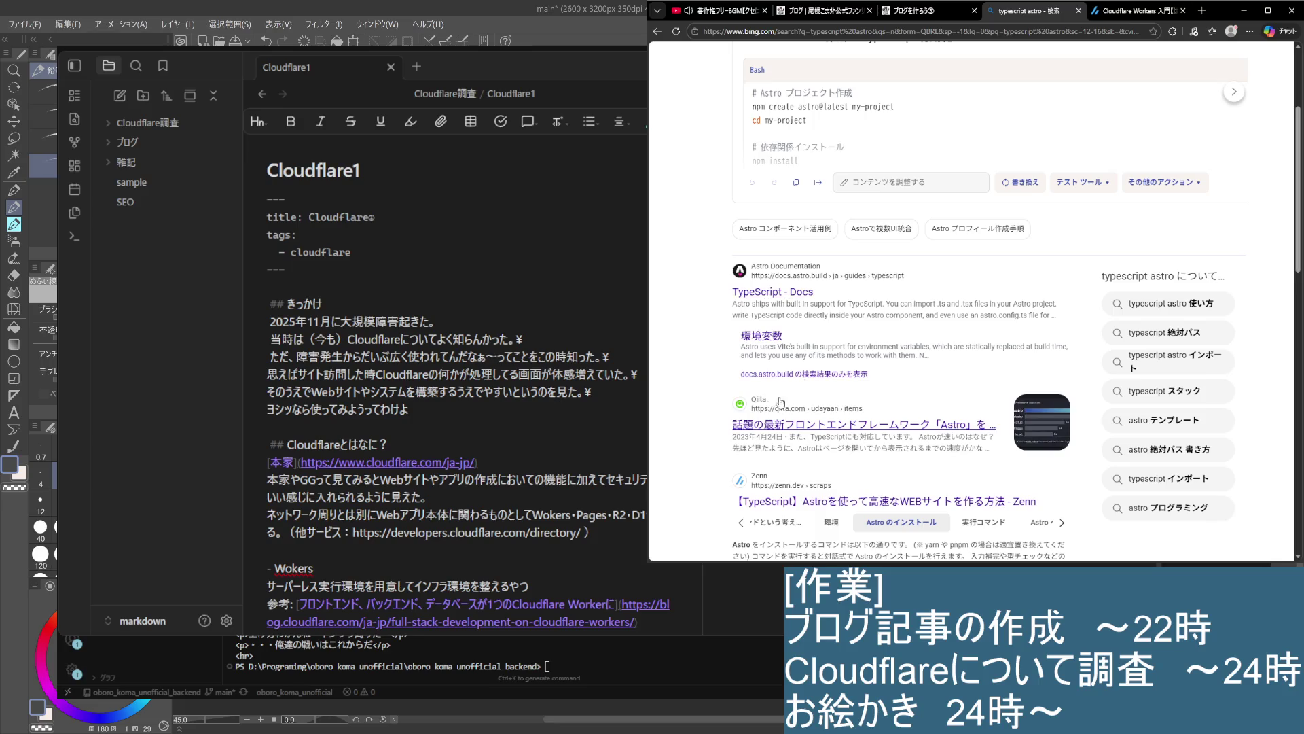
pyautogui.scroll(-3, 747, 418)
pyautogui.scroll(-1, 781, 265)
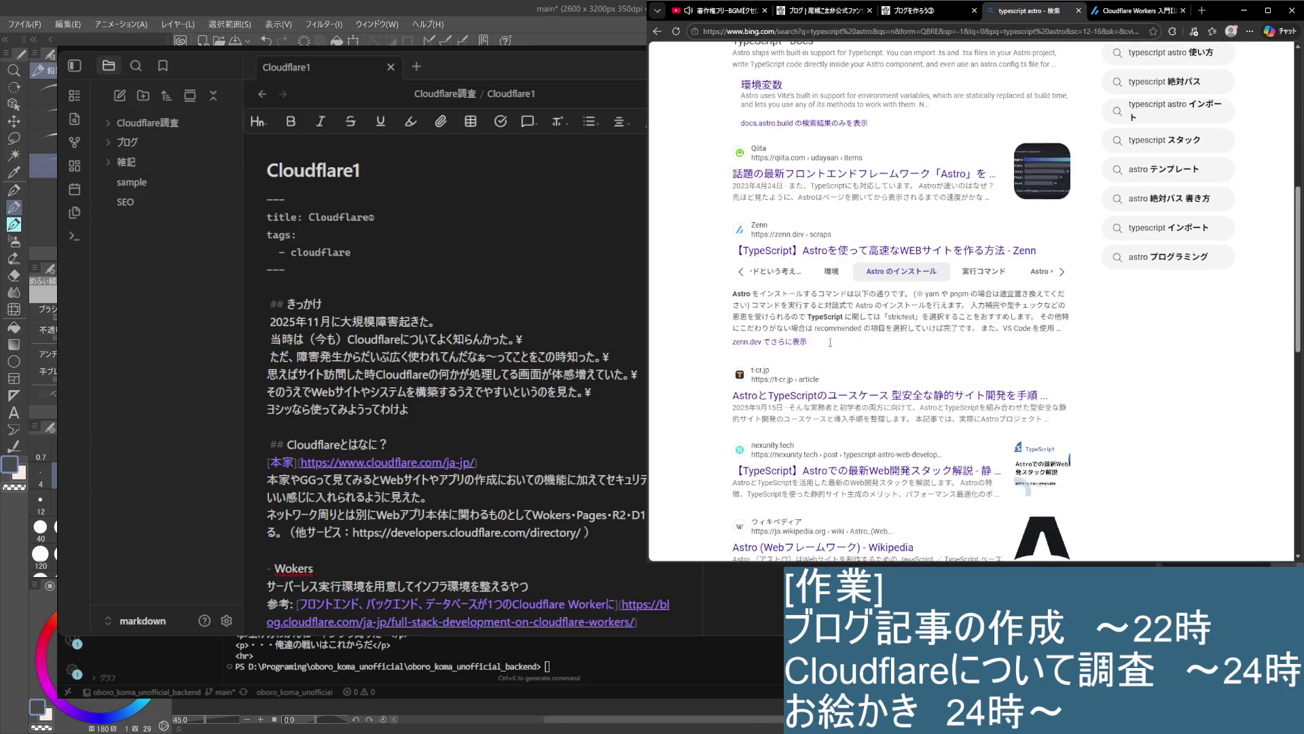
pyautogui.middleClick(863, 241)
# Switch to the Zenn Astro article and highlight its title and opening paragraphs
pyautogui.click(1043, 12)
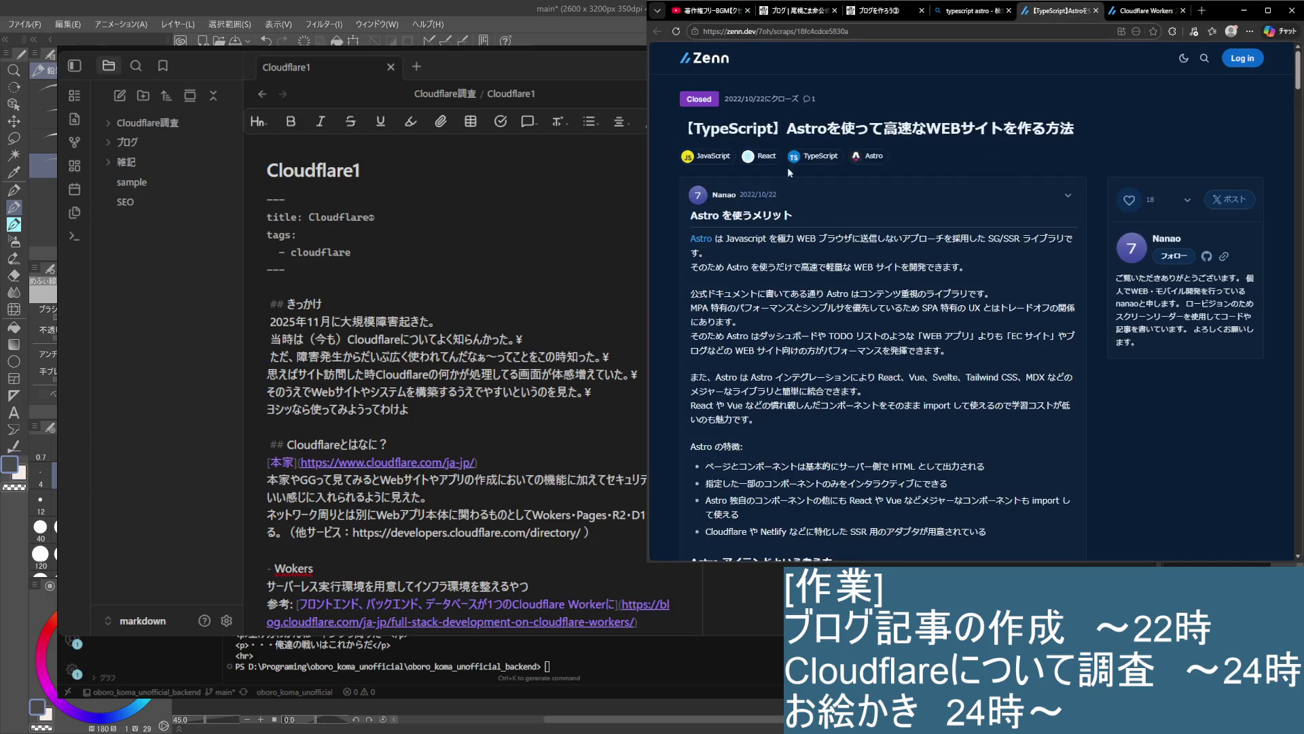
pyautogui.moveTo(1079, 130); pyautogui.dragTo(686, 130)
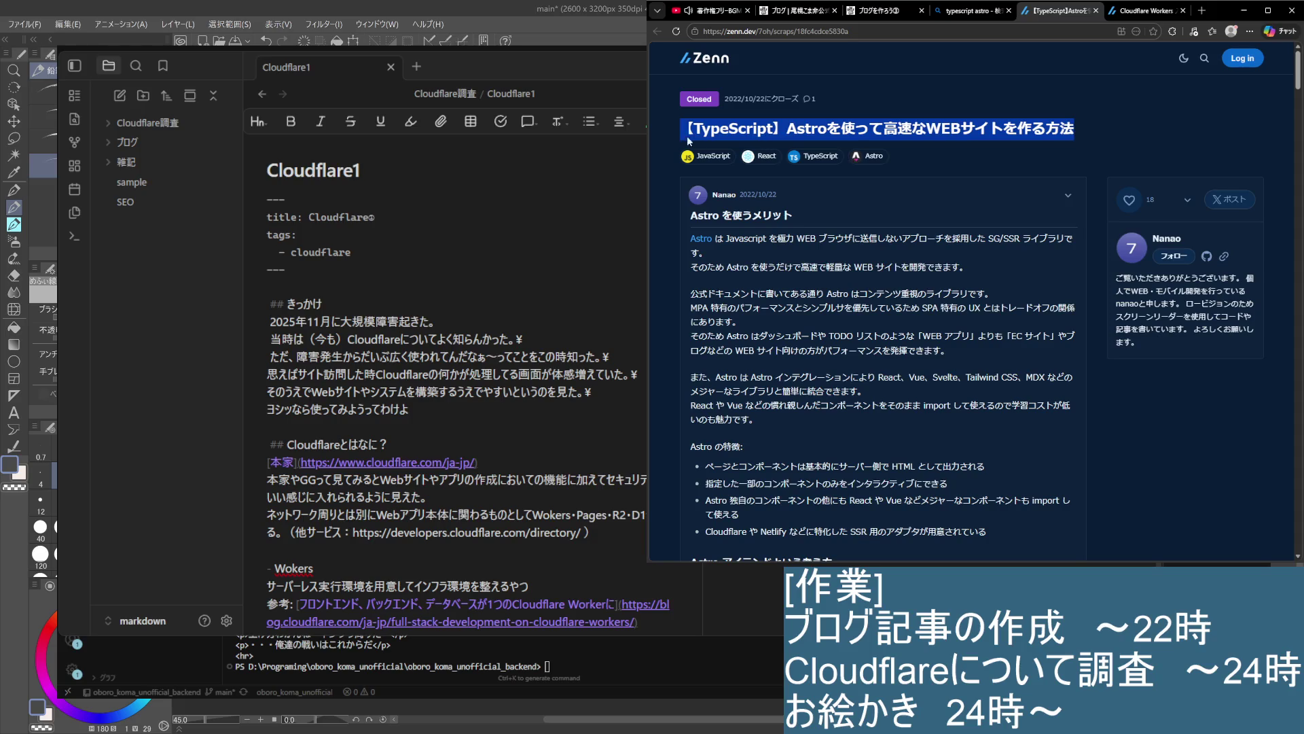
pyautogui.click(686, 131)
pyautogui.moveTo(731, 242)
pyautogui.mouseDown()
pyautogui.moveTo(972, 253)
pyautogui.moveTo(1000, 326)
pyautogui.mouseUp()
pyautogui.click(745, 296)
pyautogui.moveTo(691, 296)
pyautogui.mouseDown()
pyautogui.moveTo(974, 310)
pyautogui.moveTo(939, 379)
pyautogui.moveTo(920, 307)
pyautogui.moveTo(850, 296)
pyautogui.moveTo(978, 292)
pyautogui.mouseUp()
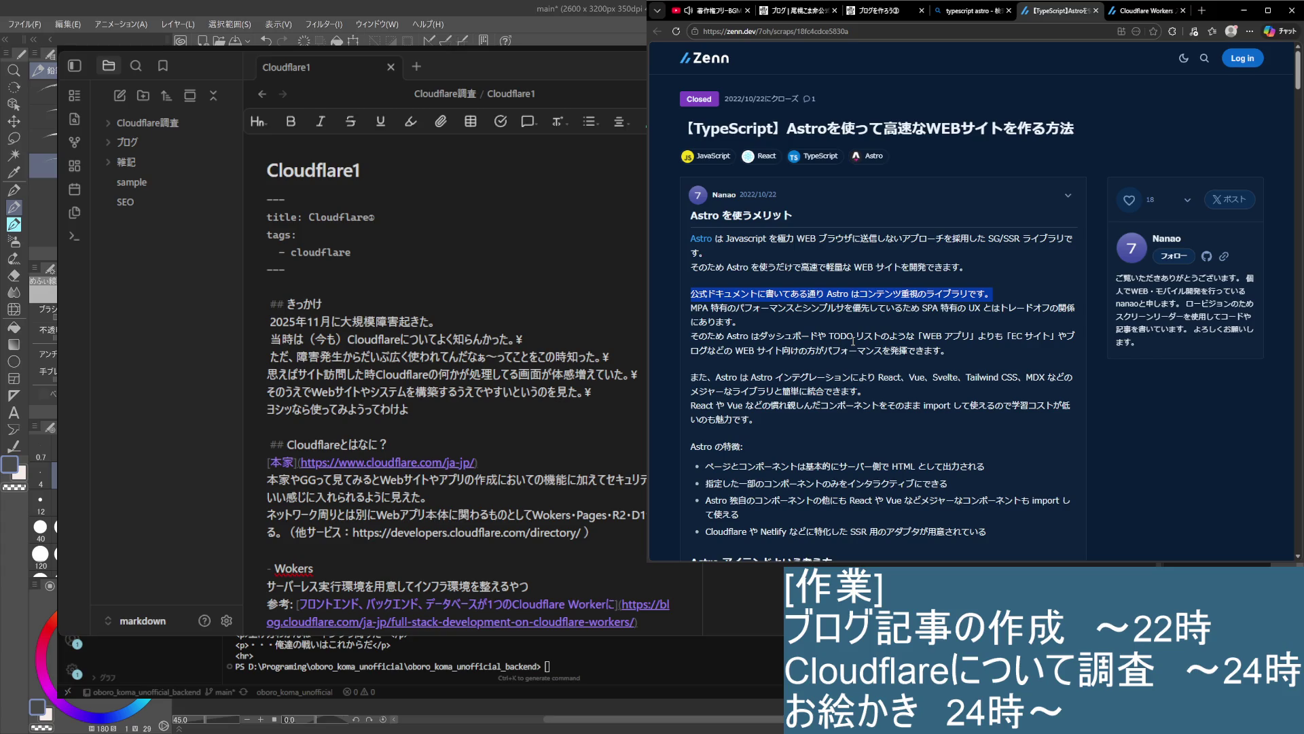
# Read the Zenn article down to its final section on sharing state with Nano Stores
pyautogui.scroll(-2, 853, 341)
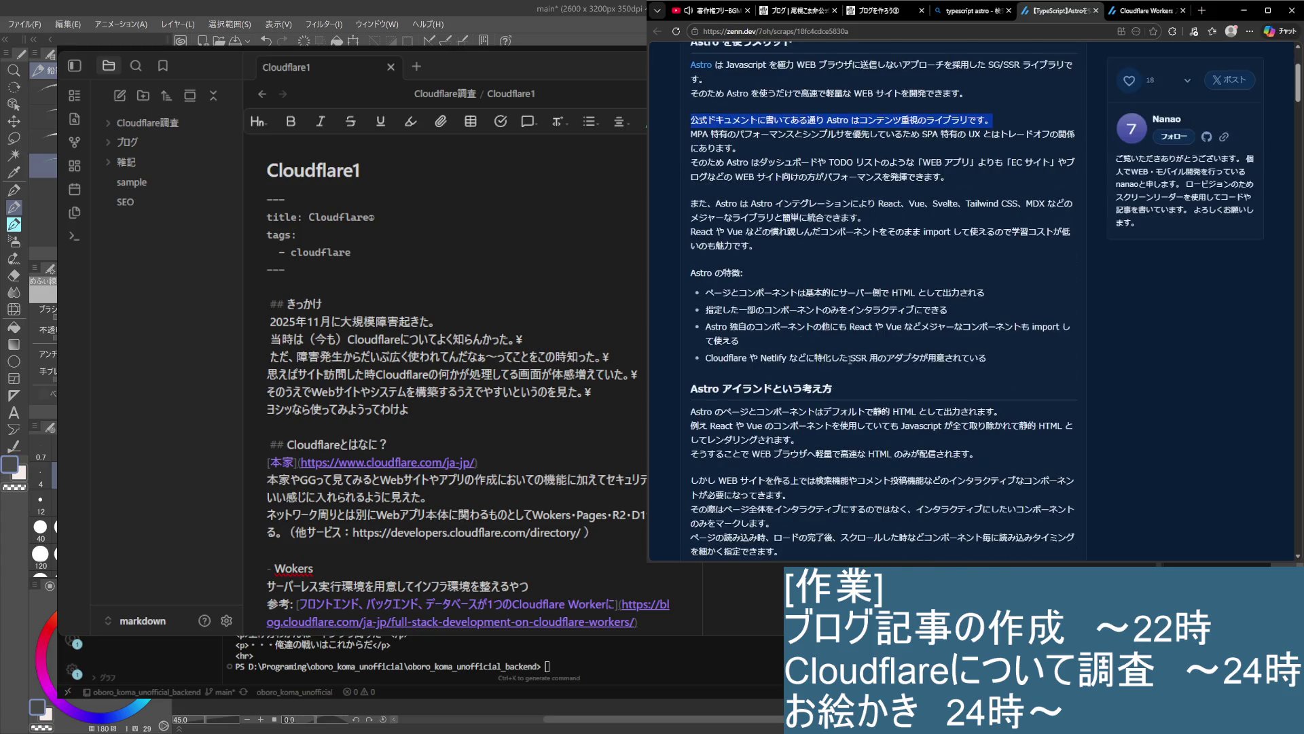
pyautogui.scroll(-2, 851, 359)
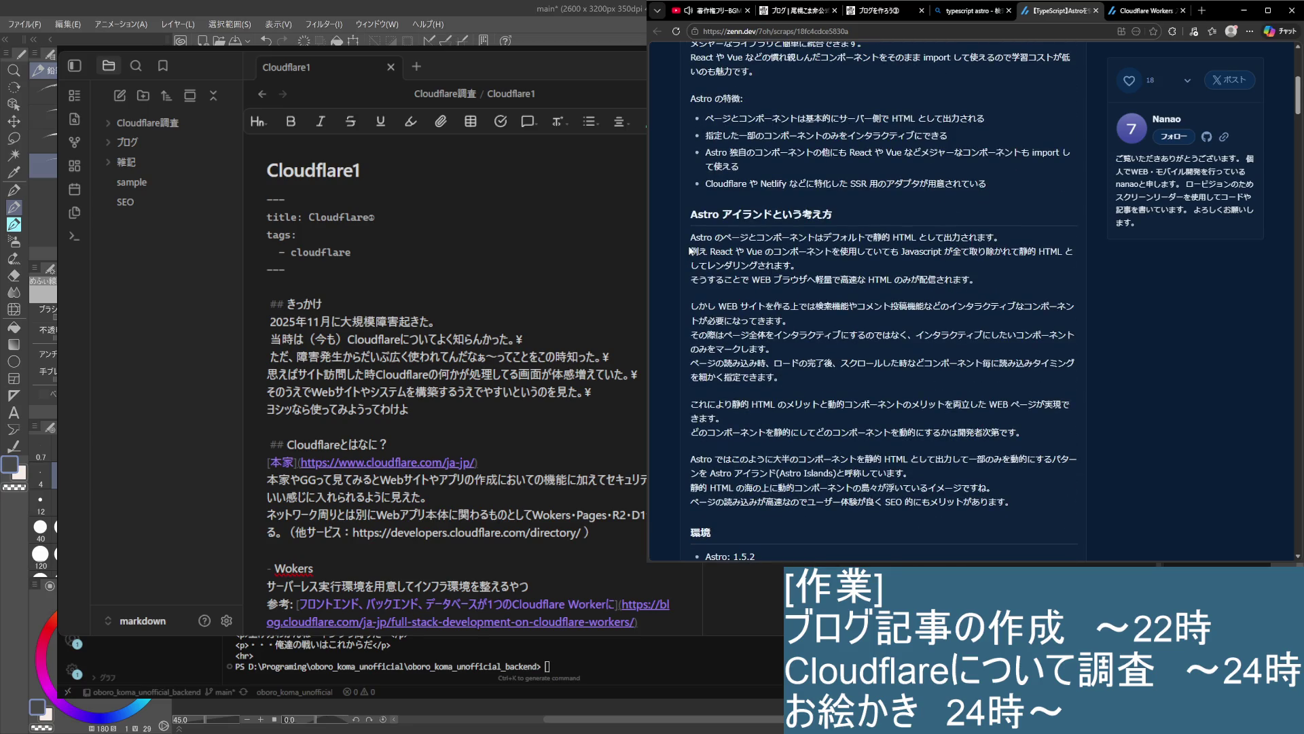
pyautogui.scroll(-1, 679, 258)
pyautogui.scroll(-6, 680, 258)
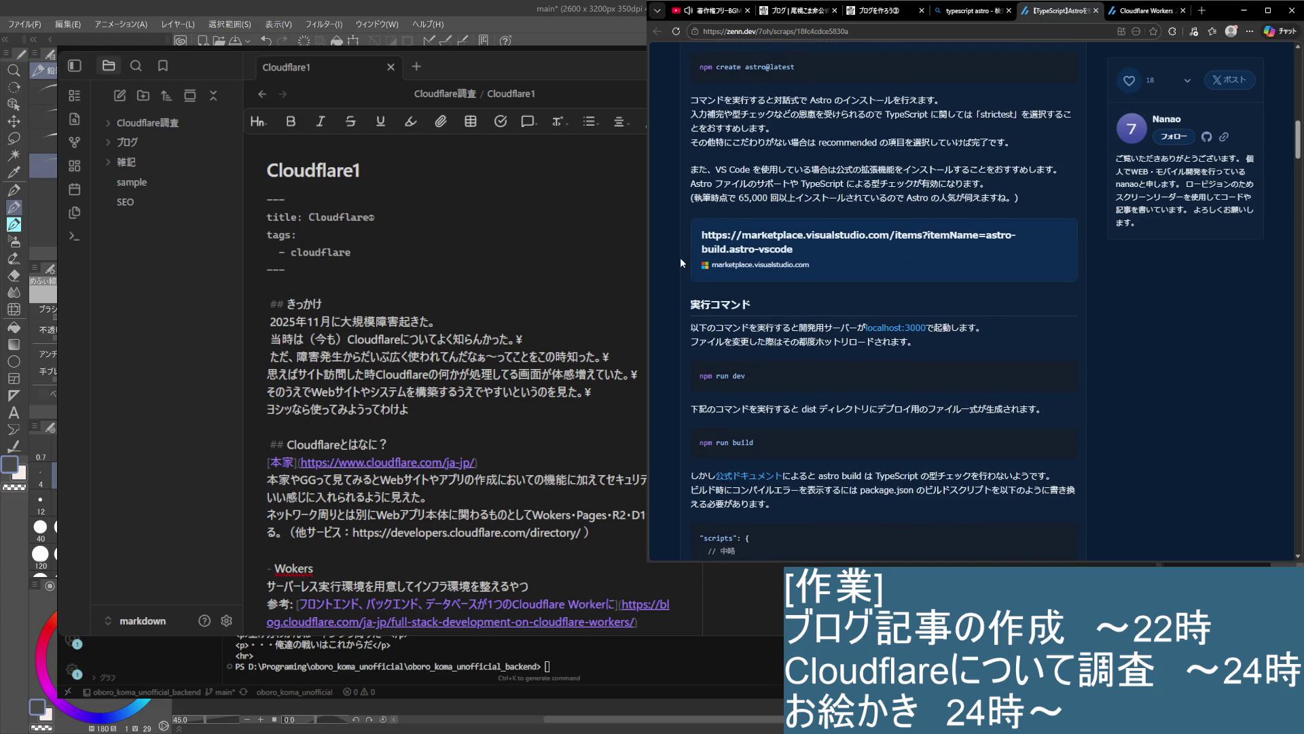
pyautogui.scroll(-10, 680, 258)
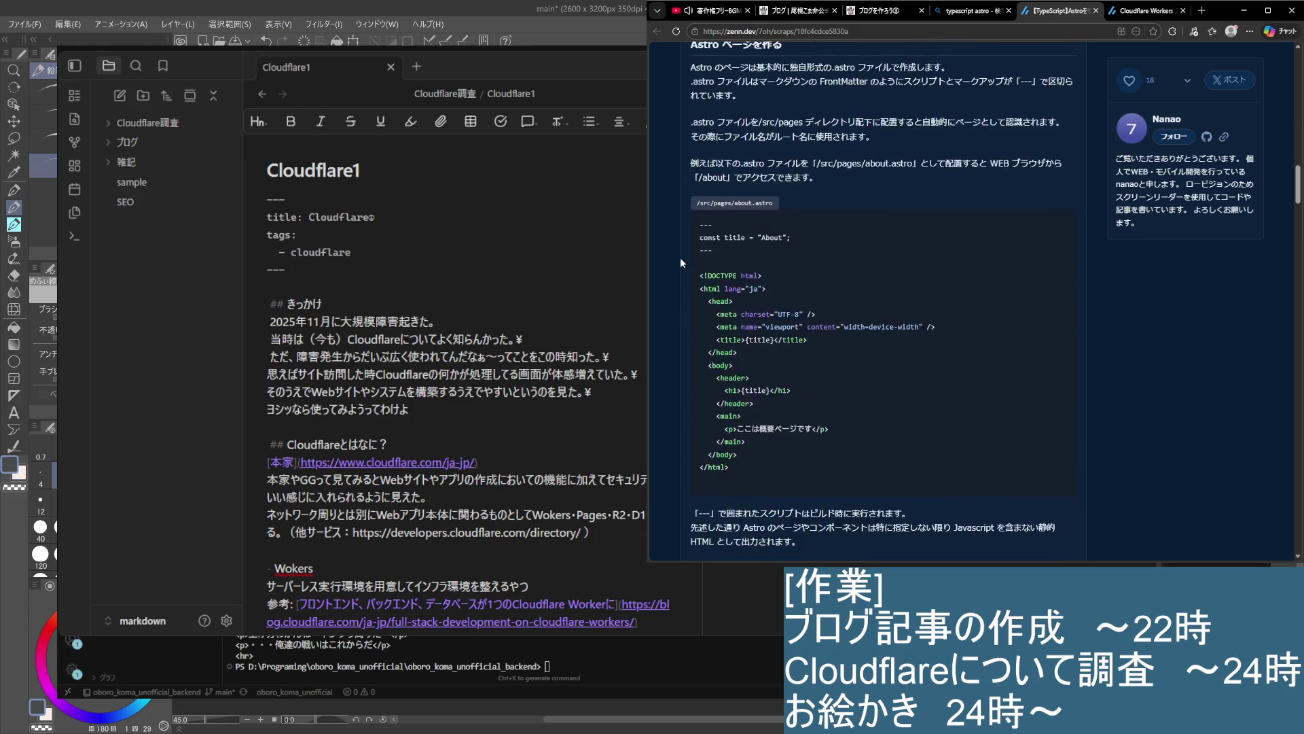
pyautogui.scroll(-10, 680, 294)
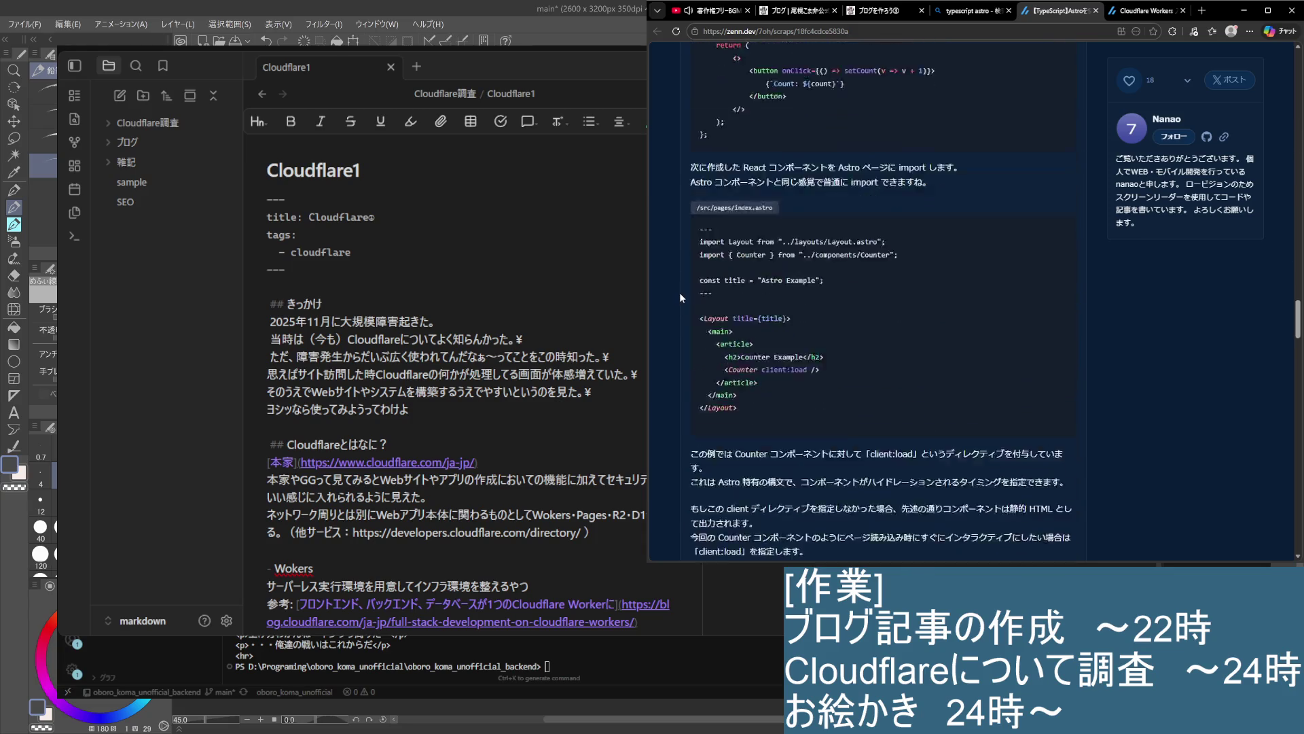
pyautogui.scroll(-4, 680, 296)
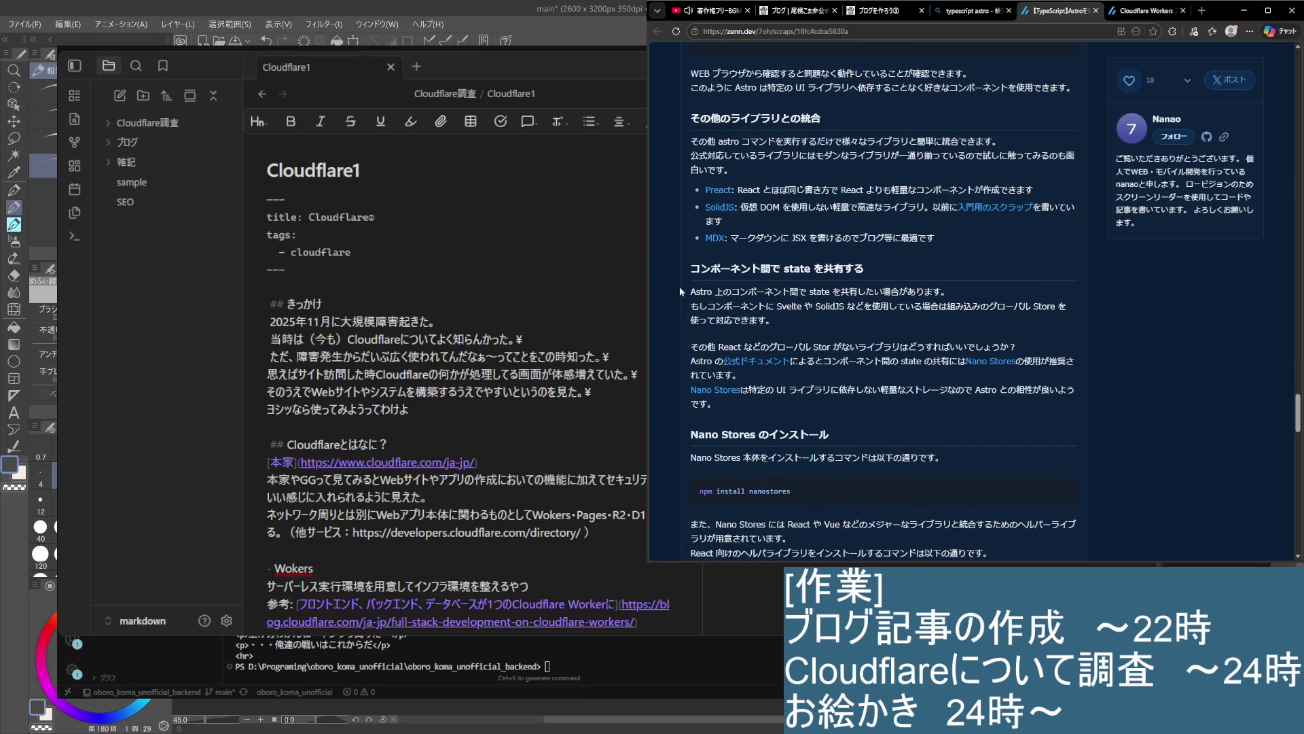
pyautogui.scroll(-10, 680, 287)
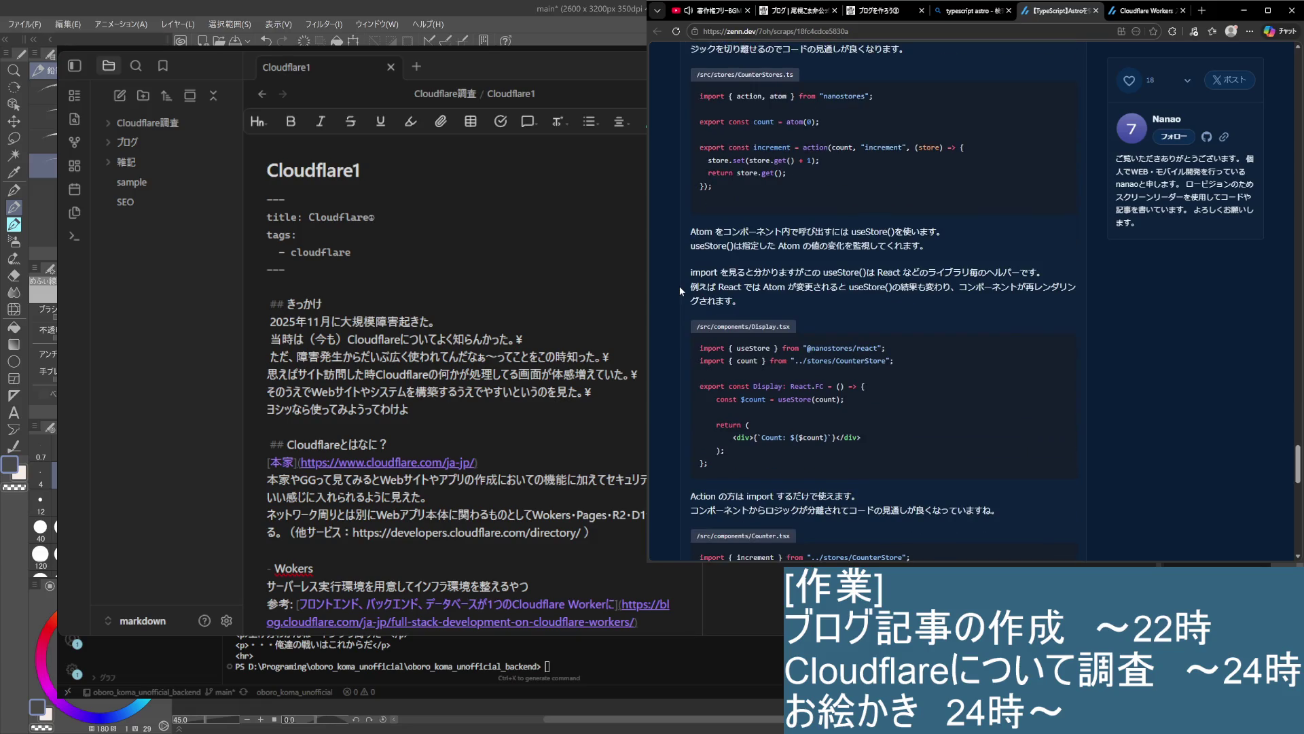
pyautogui.scroll(-10, 680, 286)
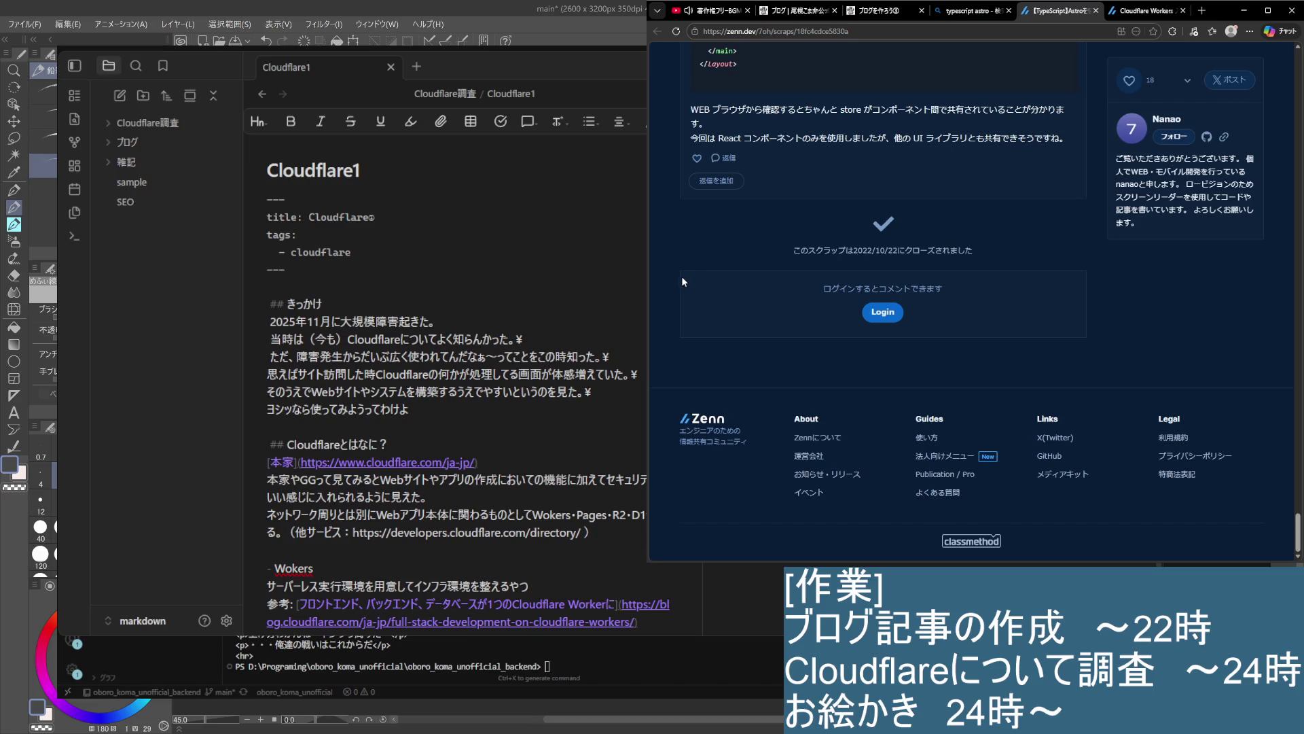
# Close the Zenn article and open the T-CREATOR Astro and TypeScript result
pyautogui.click(1096, 11)
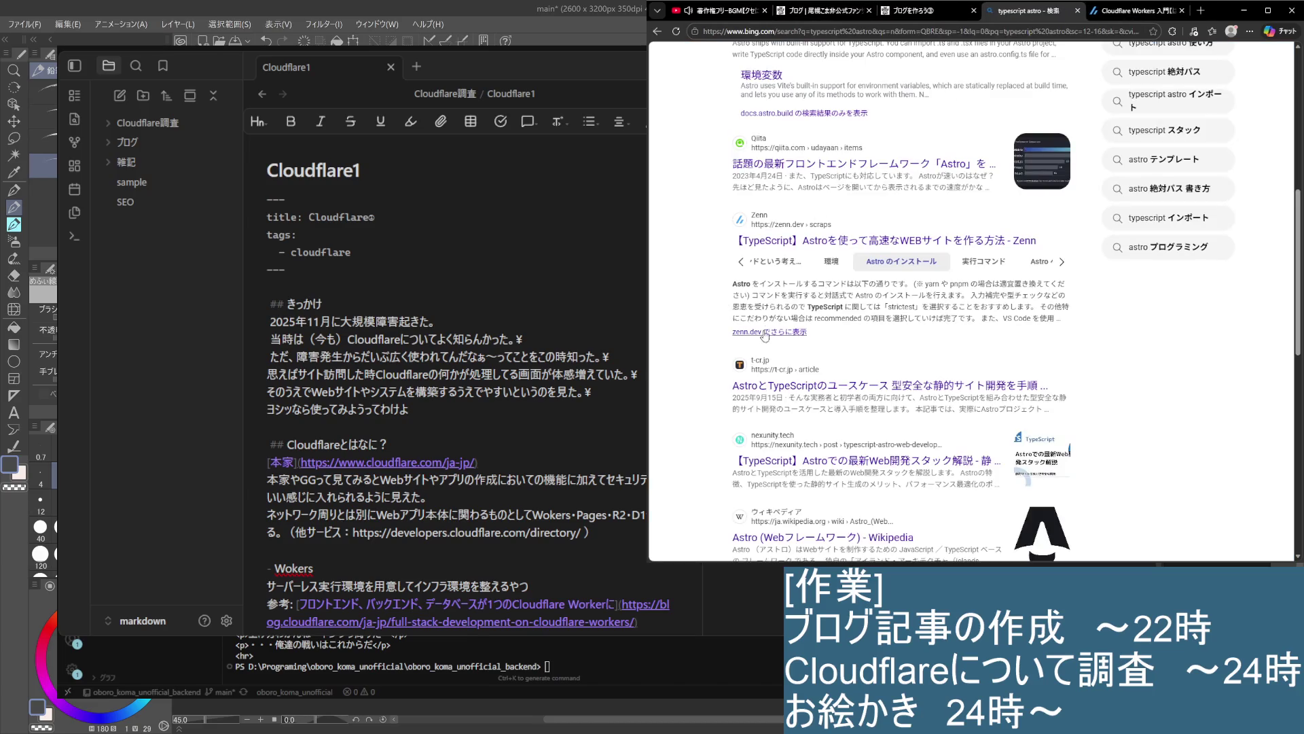
pyautogui.scroll(-2, 764, 335)
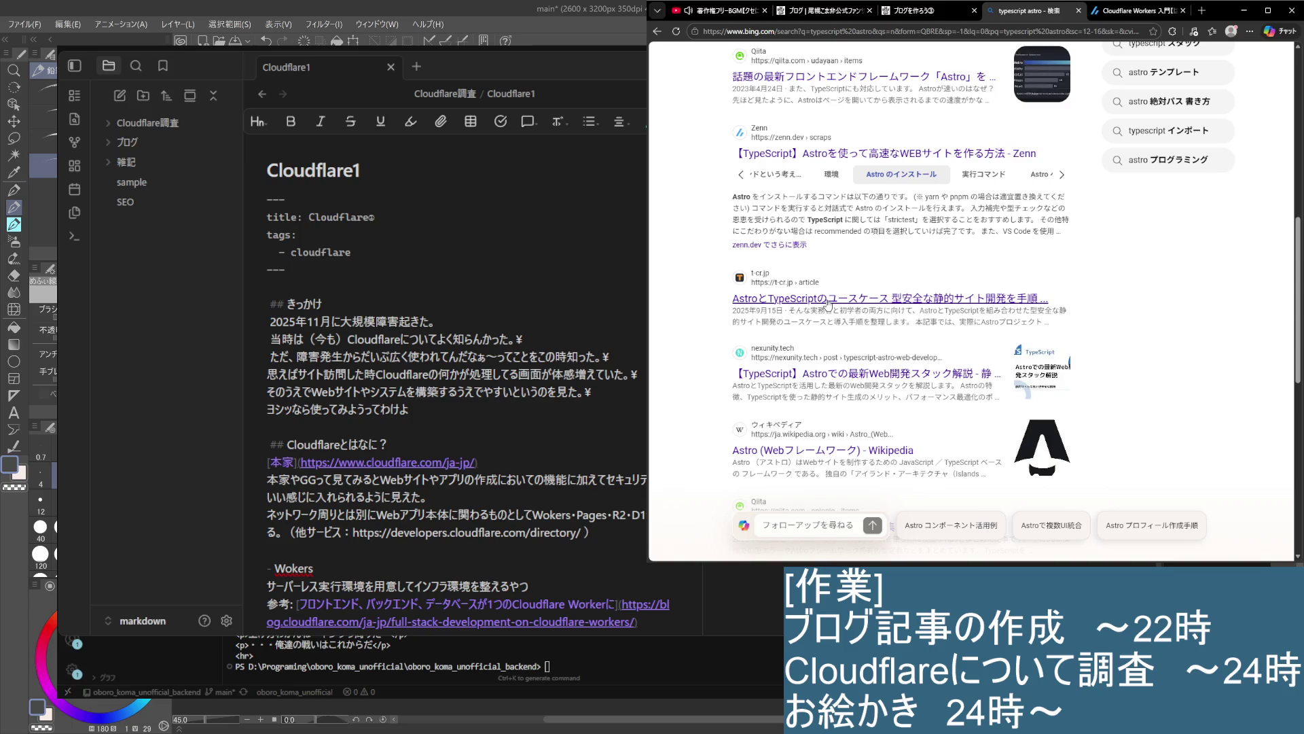
pyautogui.click(828, 303)
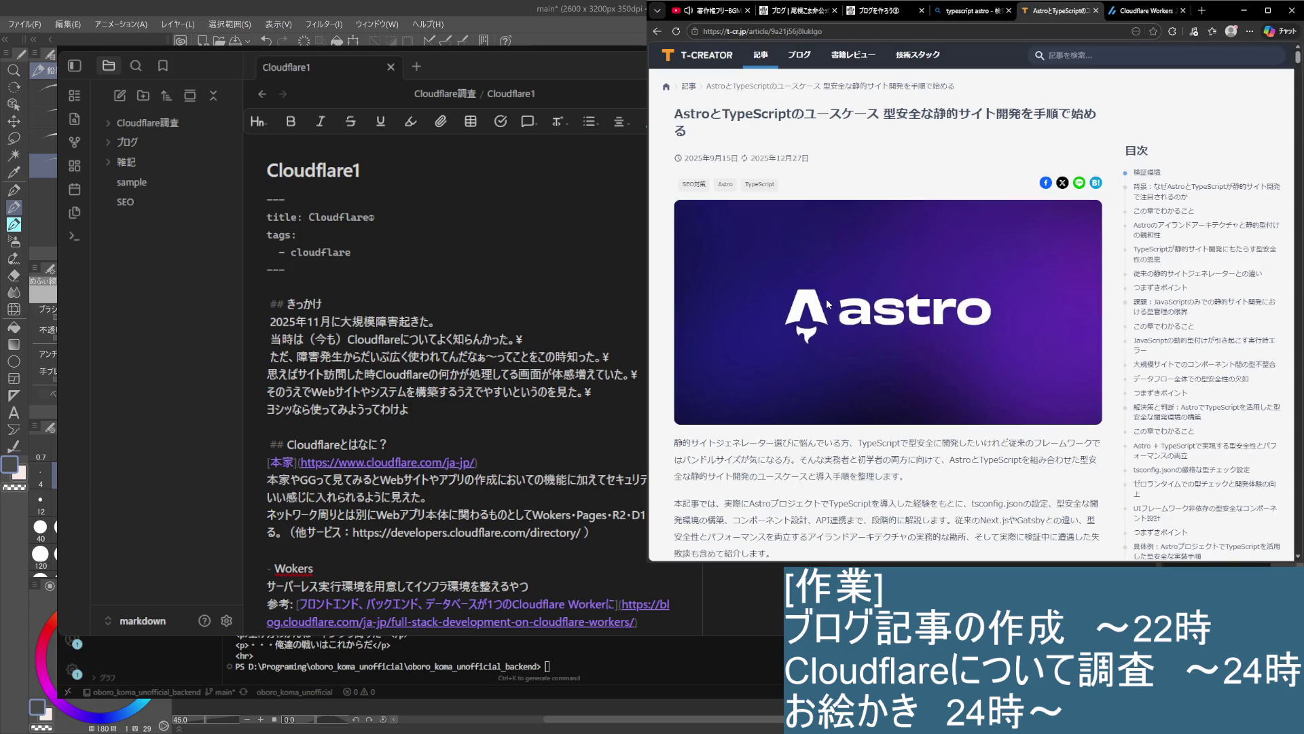
pyautogui.scroll(-4, 716, 271)
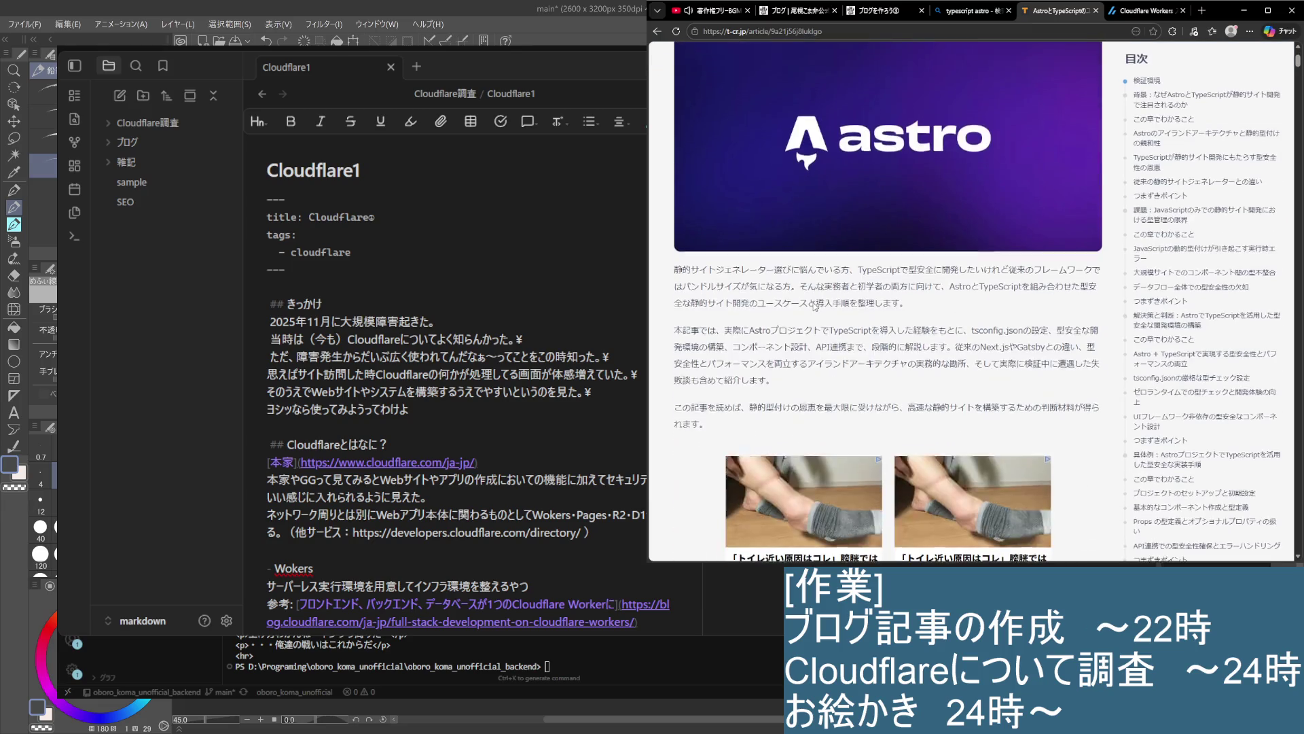
pyautogui.moveTo(673, 270)
pyautogui.mouseDown()
pyautogui.moveTo(1095, 270)
pyautogui.moveTo(750, 275)
pyautogui.moveTo(995, 284)
pyautogui.moveTo(909, 302)
pyautogui.mouseUp()
pyautogui.click(678, 330)
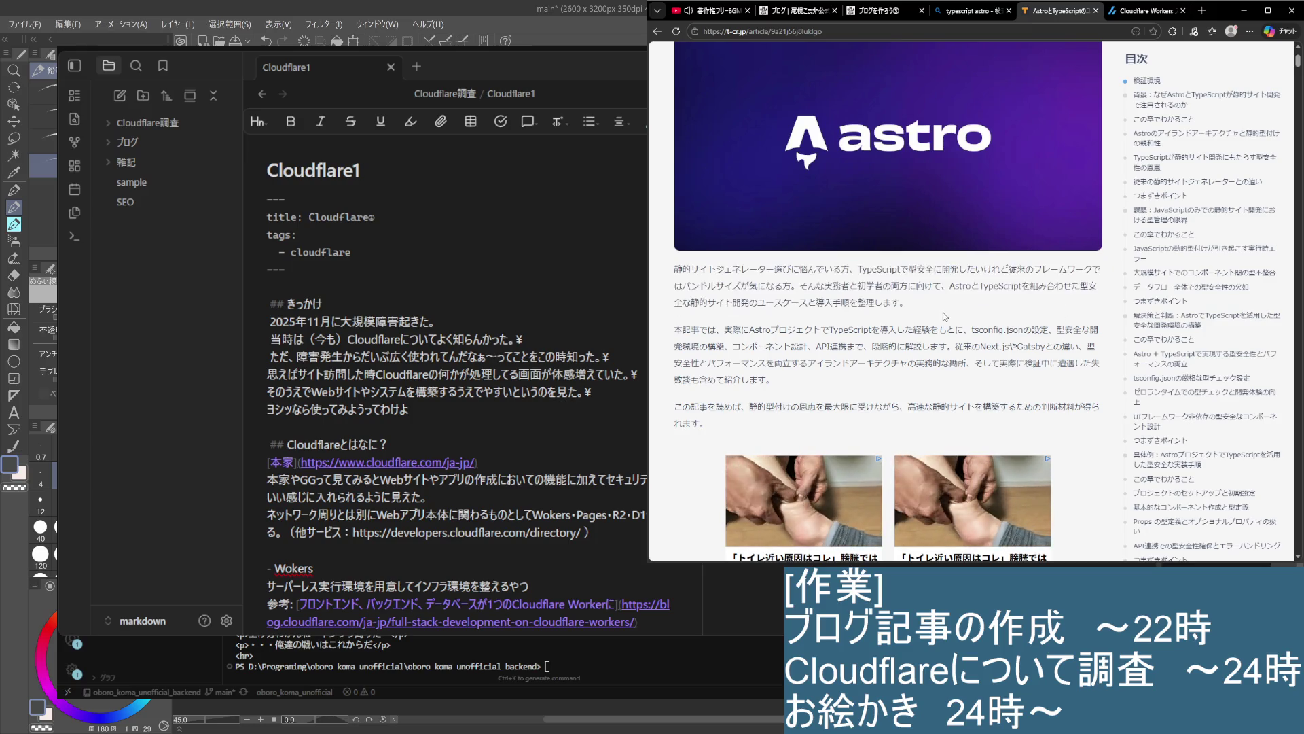
pyautogui.moveTo(678, 330)
pyautogui.mouseDown()
pyautogui.moveTo(985, 346)
pyautogui.moveTo(680, 330)
pyautogui.mouseUp()
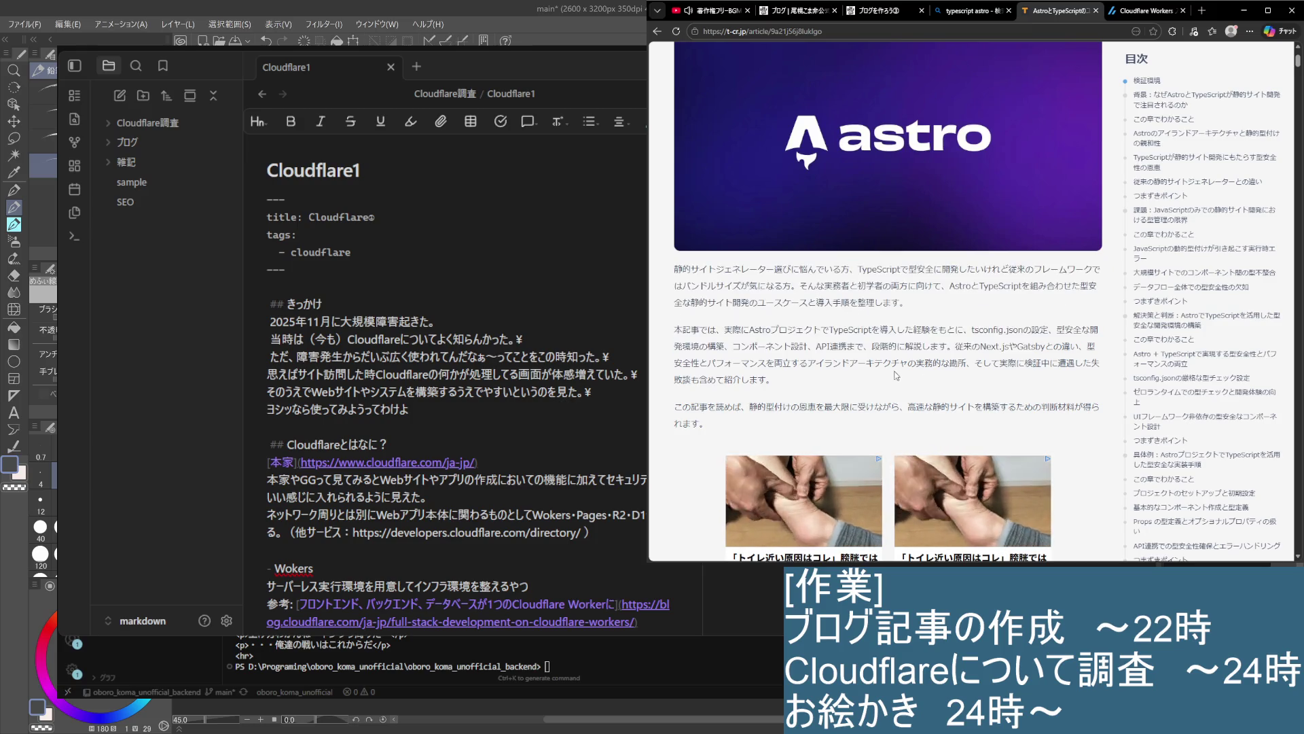
pyautogui.scroll(-5, 874, 375)
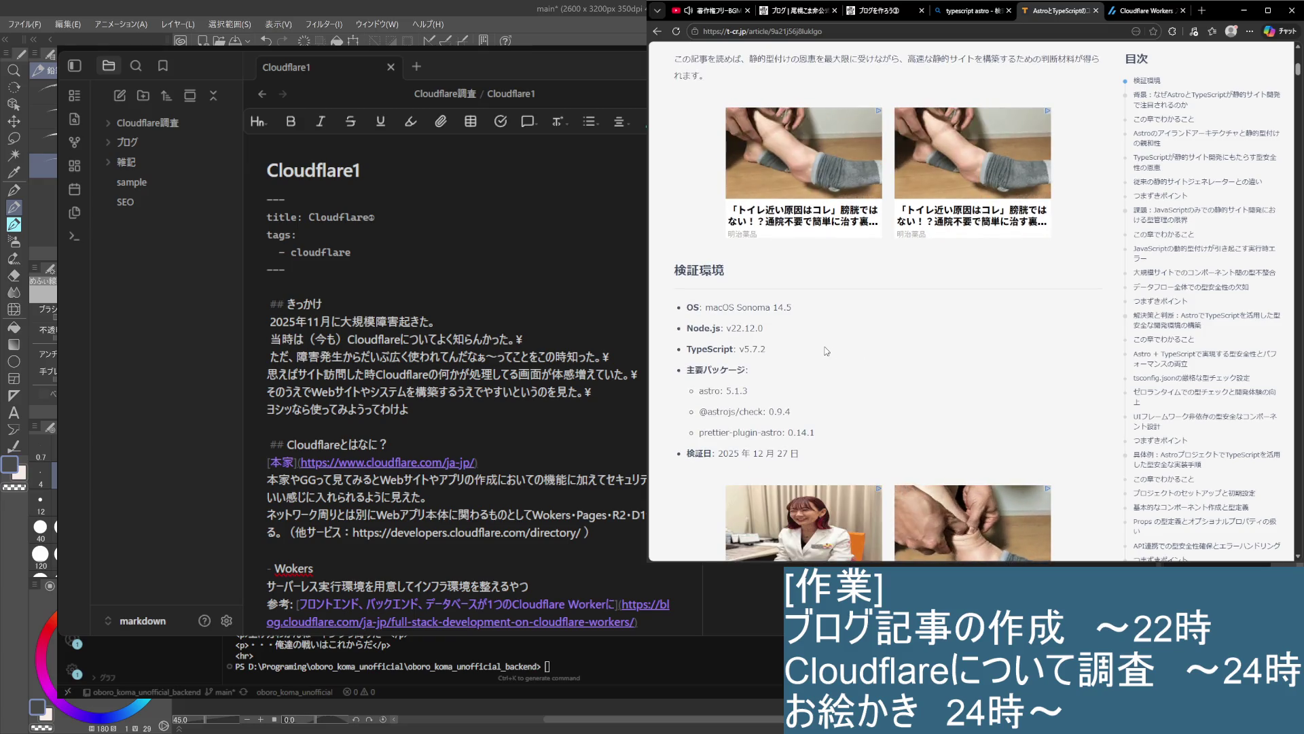
pyautogui.scroll(-1, 825, 350)
pyautogui.scroll(-6, 826, 350)
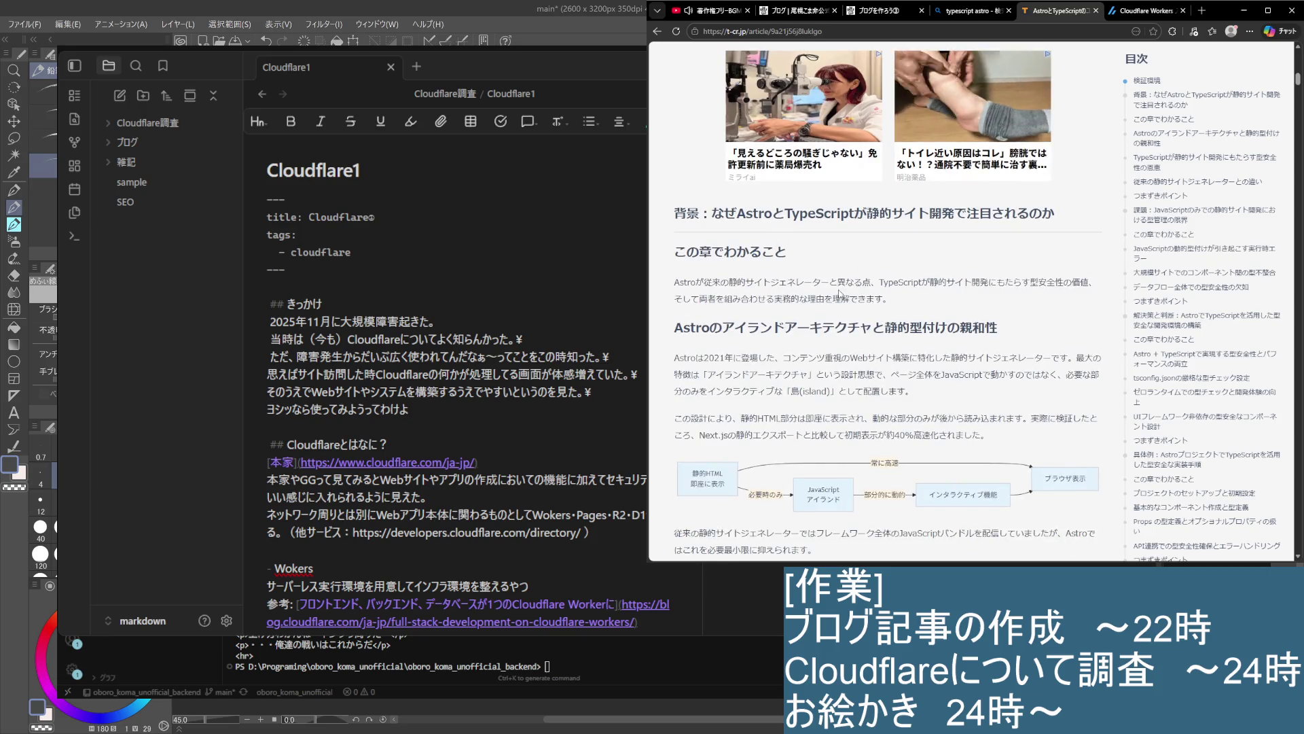
pyautogui.scroll(-1, 842, 294)
pyautogui.moveTo(675, 197); pyautogui.dragTo(940, 216)
pyautogui.click(880, 289)
pyautogui.moveTo(674, 271); pyautogui.dragTo(1079, 268)
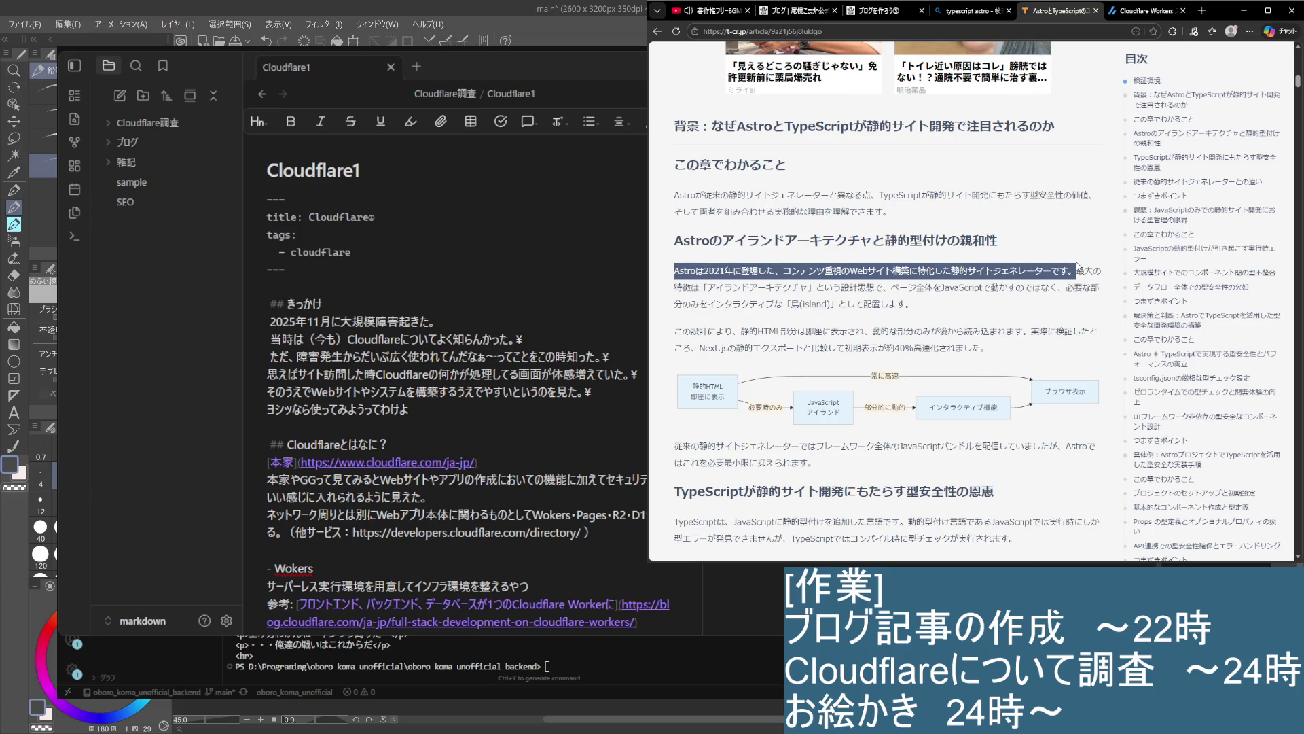
pyautogui.moveTo(1079, 268)
pyautogui.mouseDown()
pyautogui.moveTo(896, 287)
pyautogui.moveTo(1063, 285)
pyautogui.moveTo(1074, 306)
pyautogui.mouseUp()
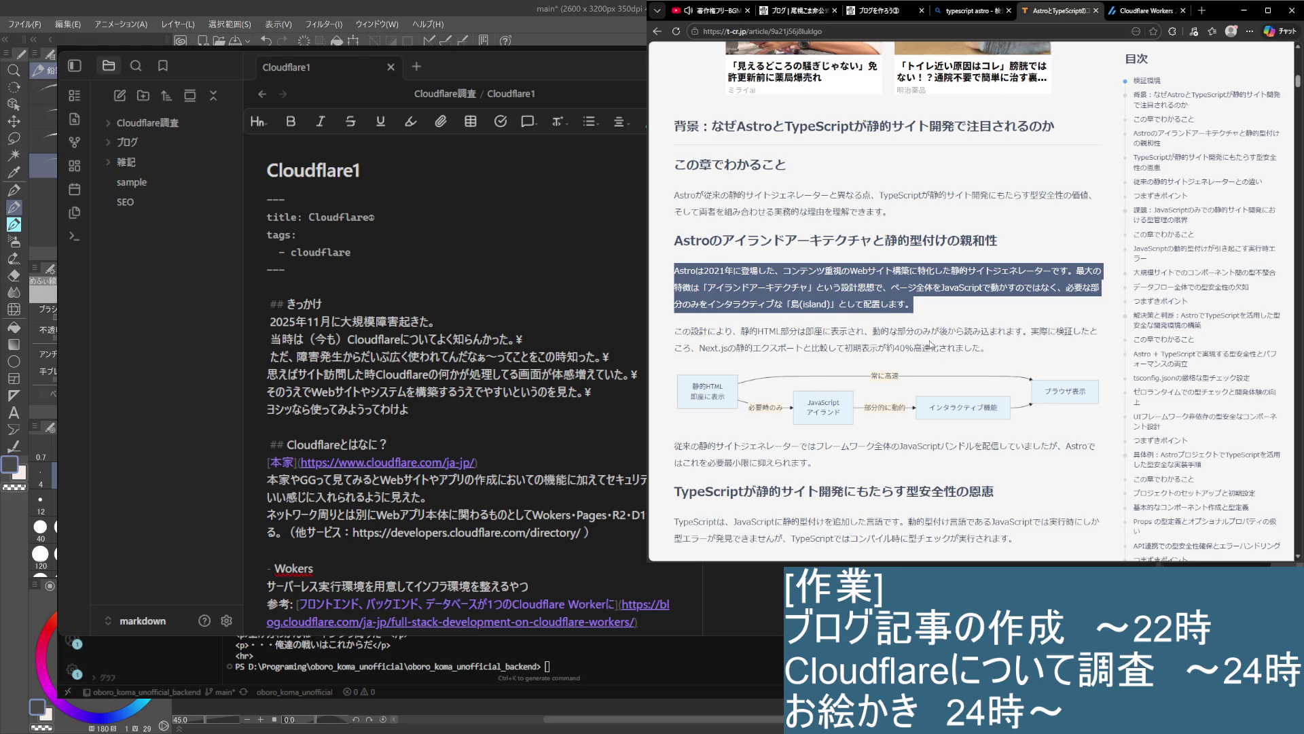
pyautogui.click(680, 332)
pyautogui.moveTo(676, 331)
pyautogui.mouseDown()
pyautogui.moveTo(1066, 333)
pyautogui.moveTo(1088, 343)
pyautogui.mouseUp()
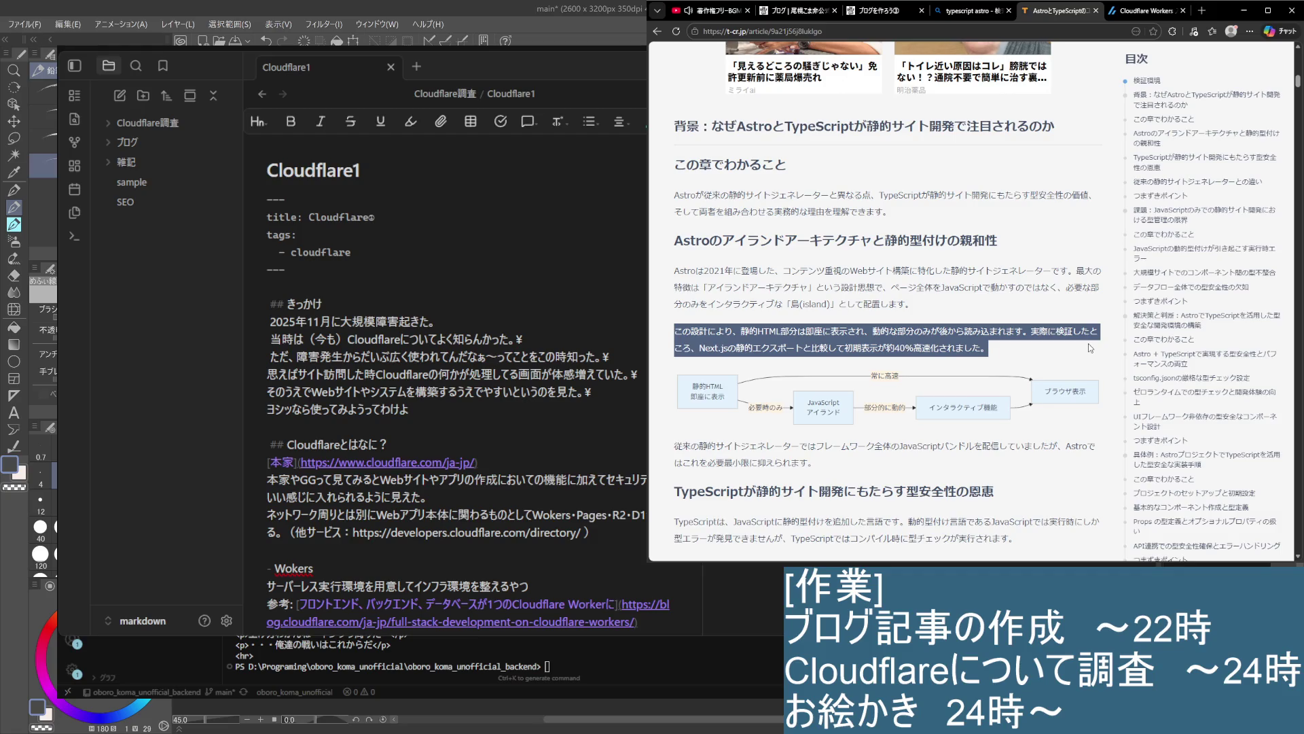
pyautogui.click(940, 354)
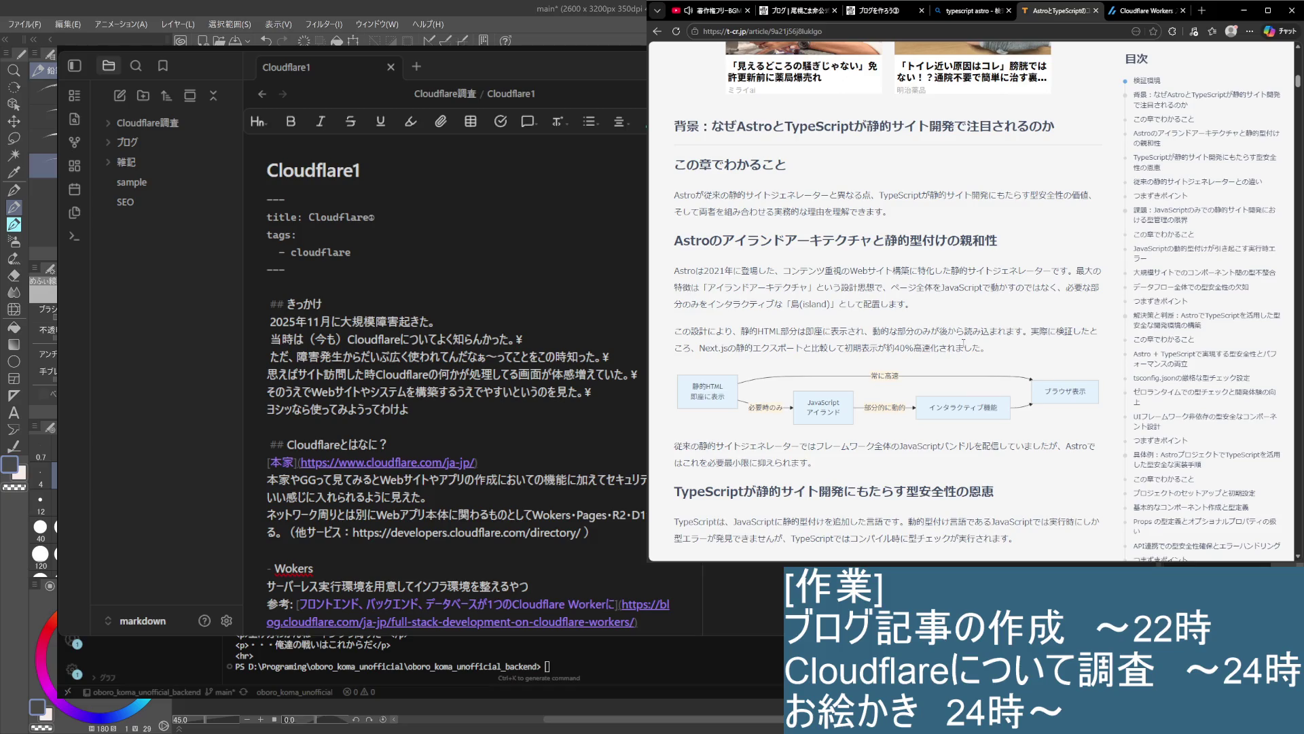
pyautogui.scroll(-2, 1011, 352)
pyautogui.moveTo(842, 272)
pyautogui.mouseDown()
pyautogui.moveTo(674, 272)
pyautogui.moveTo(1066, 288)
pyautogui.mouseUp()
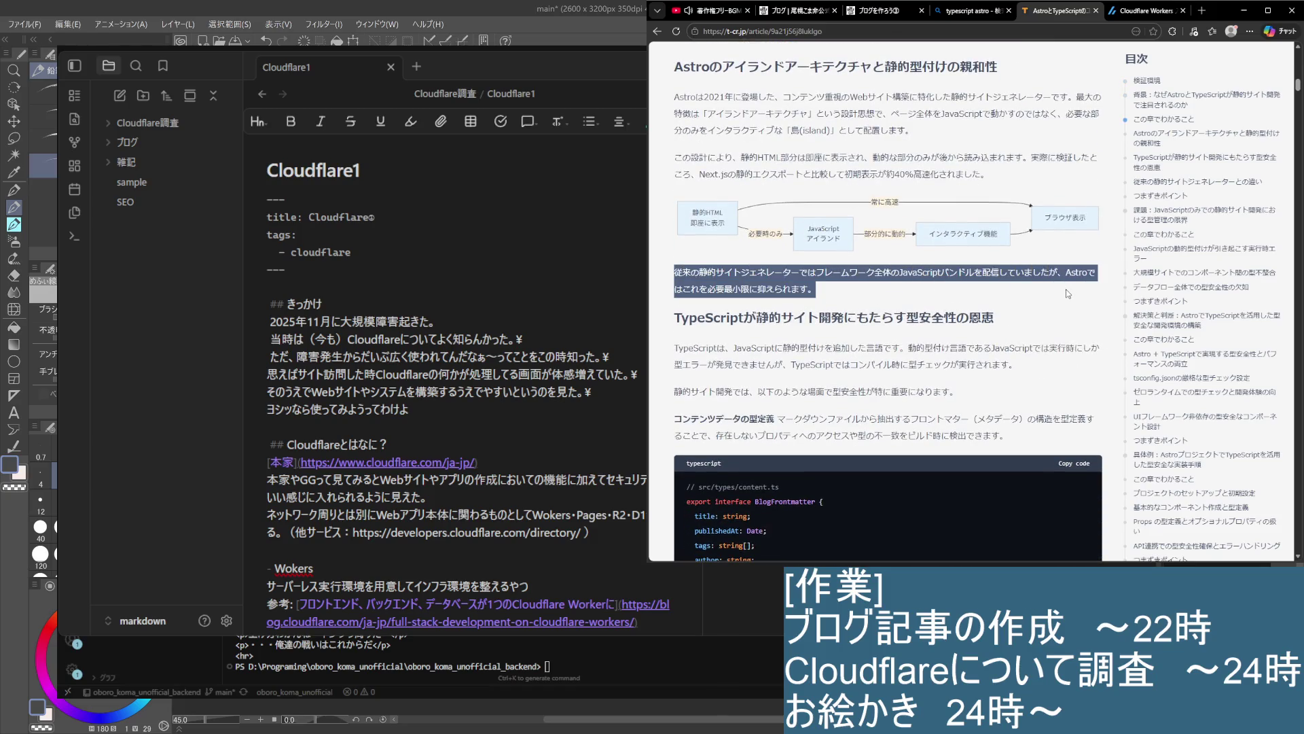
pyautogui.click(1066, 288)
pyautogui.moveTo(677, 324); pyautogui.dragTo(1018, 320)
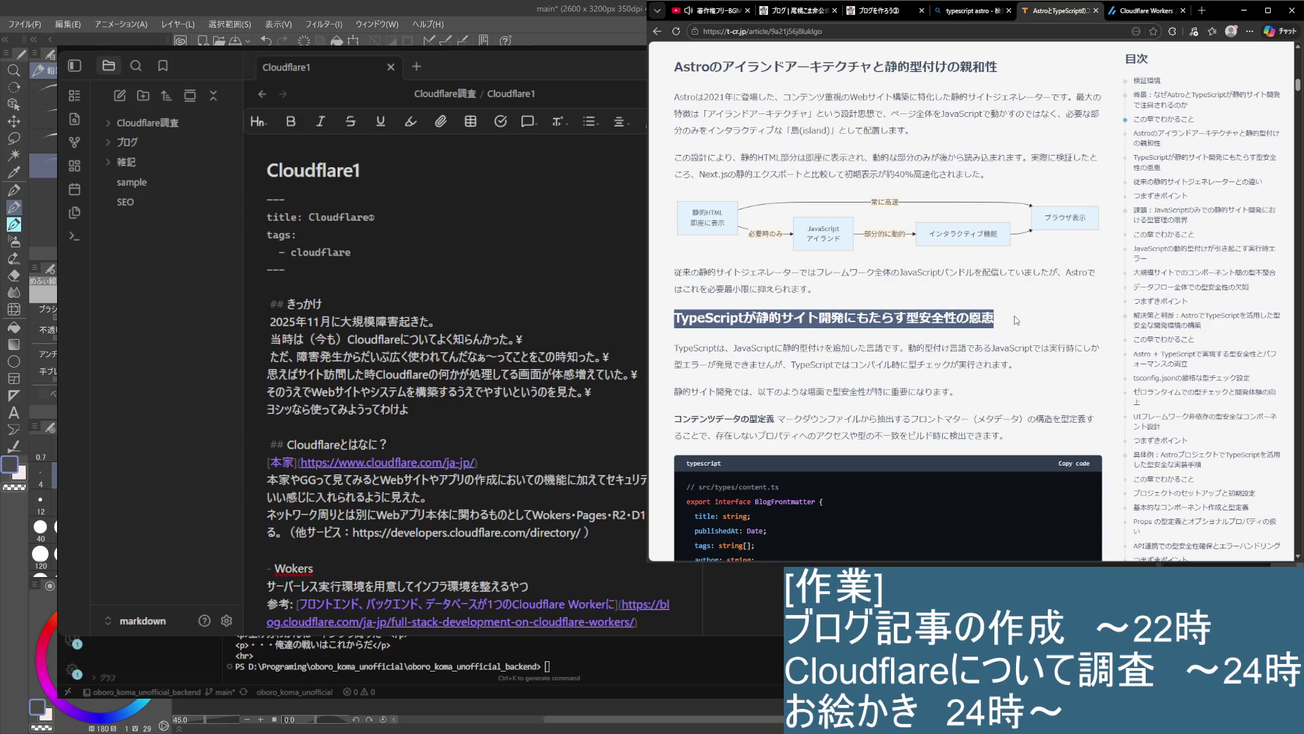
pyautogui.moveTo(732, 347); pyautogui.dragTo(1068, 346)
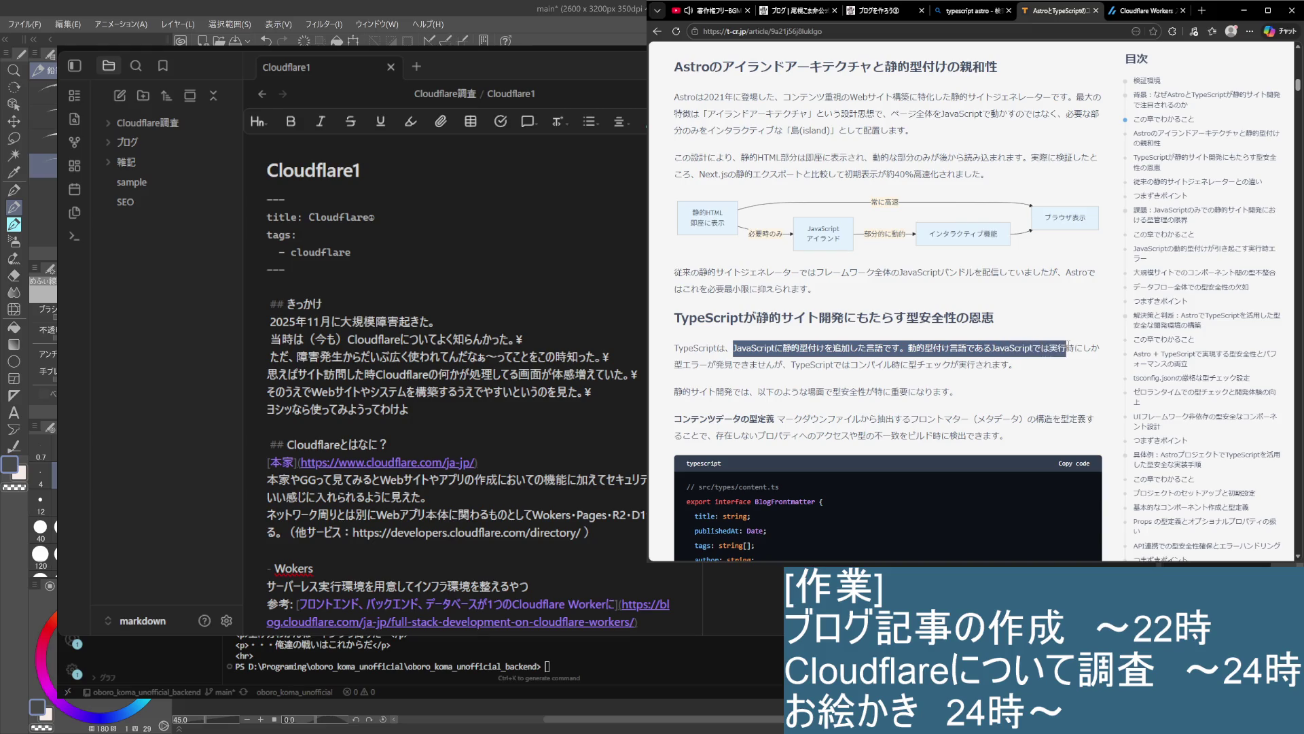
pyautogui.moveTo(1068, 360); pyautogui.dragTo(1064, 386)
pyautogui.click(993, 411)
pyautogui.scroll(-1, 992, 408)
pyautogui.moveTo(786, 333)
pyautogui.mouseDown()
pyautogui.moveTo(1063, 334)
pyautogui.moveTo(1066, 351)
pyautogui.mouseUp()
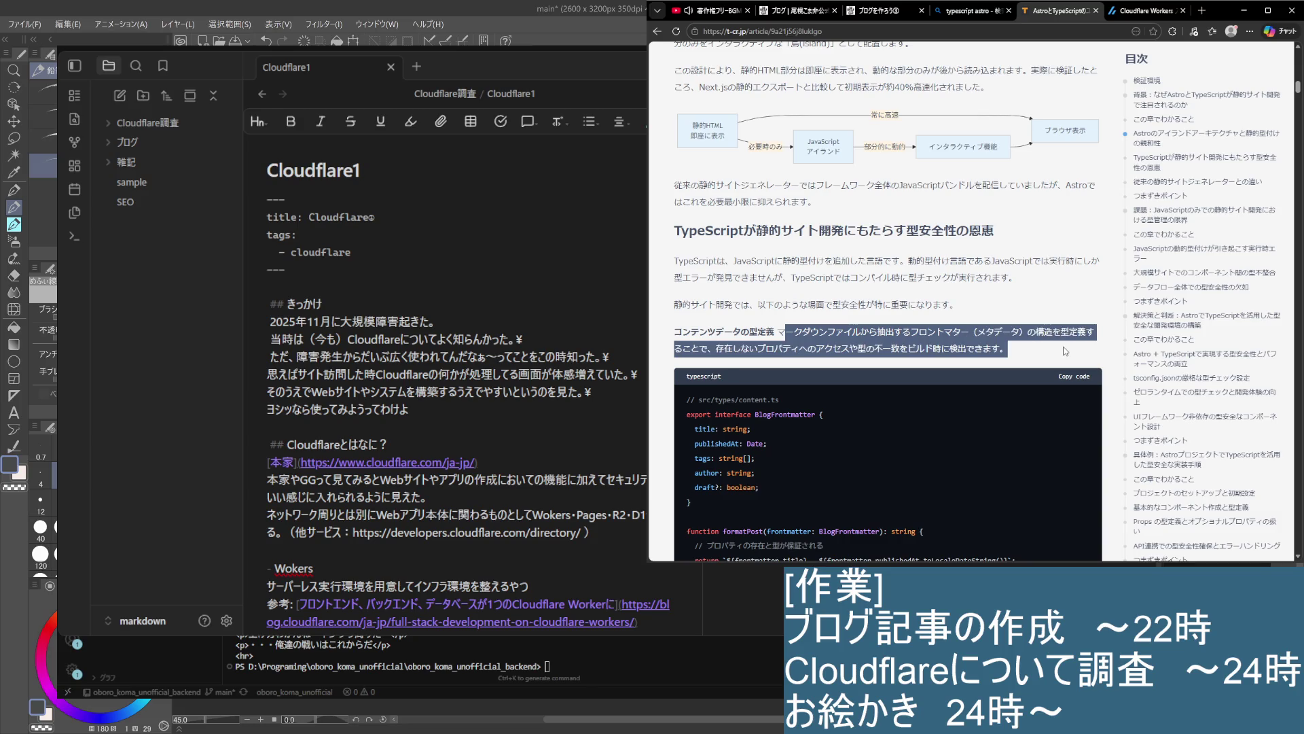
pyautogui.click(974, 347)
pyautogui.scroll(-2, 710, 329)
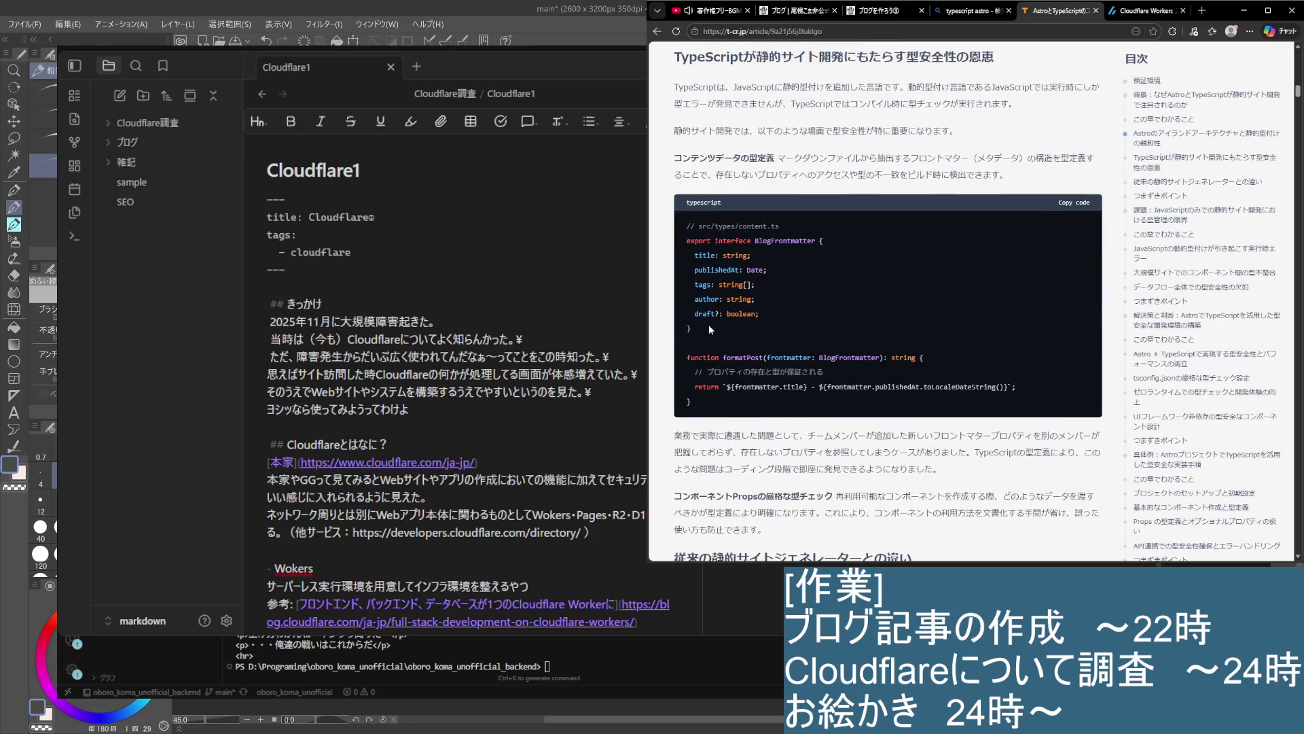
pyautogui.scroll(-2, 708, 324)
pyautogui.moveTo(675, 262)
pyautogui.mouseDown()
pyautogui.moveTo(762, 278)
pyautogui.moveTo(1078, 272)
pyautogui.moveTo(1086, 303)
pyautogui.moveTo(1066, 365)
pyautogui.mouseUp()
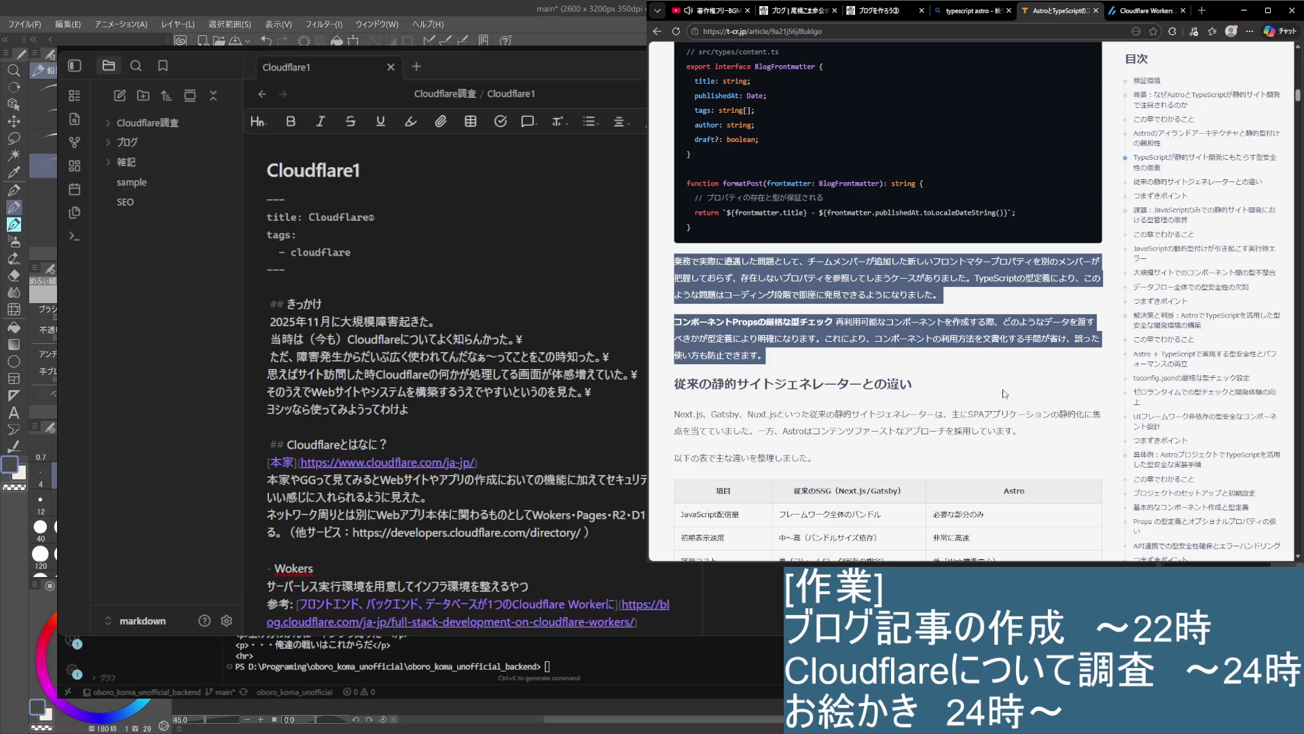
pyautogui.click(976, 406)
pyautogui.scroll(-1, 929, 408)
pyautogui.moveTo(662, 329); pyautogui.dragTo(997, 326)
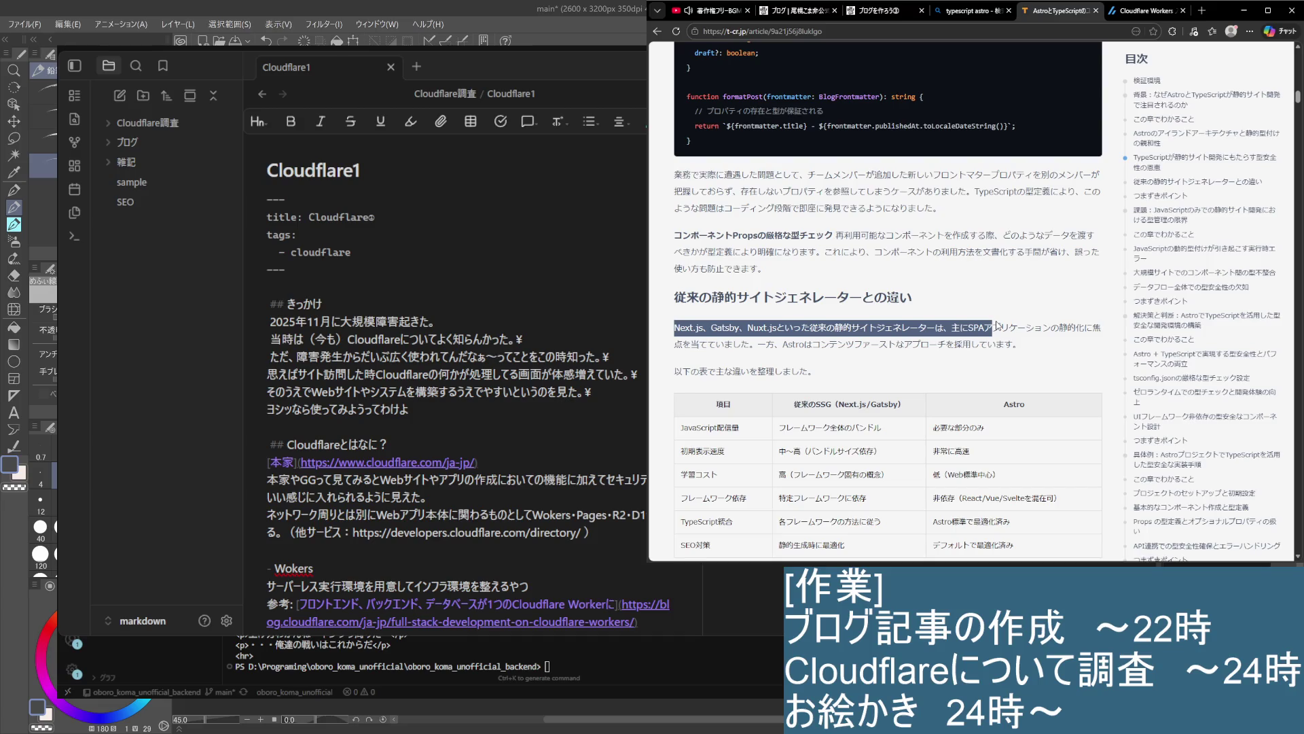
pyautogui.moveTo(997, 326)
pyautogui.mouseDown()
pyautogui.moveTo(1104, 327)
pyautogui.moveTo(1095, 352)
pyautogui.mouseUp()
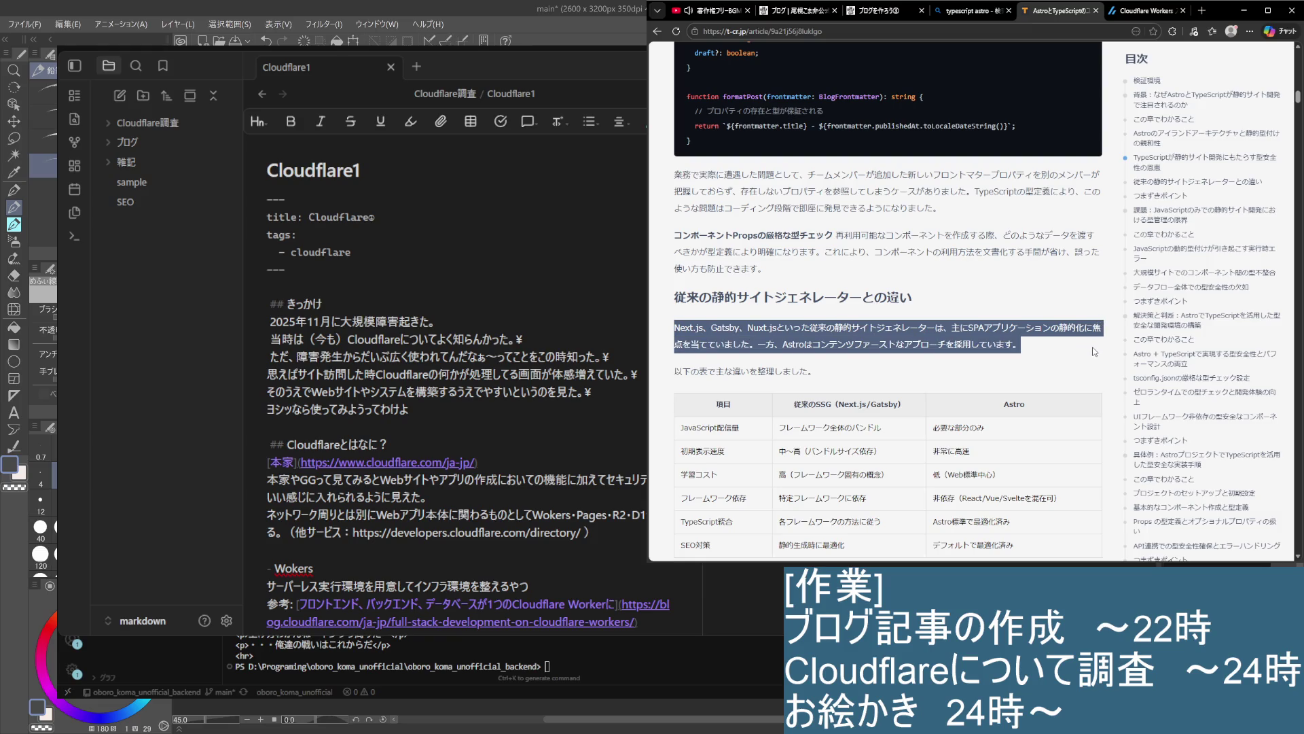
pyautogui.scroll(-2, 1095, 351)
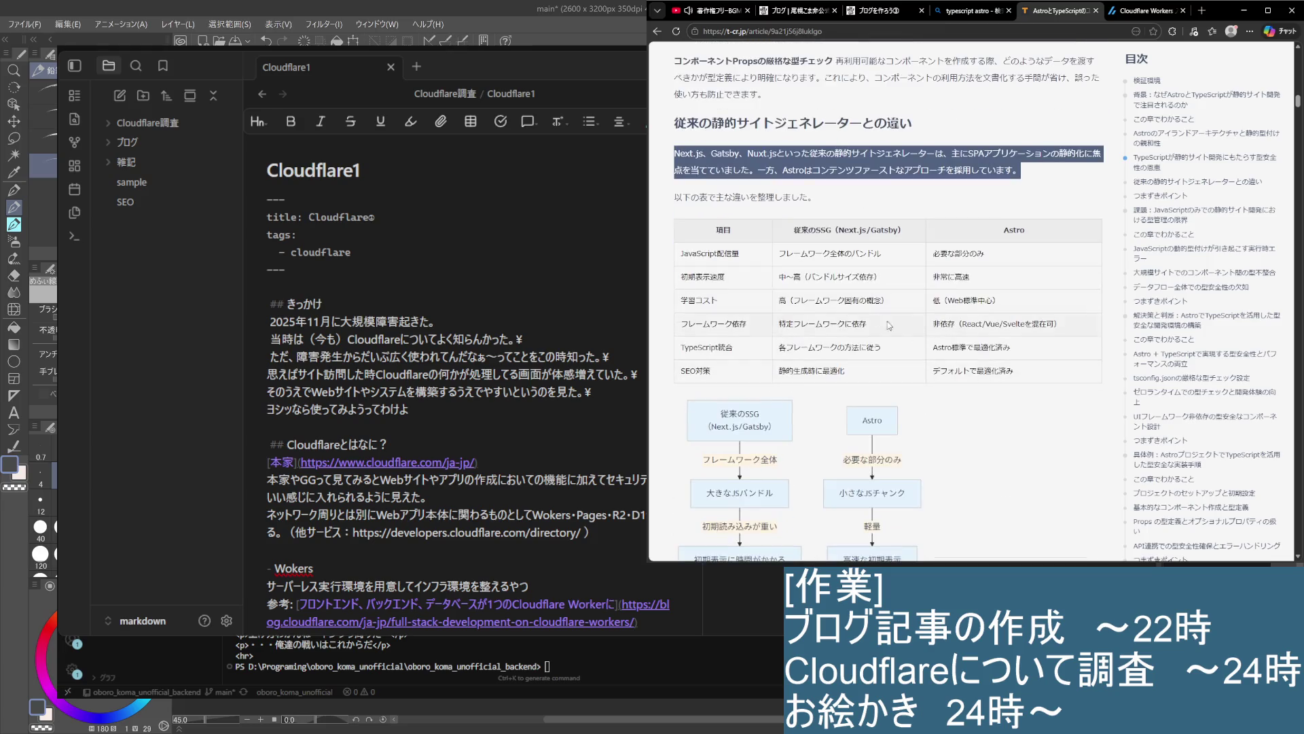
pyautogui.moveTo(780, 254); pyautogui.dragTo(980, 271)
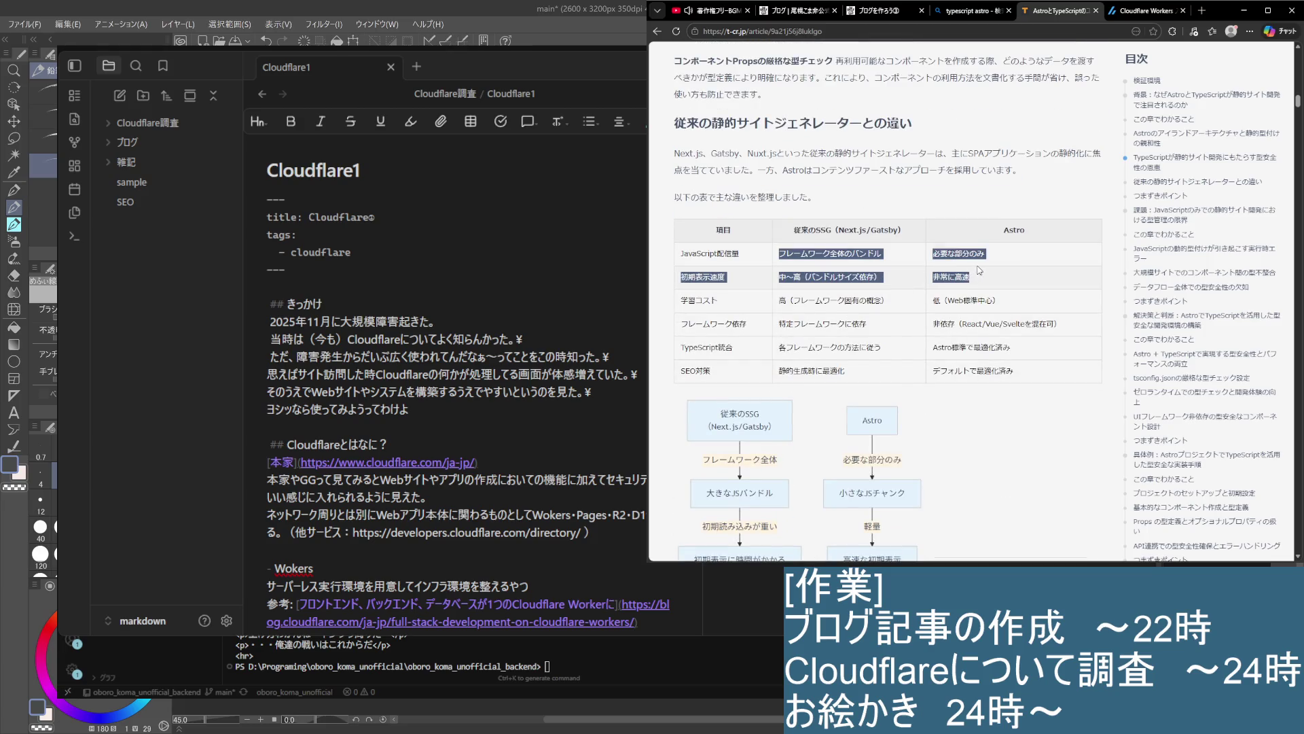
pyautogui.click(1015, 372)
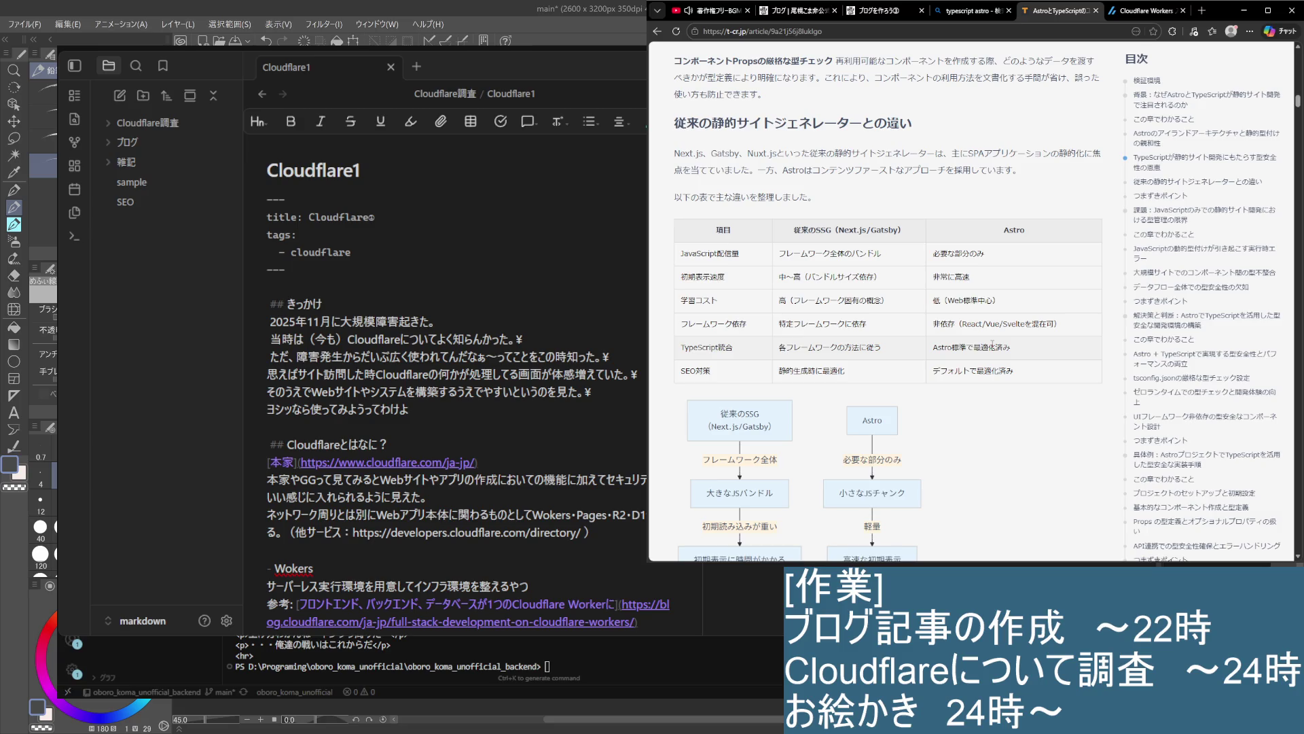
# Skim the T-CREATOR article's remaining sections from the first つまずきポイント bullet, then close it with Ctrl+W
pyautogui.scroll(-8, 993, 343)
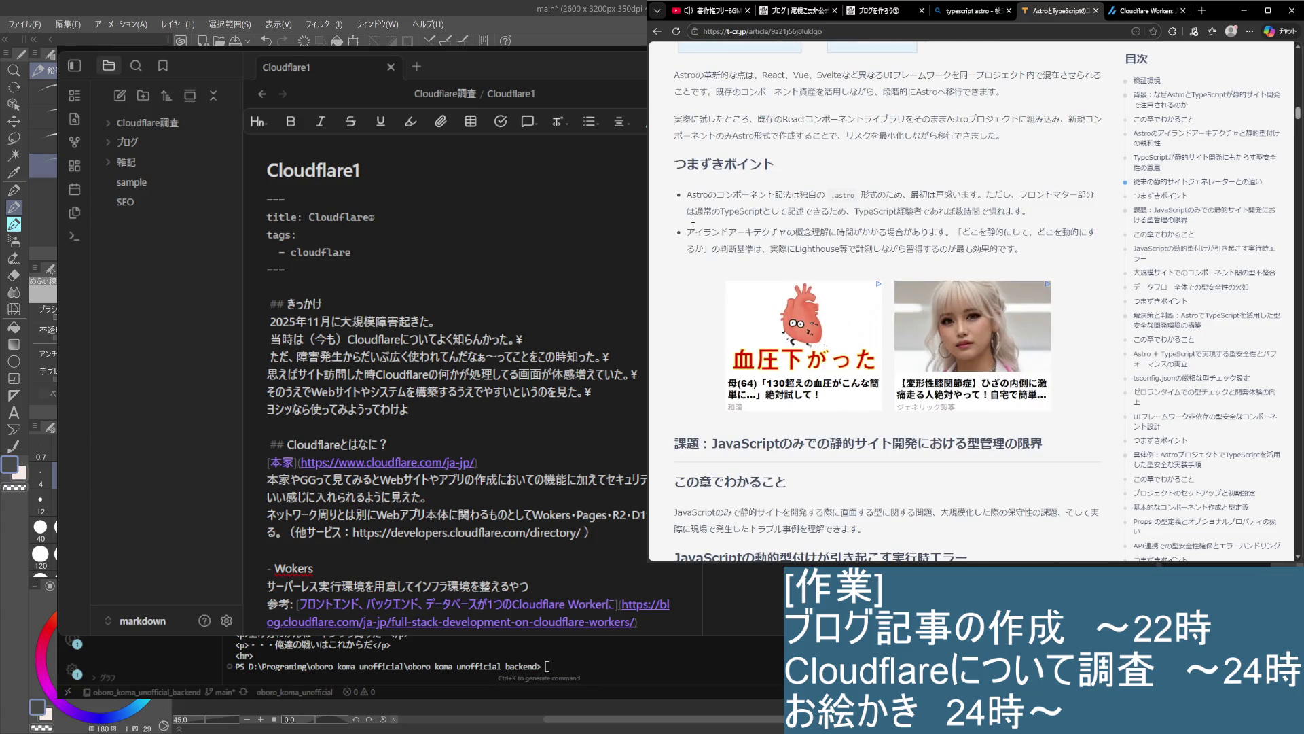
pyautogui.moveTo(687, 195)
pyautogui.mouseDown()
pyautogui.moveTo(921, 212)
pyautogui.moveTo(976, 198)
pyautogui.moveTo(1045, 231)
pyautogui.moveTo(957, 271)
pyautogui.mouseUp()
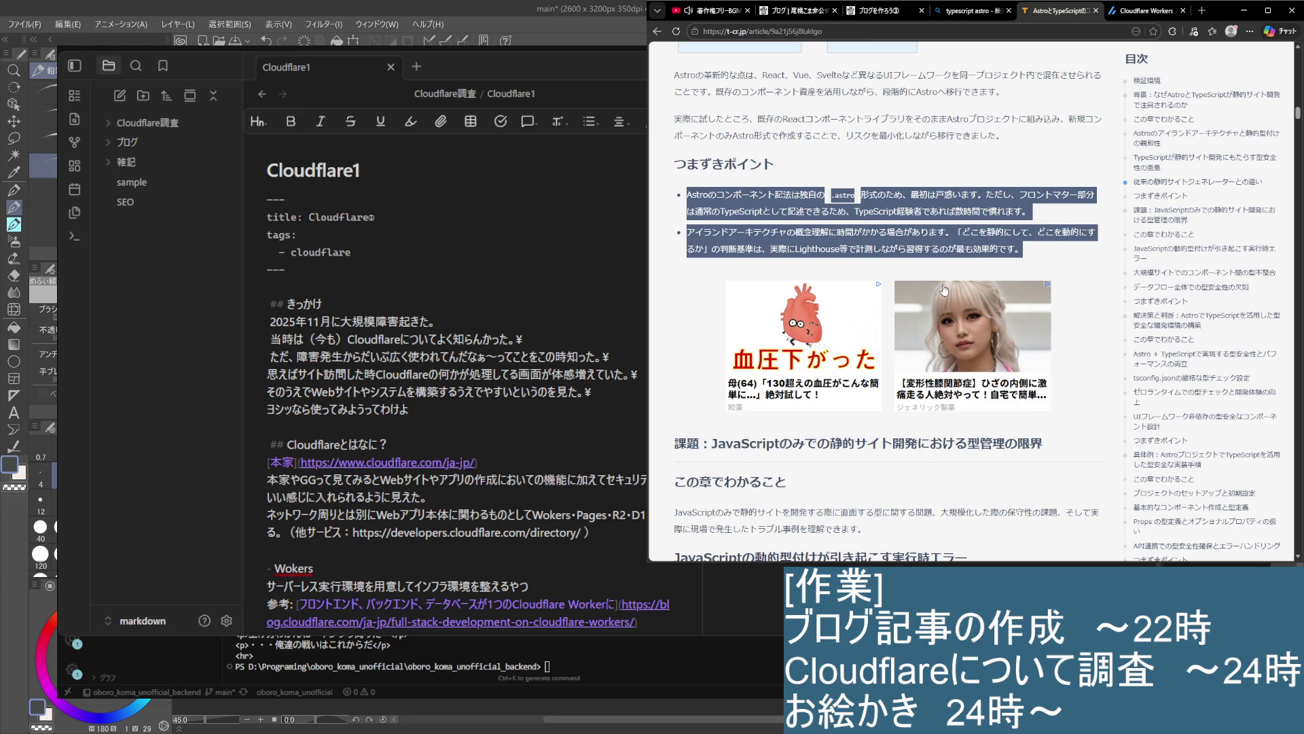
pyautogui.scroll(-3, 944, 290)
pyautogui.scroll(-7, 958, 333)
pyautogui.scroll(-10, 958, 333)
pyautogui.scroll(-5, 960, 301)
pyautogui.scroll(-8, 953, 284)
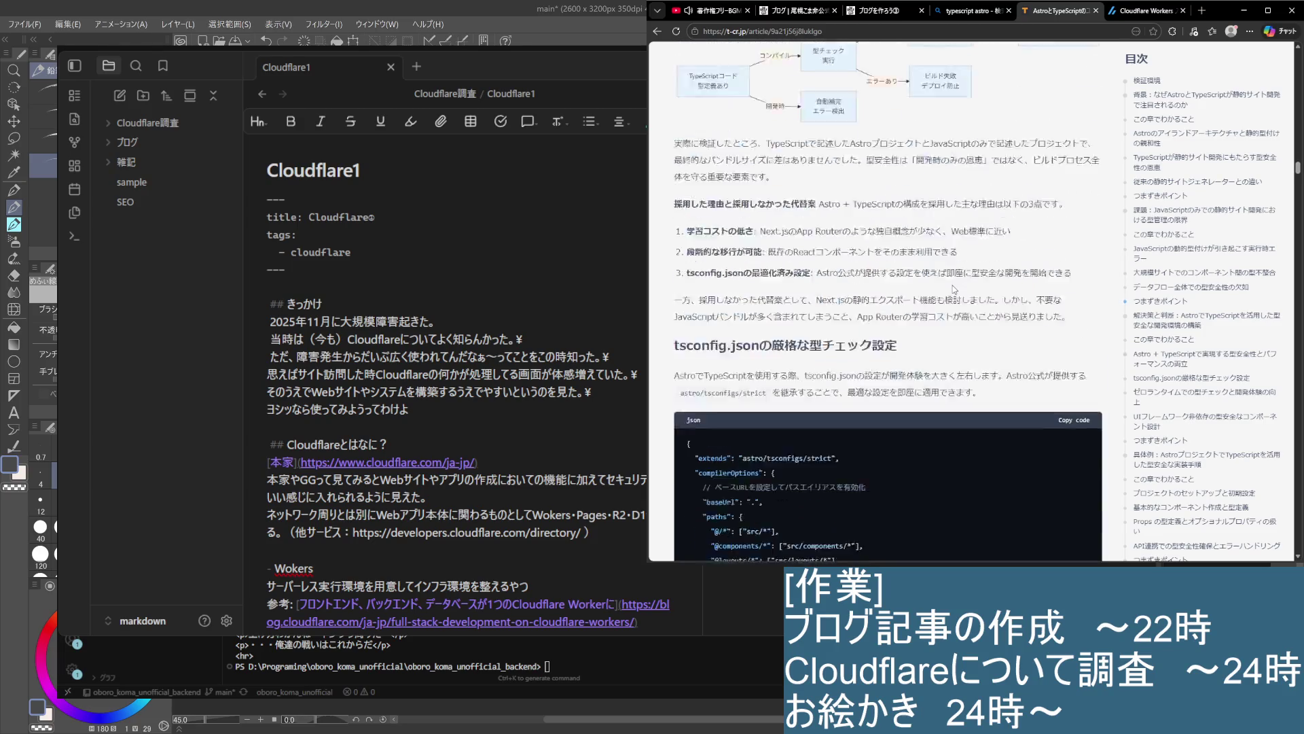
pyautogui.scroll(-15, 952, 288)
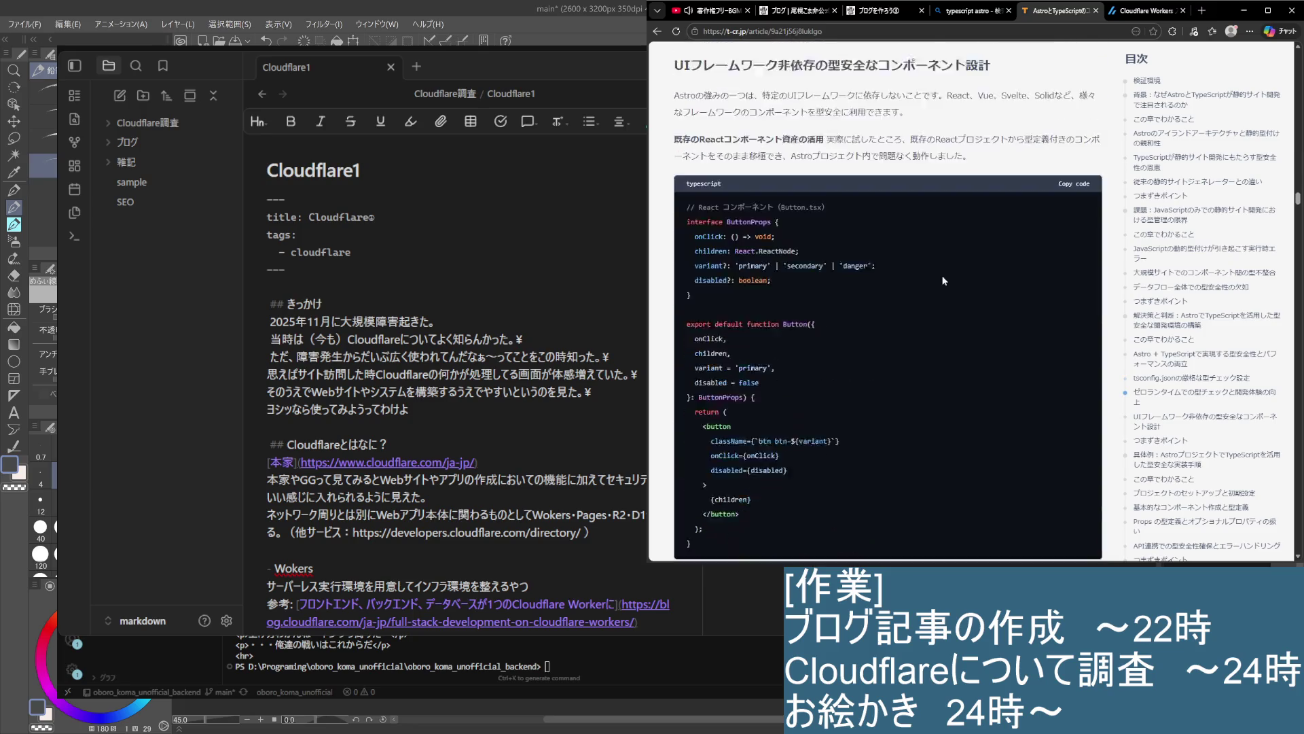
pyautogui.scroll(10, 923, 285)
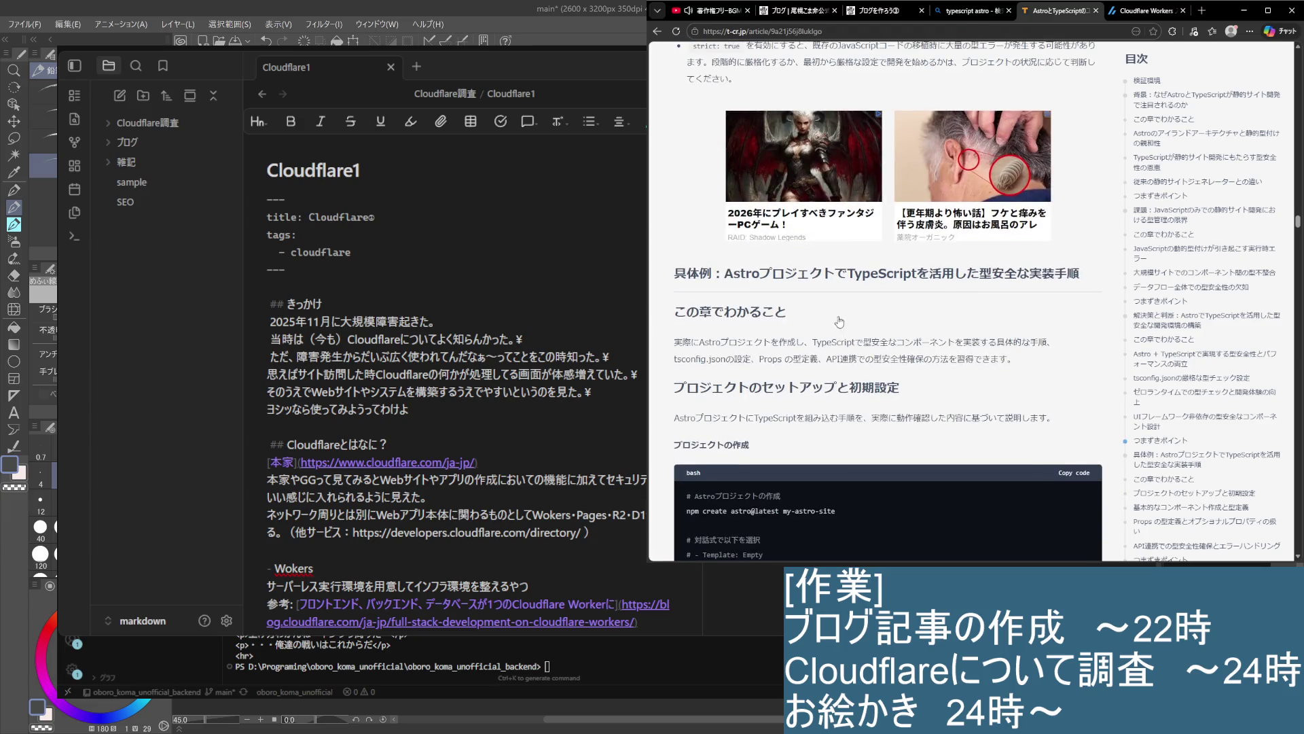
pyautogui.hotkey('ctrl', 'w')
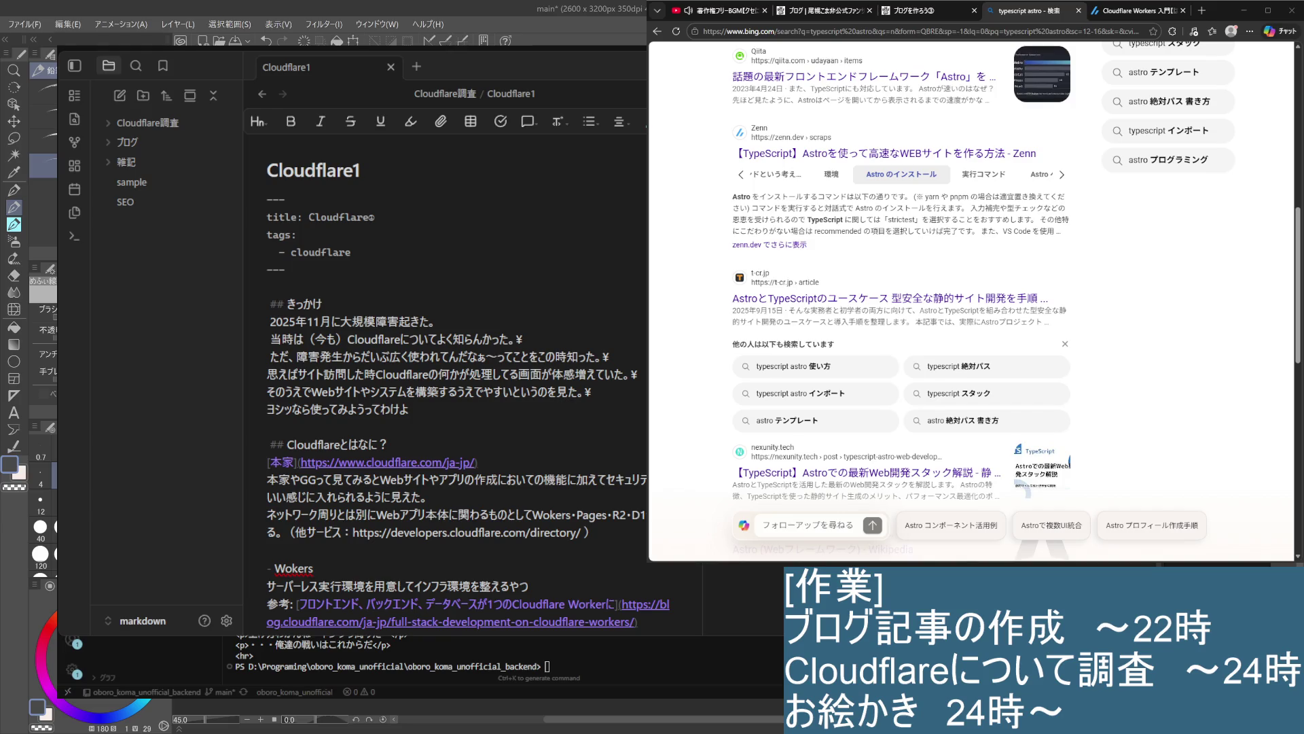
# Look over the Bing typescript astro results, then bring Obsidian and then VS Code to the front
pyautogui.scroll(-4, 884, 340)
pyautogui.scroll(8, 883, 339)
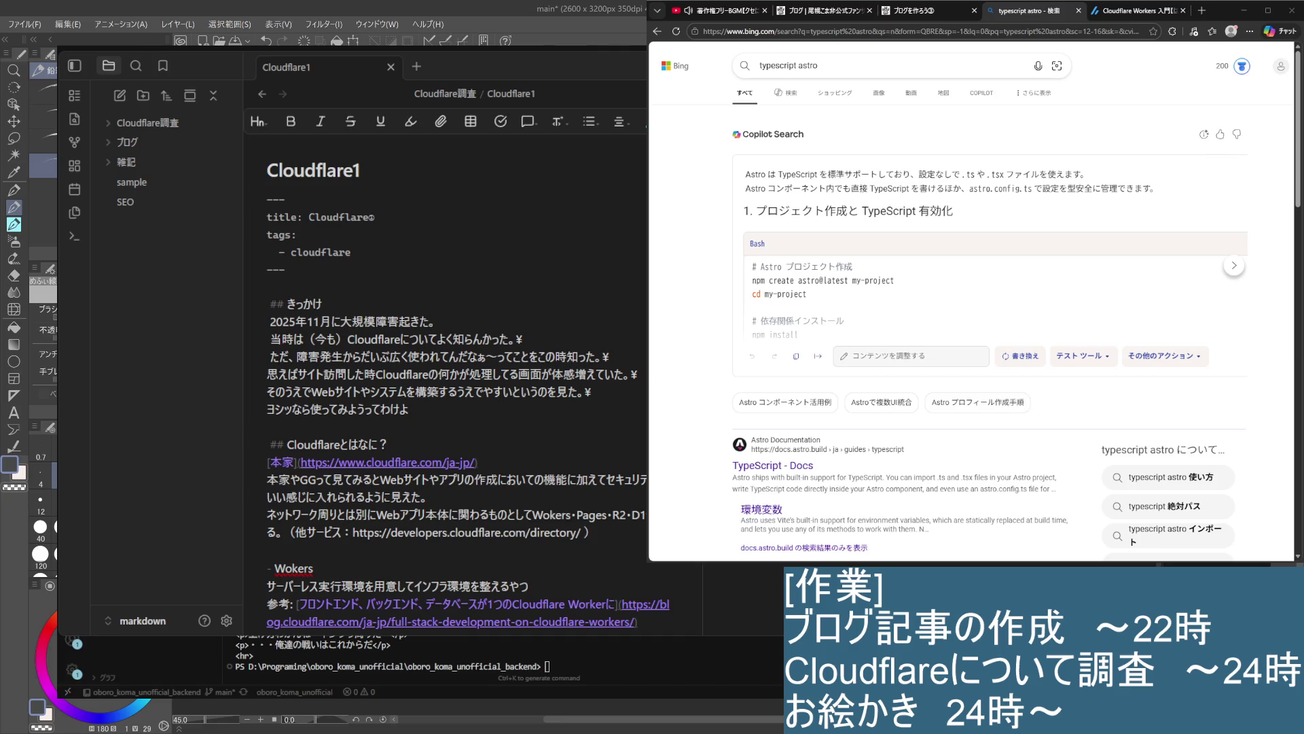
pyautogui.click(433, 206)
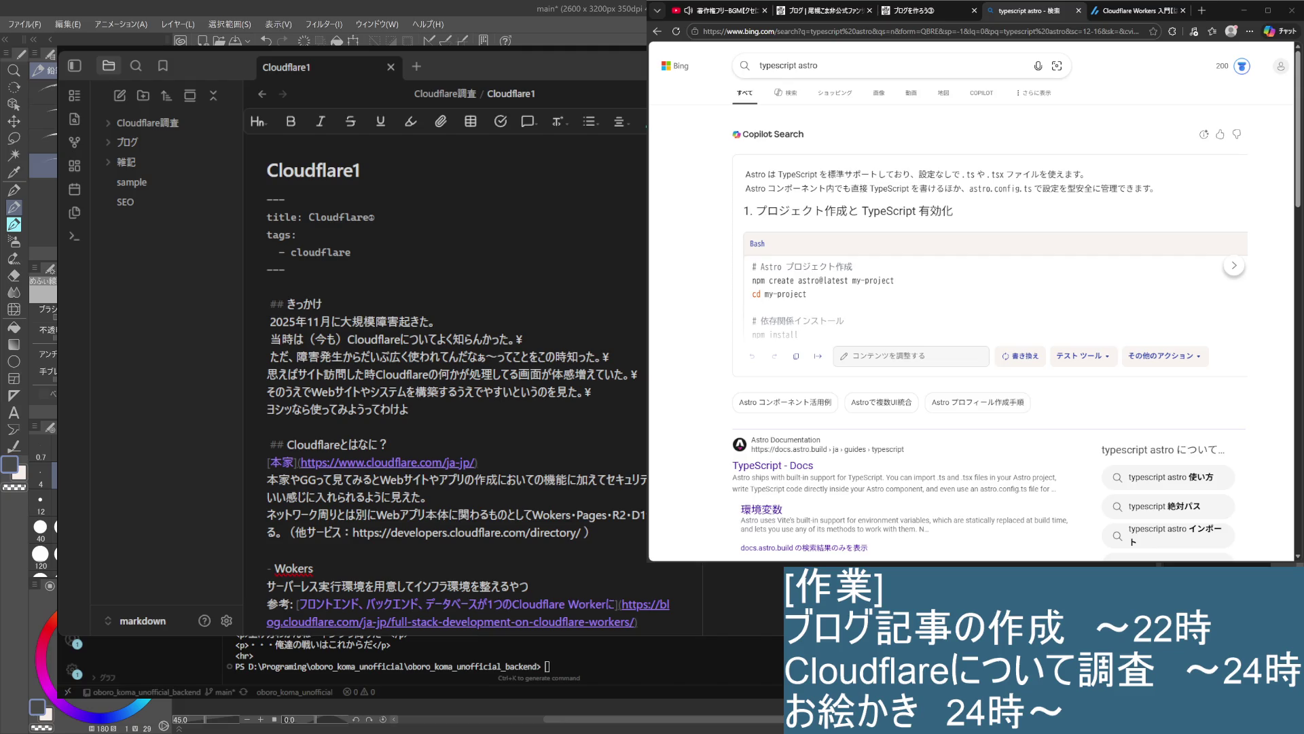
pyautogui.hotkey('alt', 'Tab')
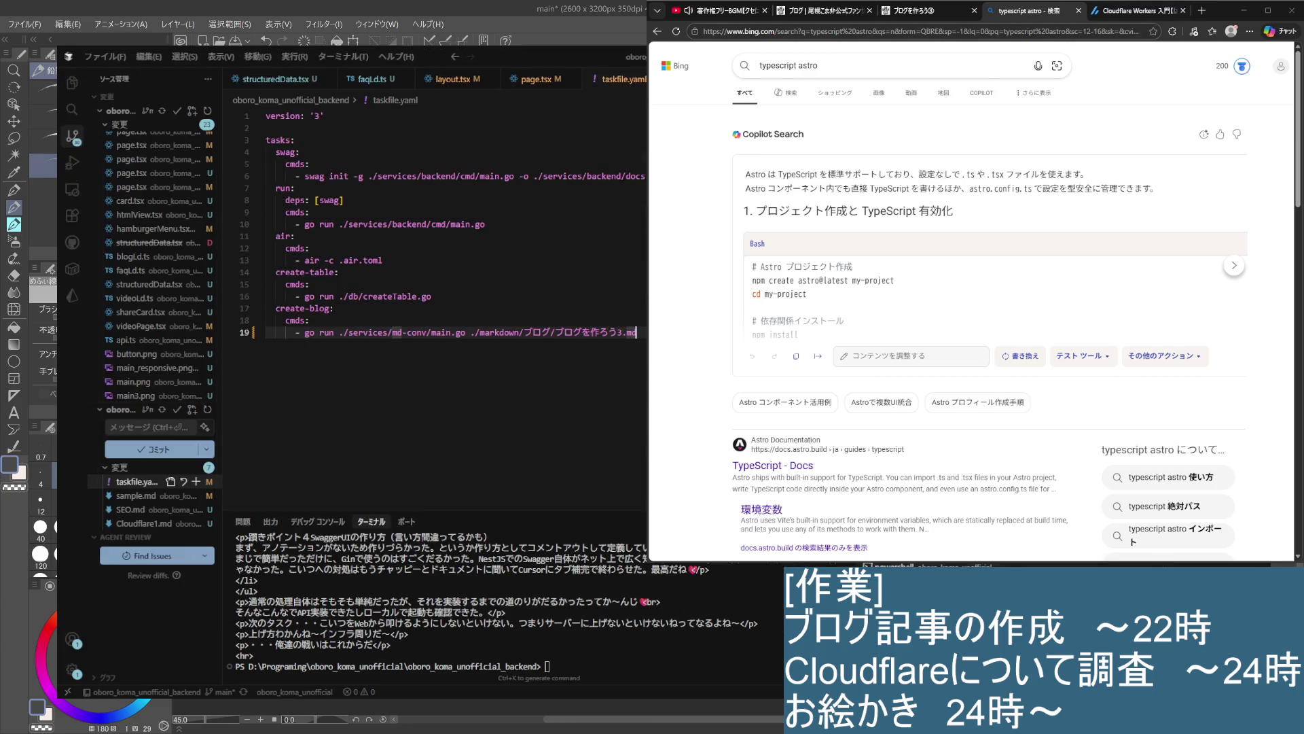
# Switch the browser to its first tab, the YouTube copyright-free BGM video
pyautogui.hotkey('ctrl', '1')
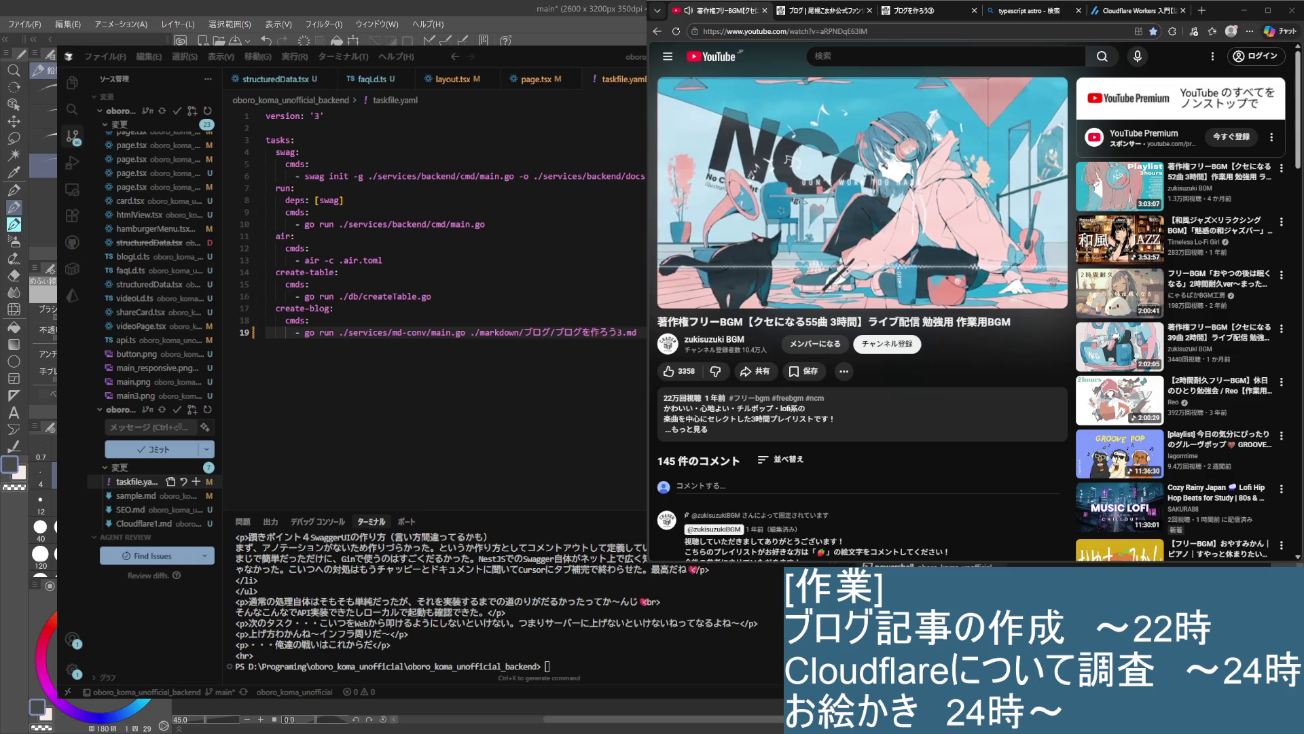
# Minimize the YouTube browser so VS Code with taskfile.yaml and the AI chat stays in front
pyautogui.moveTo(1052, 178)
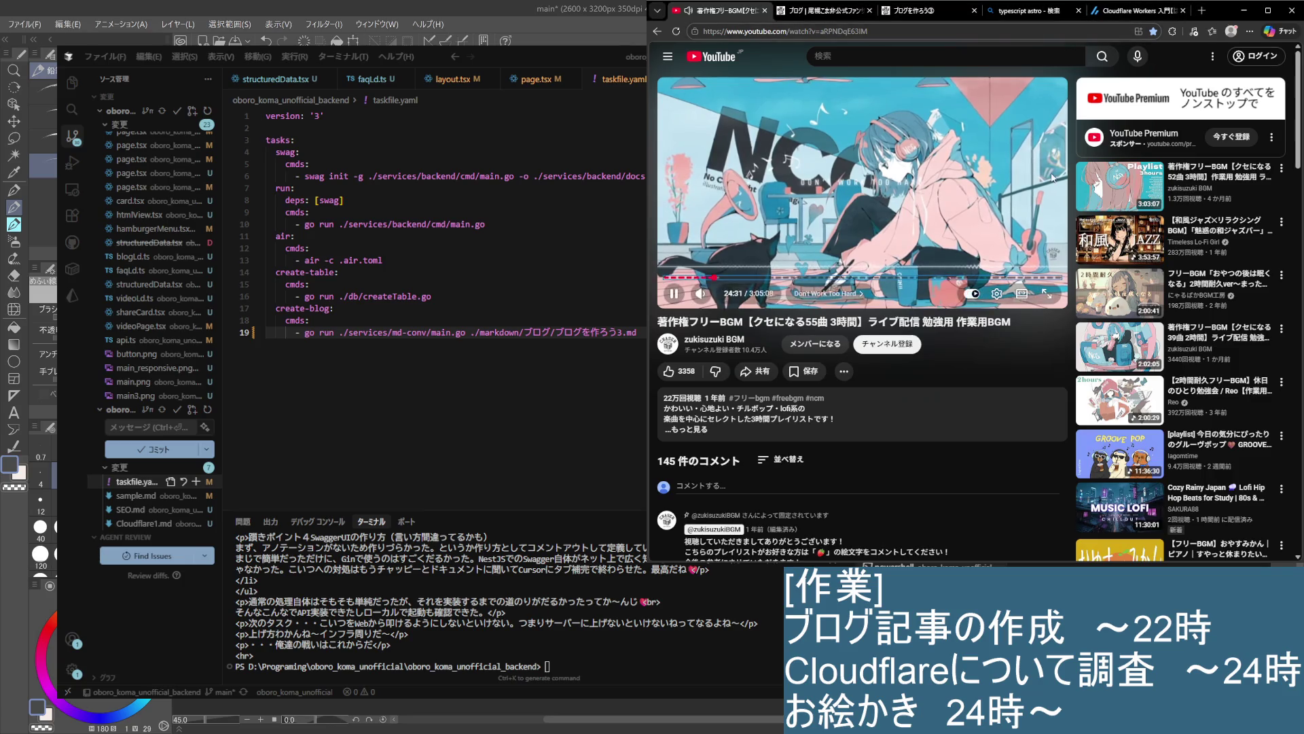
pyautogui.moveTo(1093, 167)
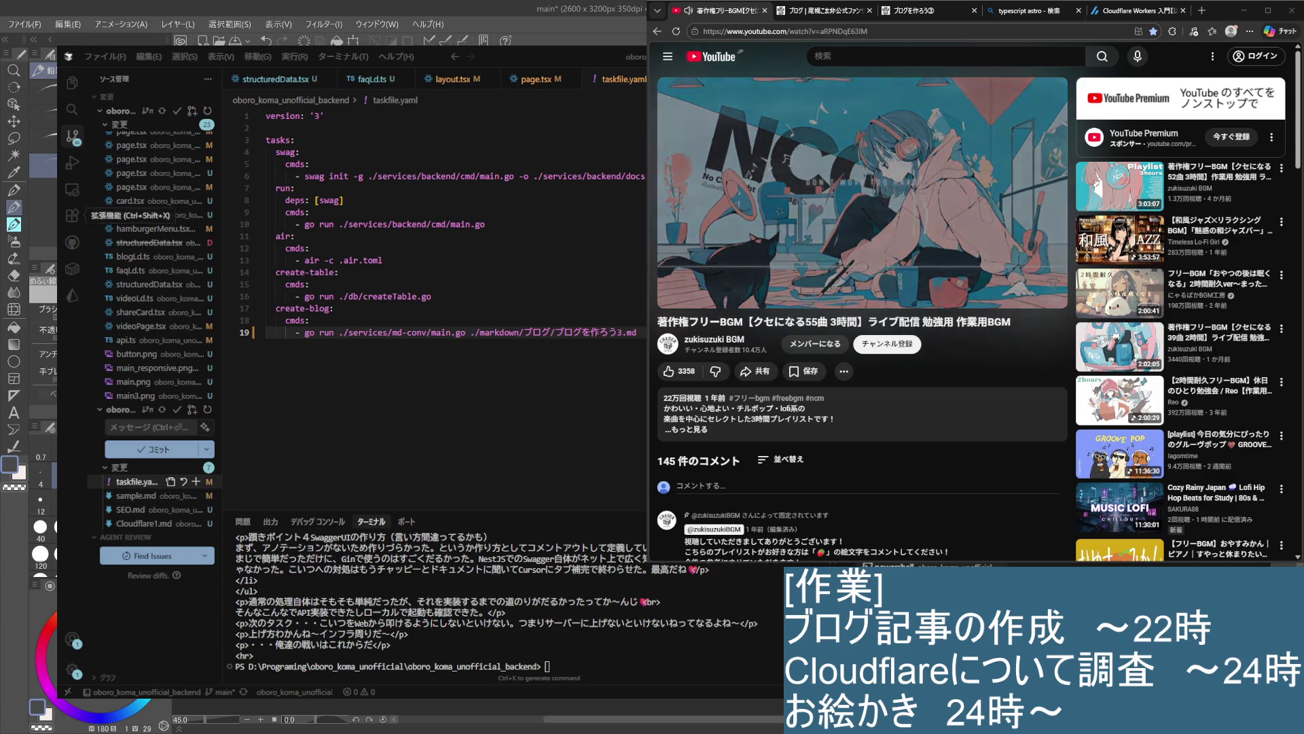
pyautogui.click(1245, 10)
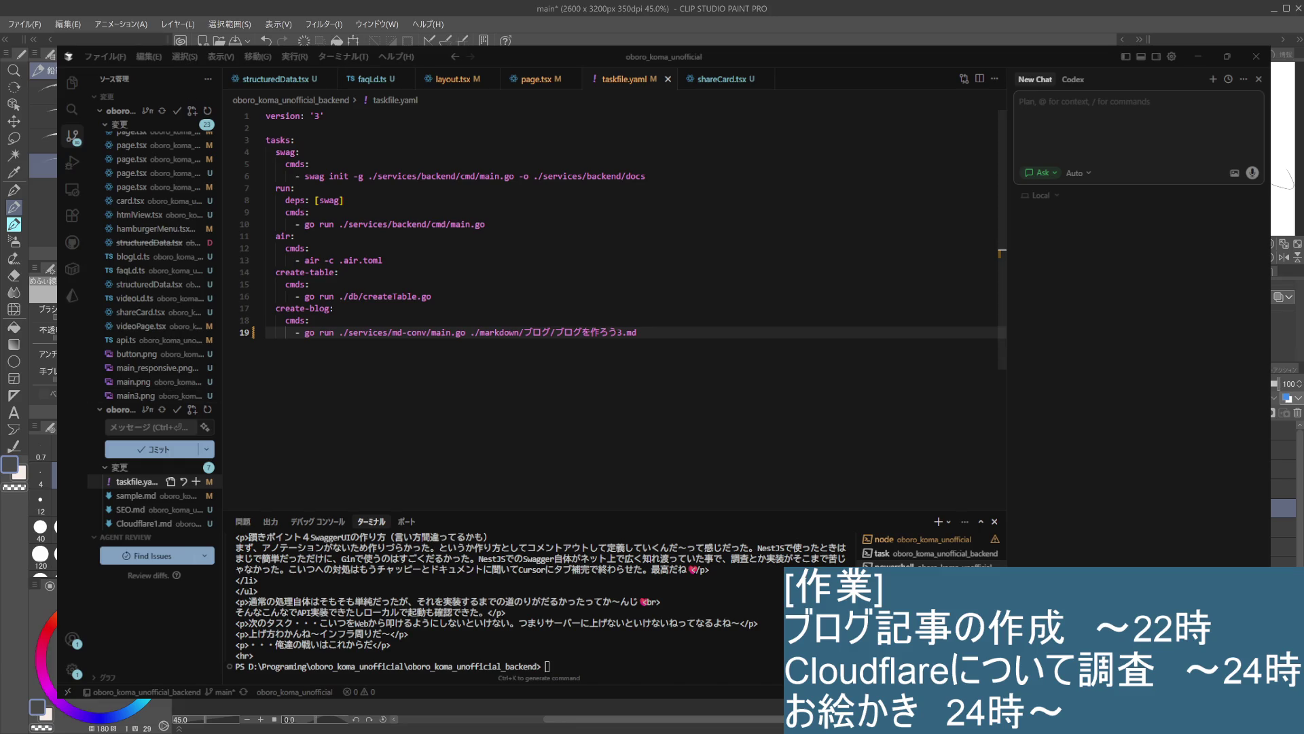
pyautogui.hotkey('alt', 'Tab')
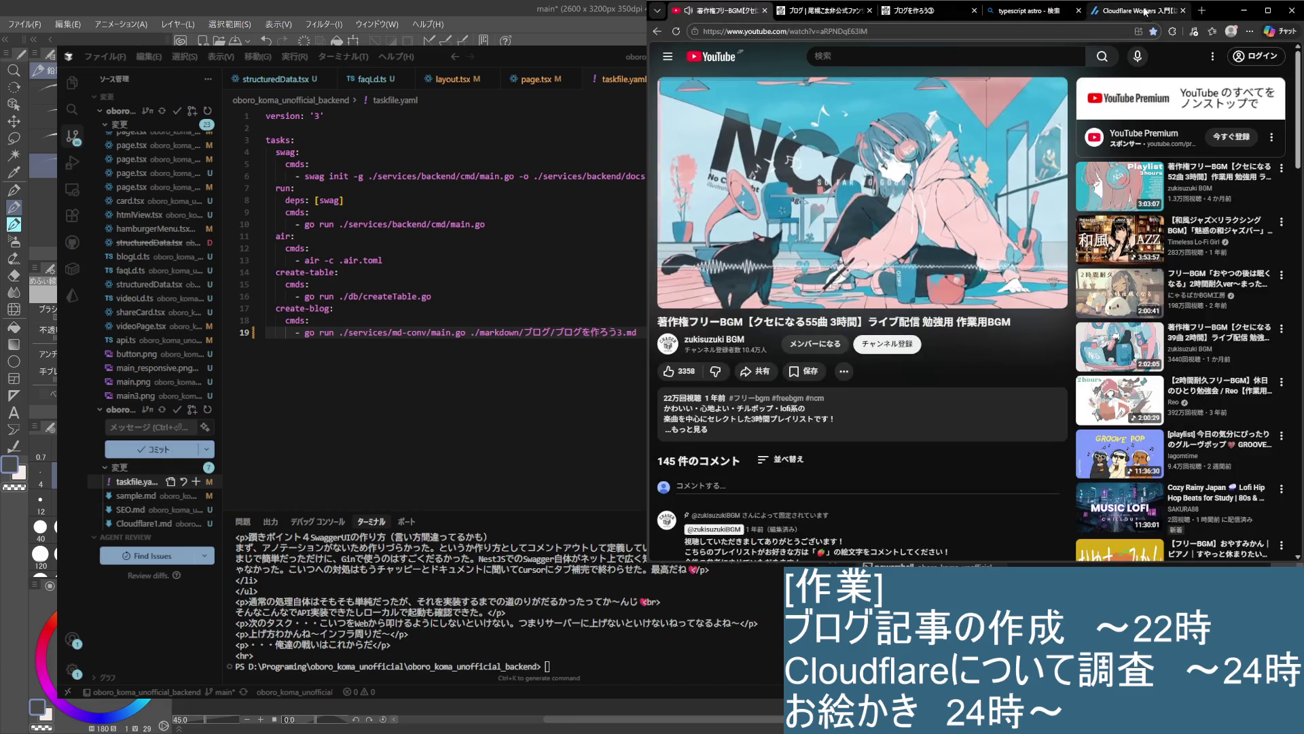
pyautogui.hotkey('alt', 'Tab')
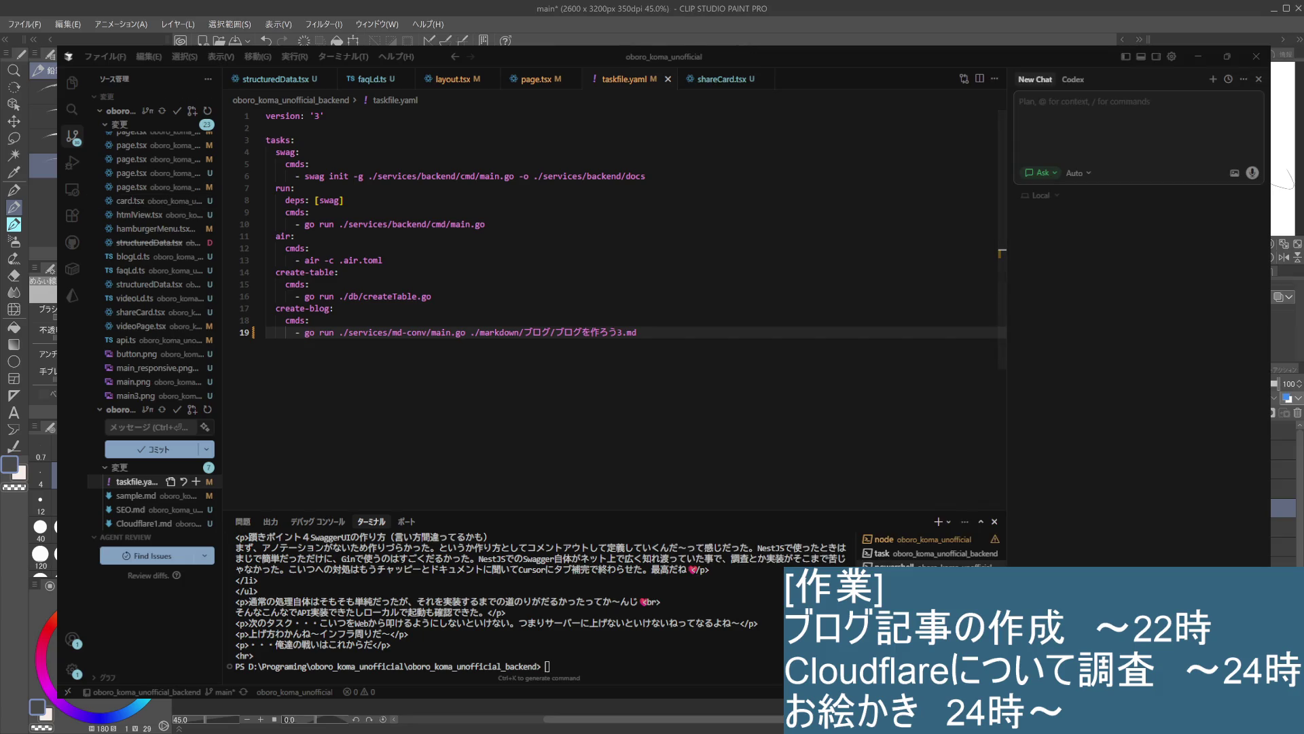
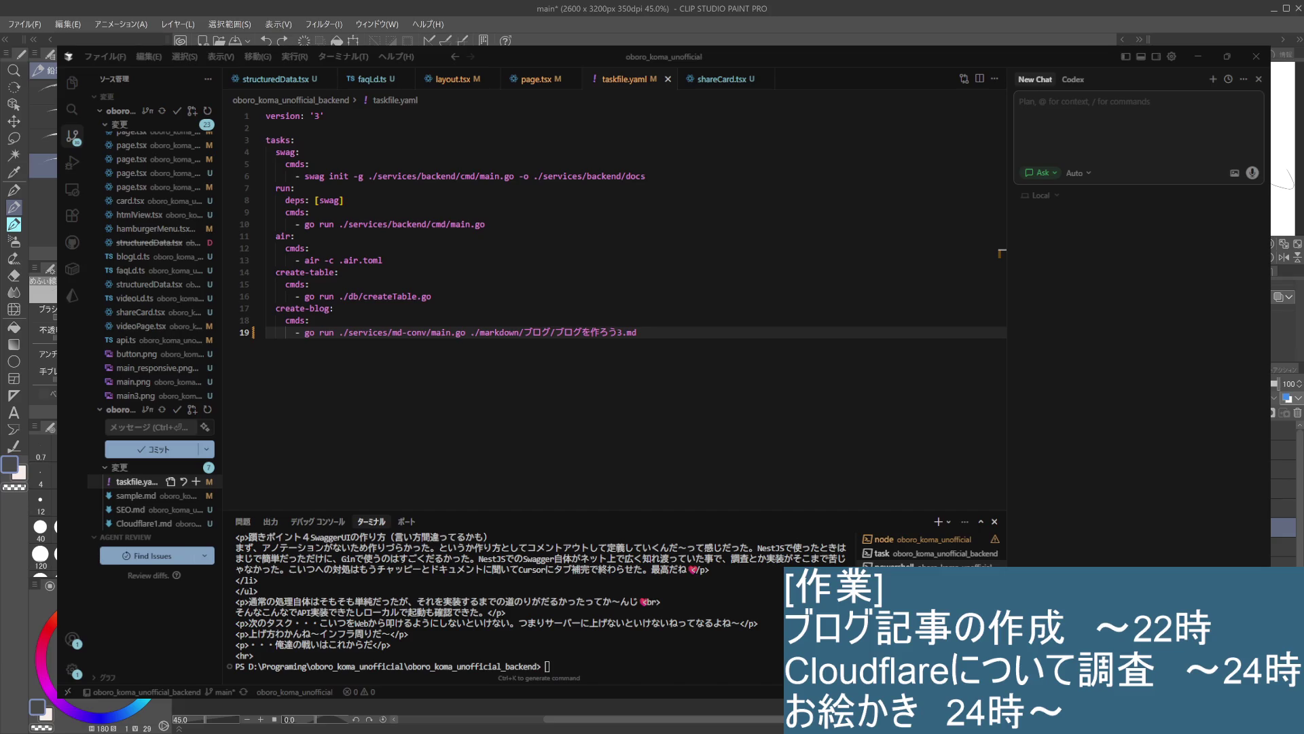
# Rotate the canvas view to 70.3° and return to the pencil after a quick select-all and deselect
pyautogui.moveTo(652, 710); pyautogui.dragTo(672, 707)
pyautogui.press('m')
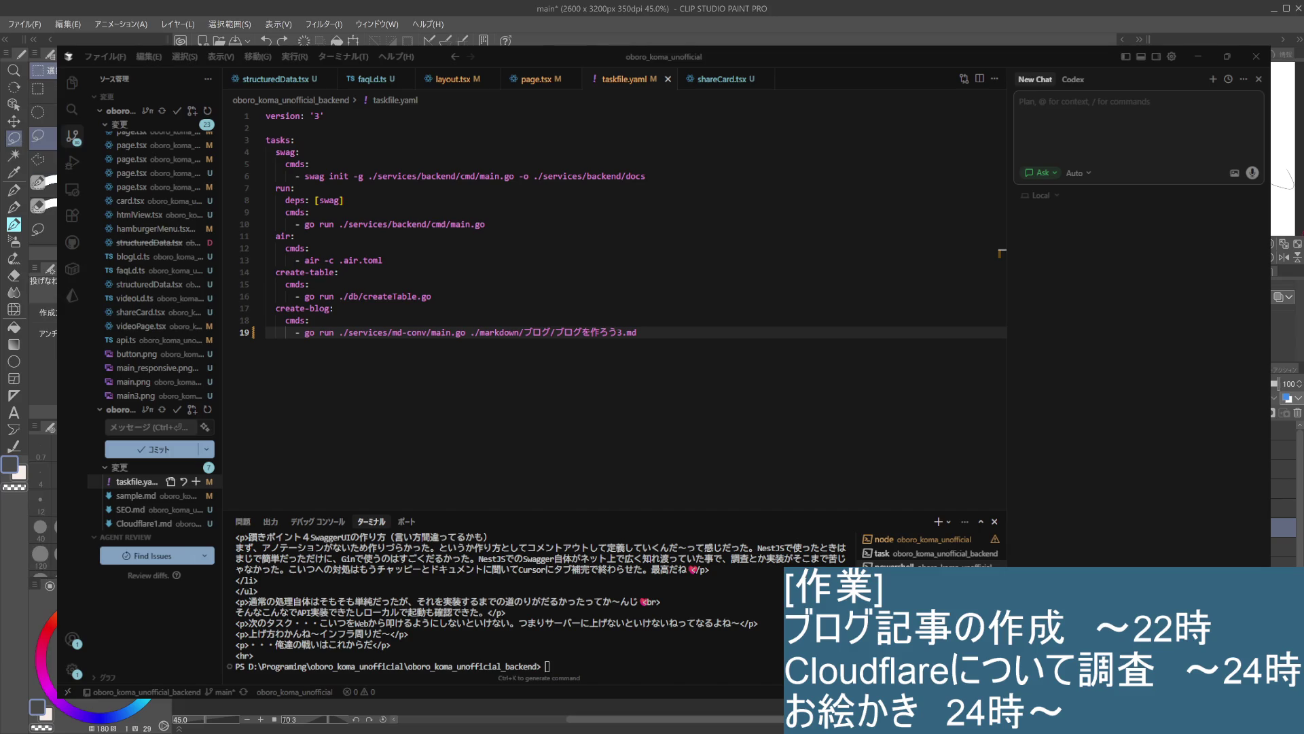
pyautogui.hotkey('ctrl', 'a')
pyautogui.hotkey('ctrl', 'd')
pyautogui.press('p')
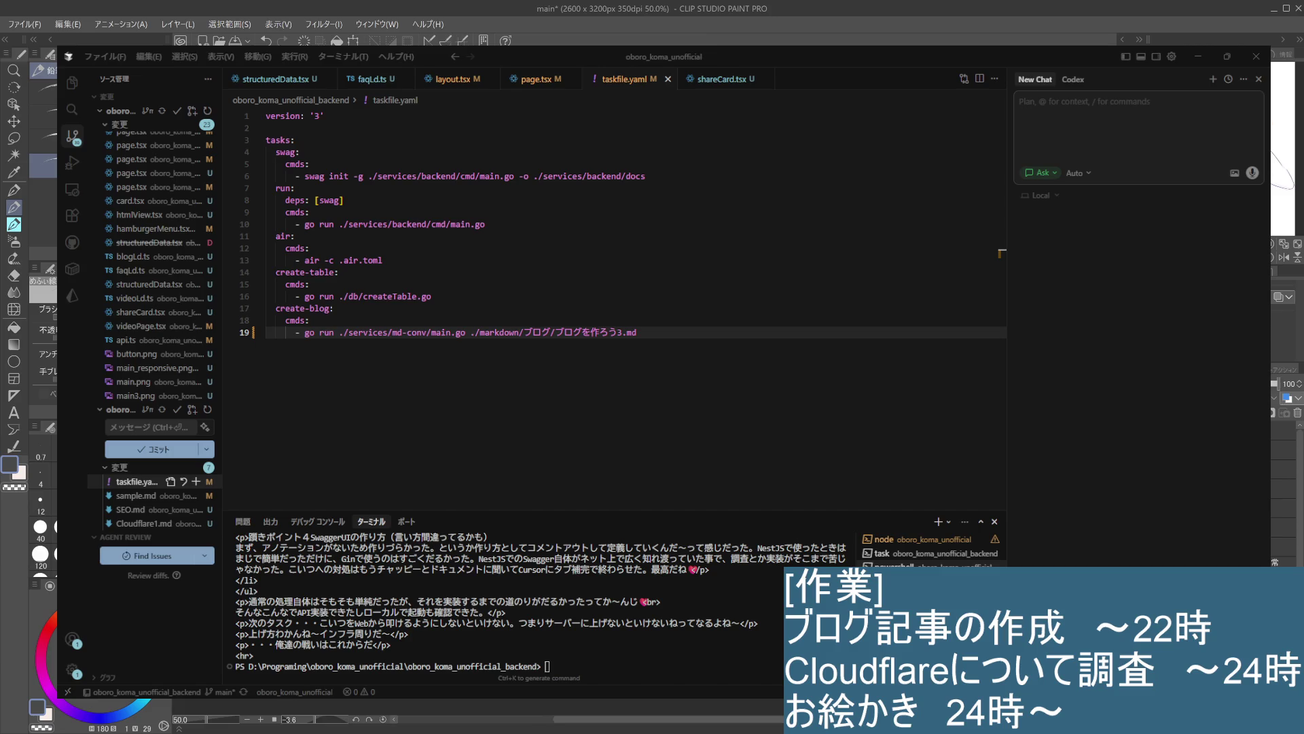
pyautogui.hotkey('ctrl', 'alt', '0')
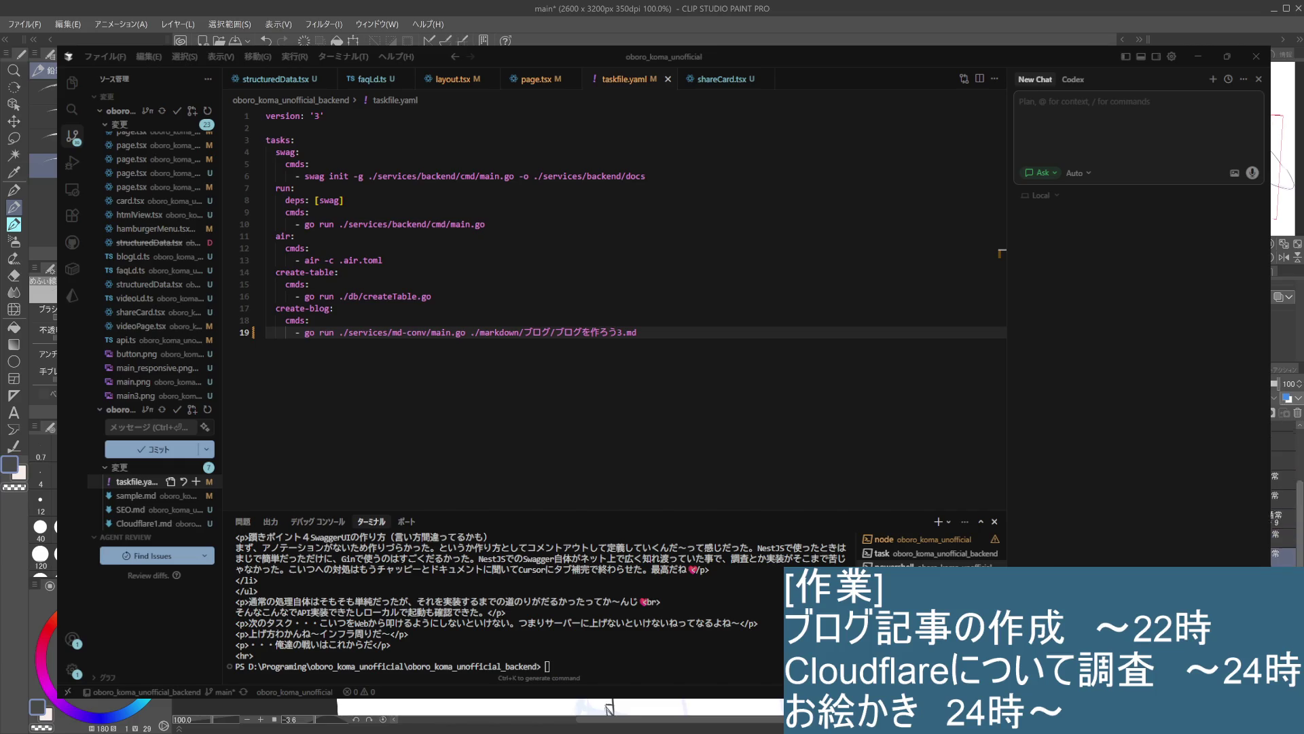
pyautogui.scroll(-2, 560, 710)
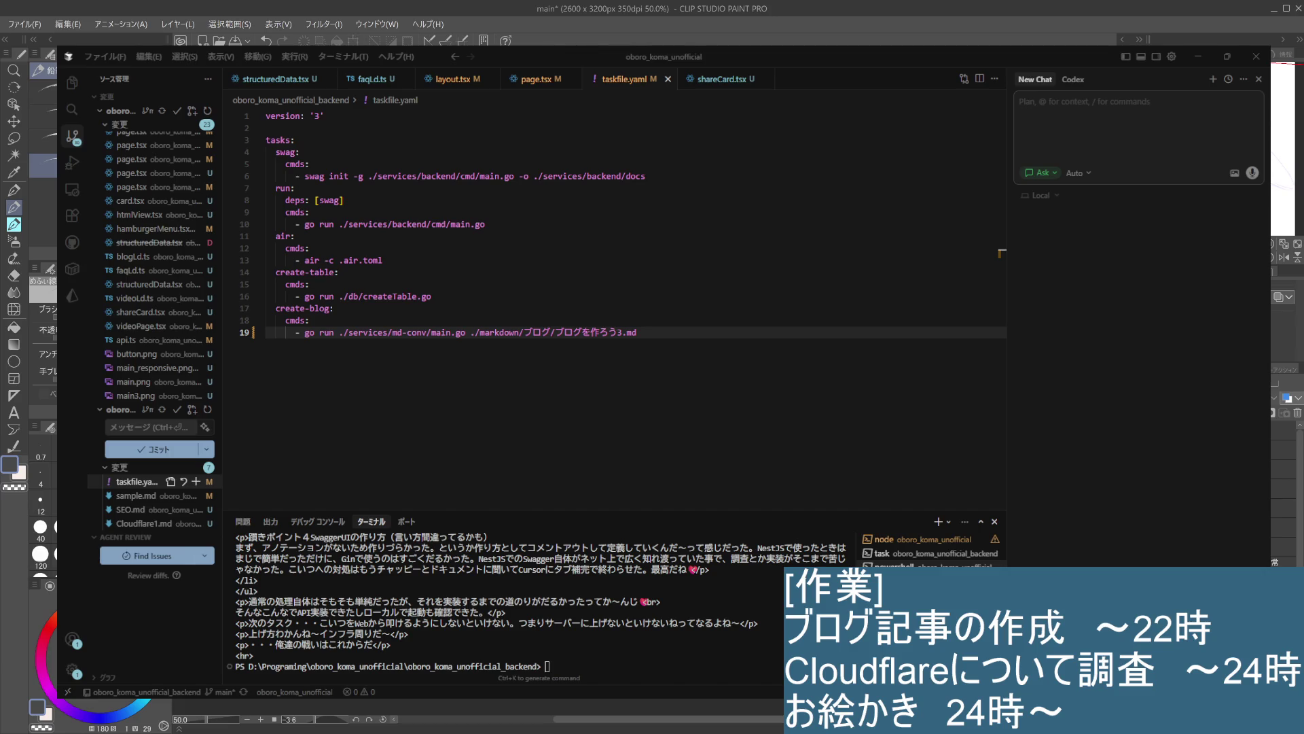
pyautogui.hotkey('ctrl', '-')
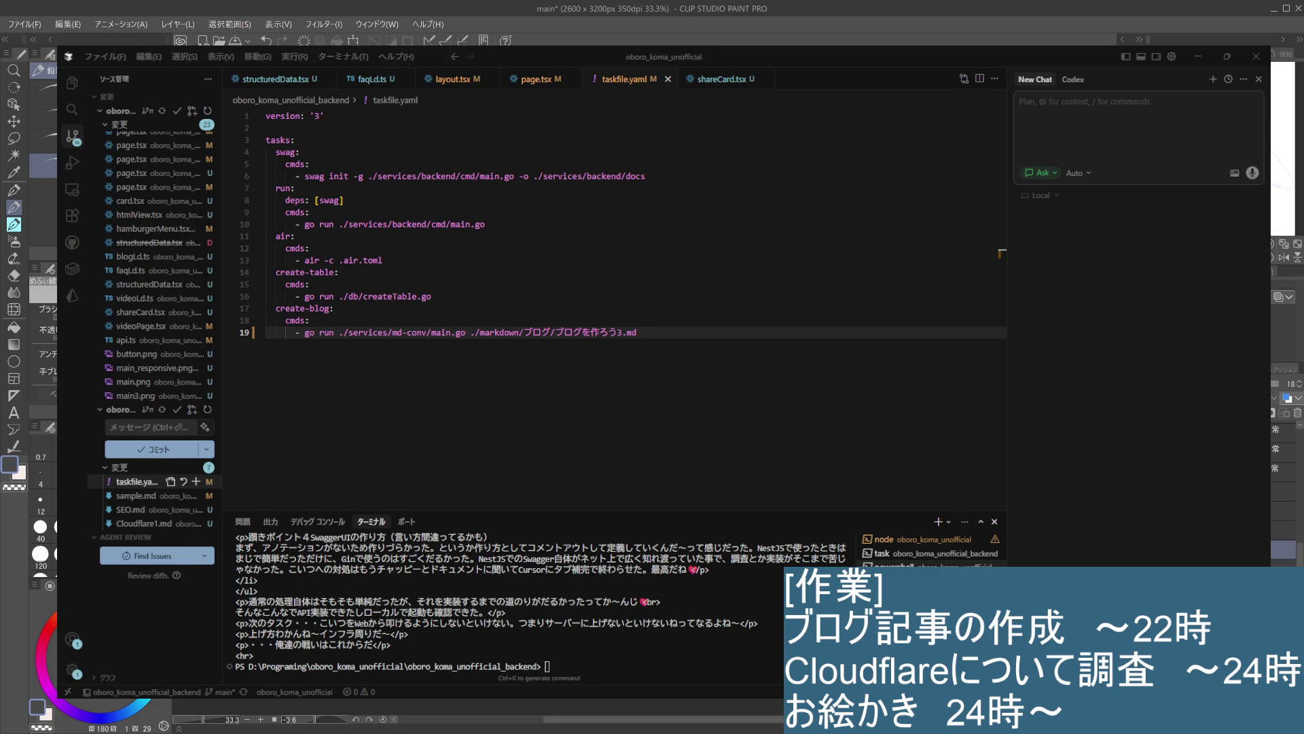
# Use the lasso selection to lay flat pale skin on the face and yellow in both eyes
pyautogui.click(13, 138)
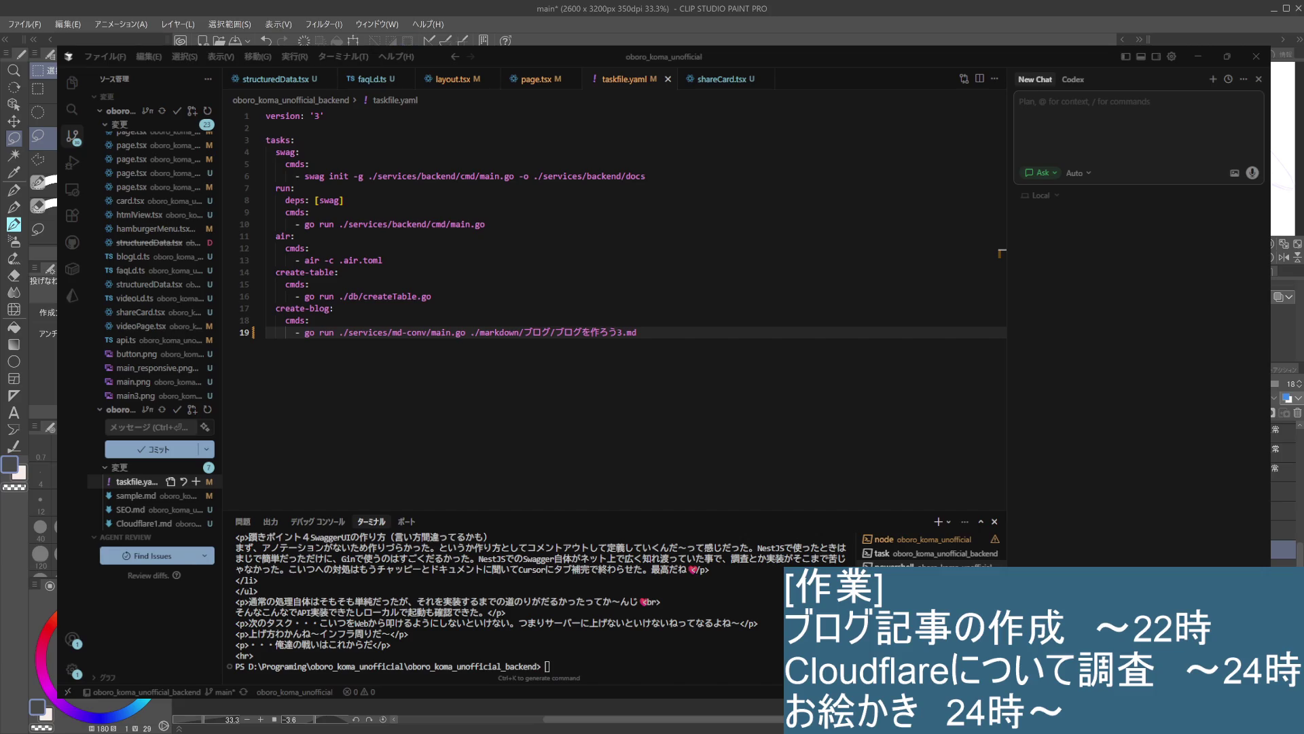
pyautogui.scroll(3, 1296, 536)
pyautogui.press('super+Down')
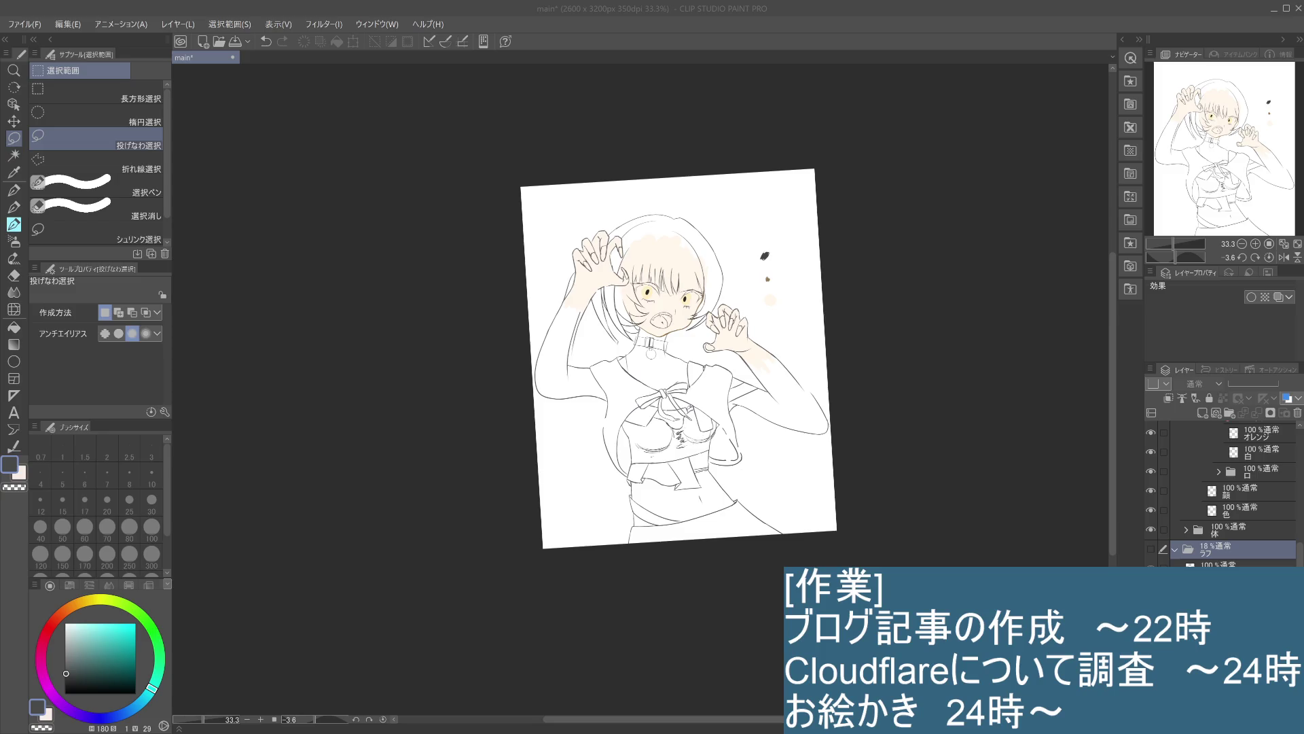
pyautogui.hotkey('alt', 'Tab')
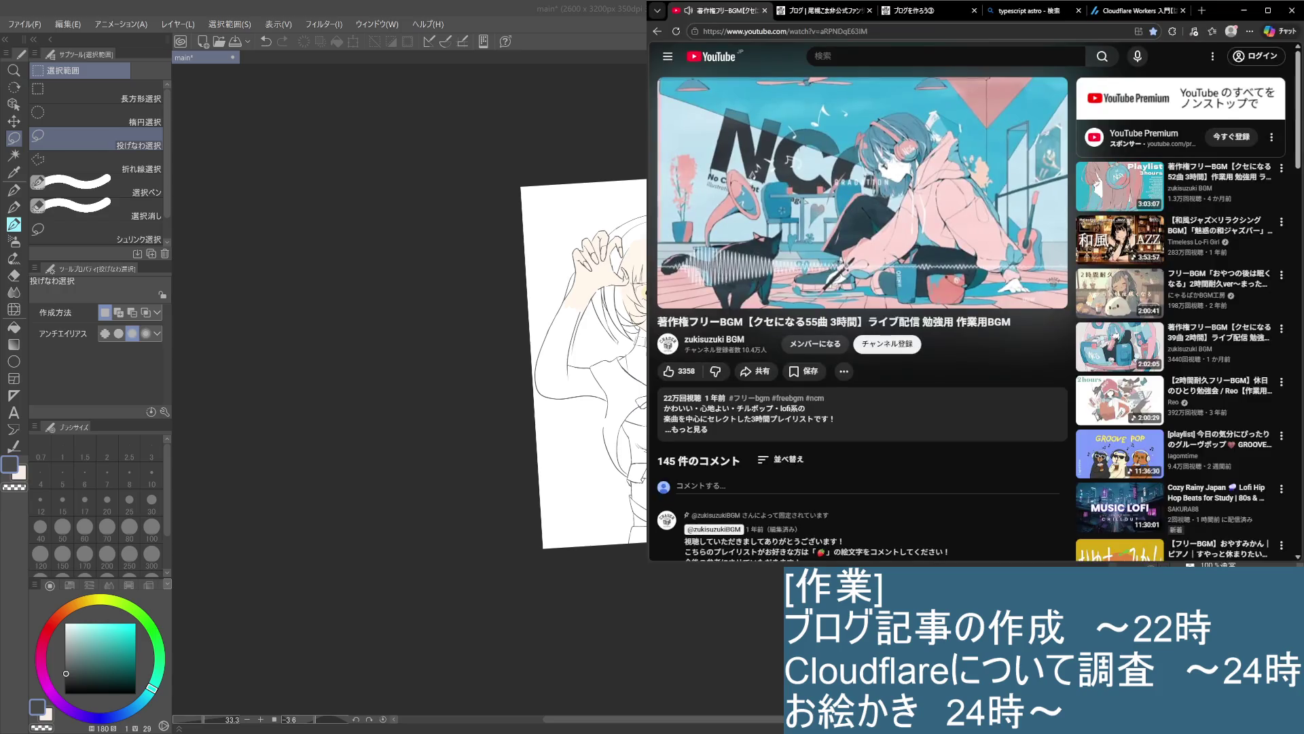
# Flip between the ブログを作ろう③ post and the blog list, then open the okoma fan site top page
pyautogui.click(902, 24)
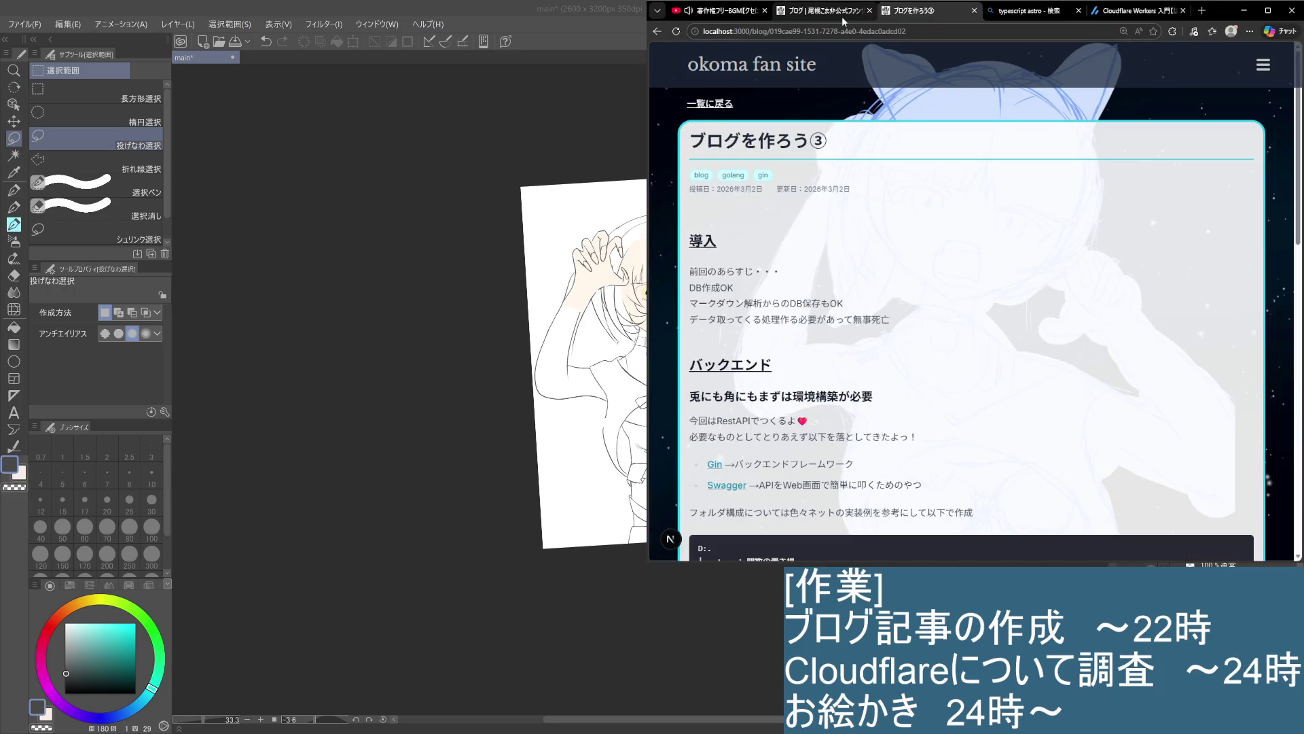
pyautogui.click(843, 21)
pyautogui.hotkey('ctrl', 'Tab')
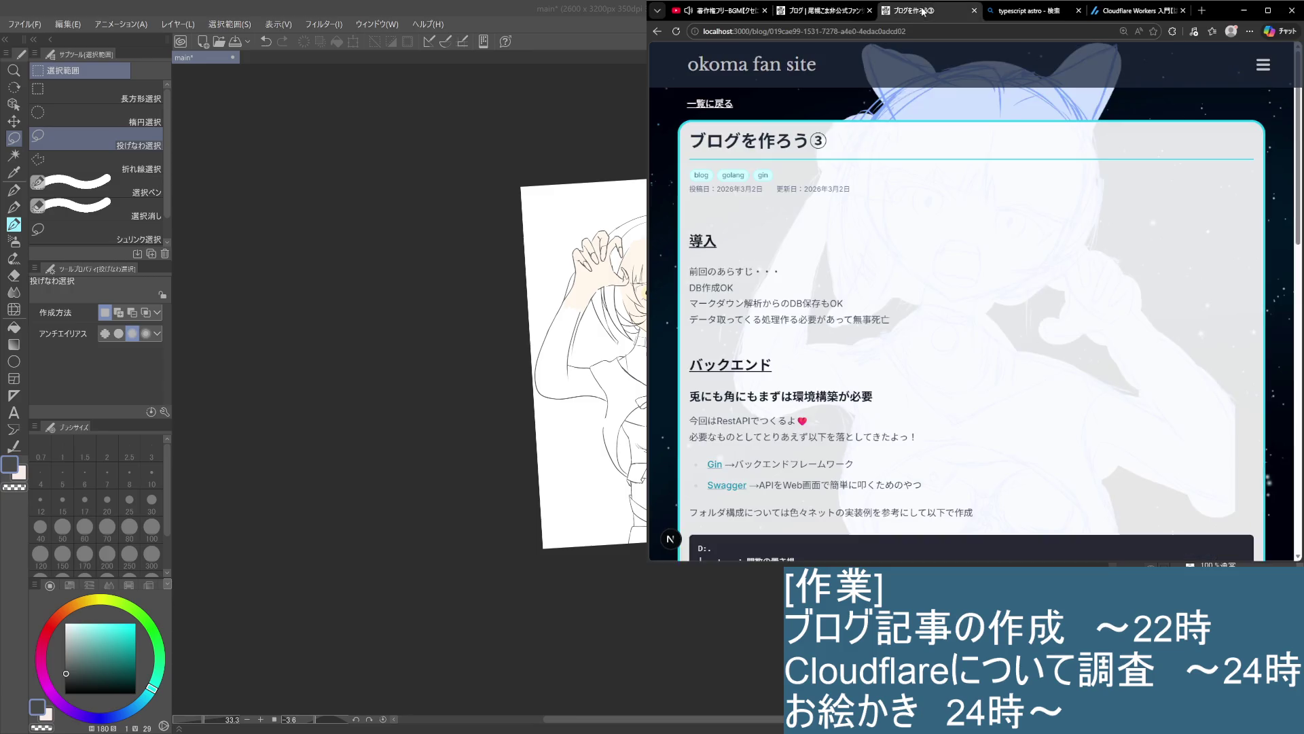
pyautogui.click(720, 106)
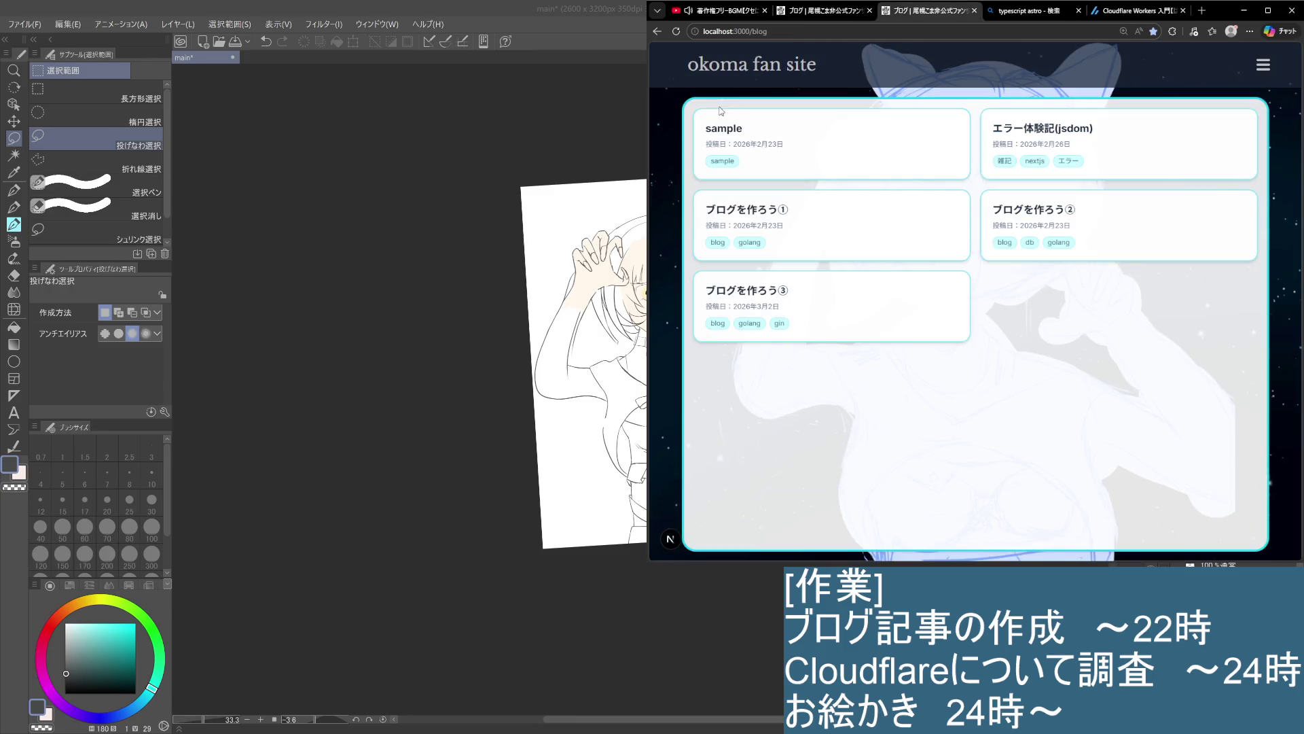
pyautogui.click(733, 72)
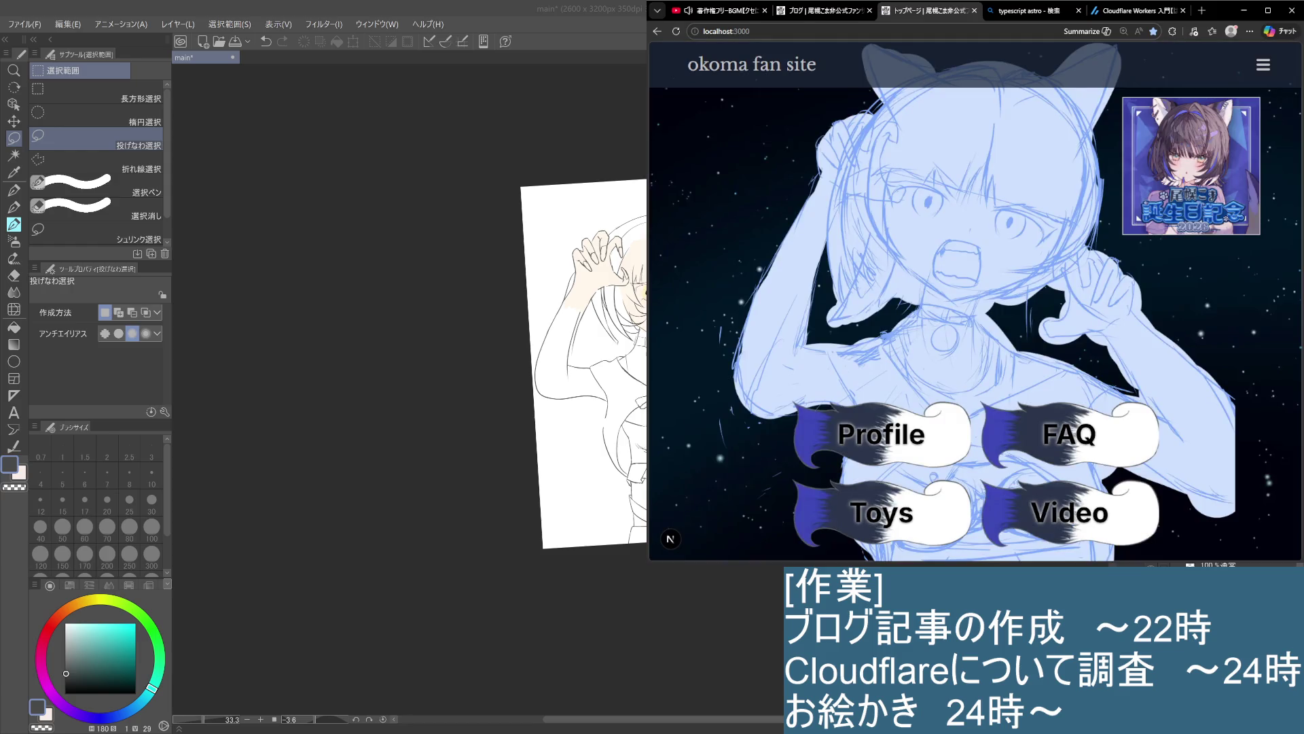
# Narrow the browser beside the canvas, return to the fan site tab, and shorten the window
pyautogui.moveTo(1303, 339); pyautogui.dragTo(907, 340)
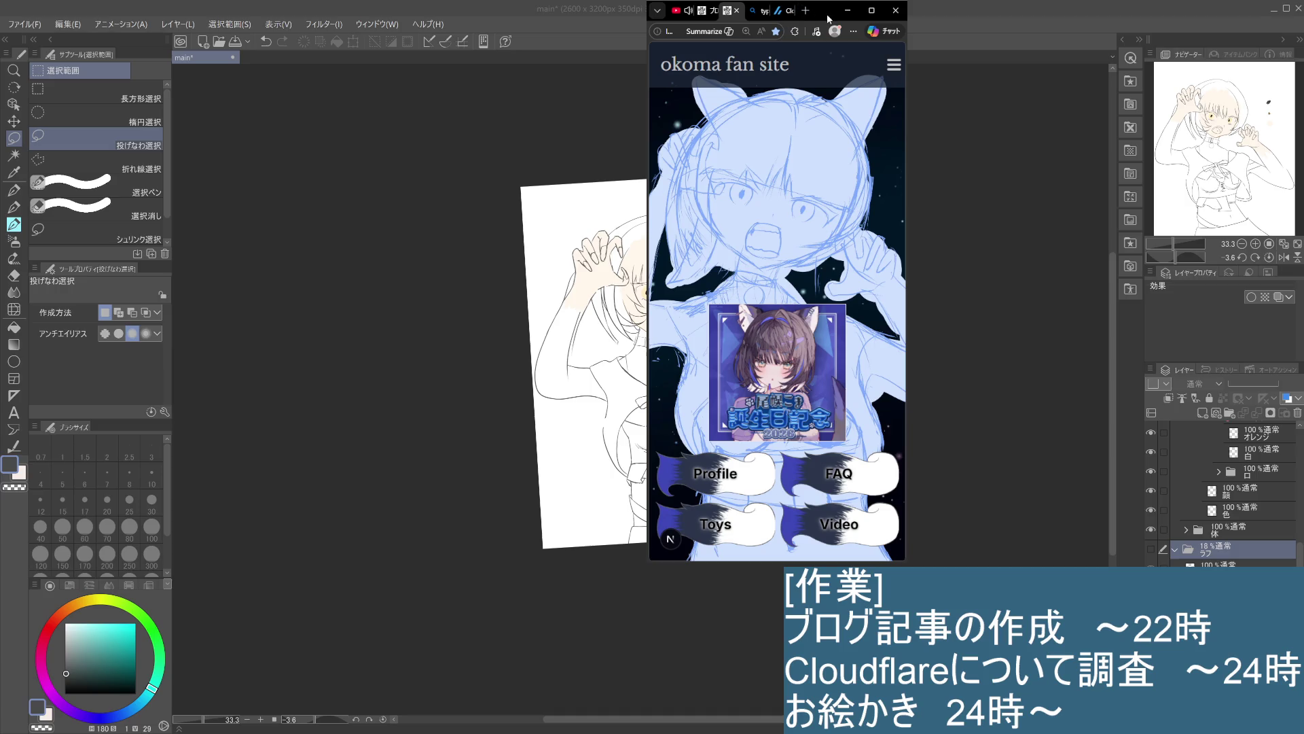
pyautogui.click(693, 16)
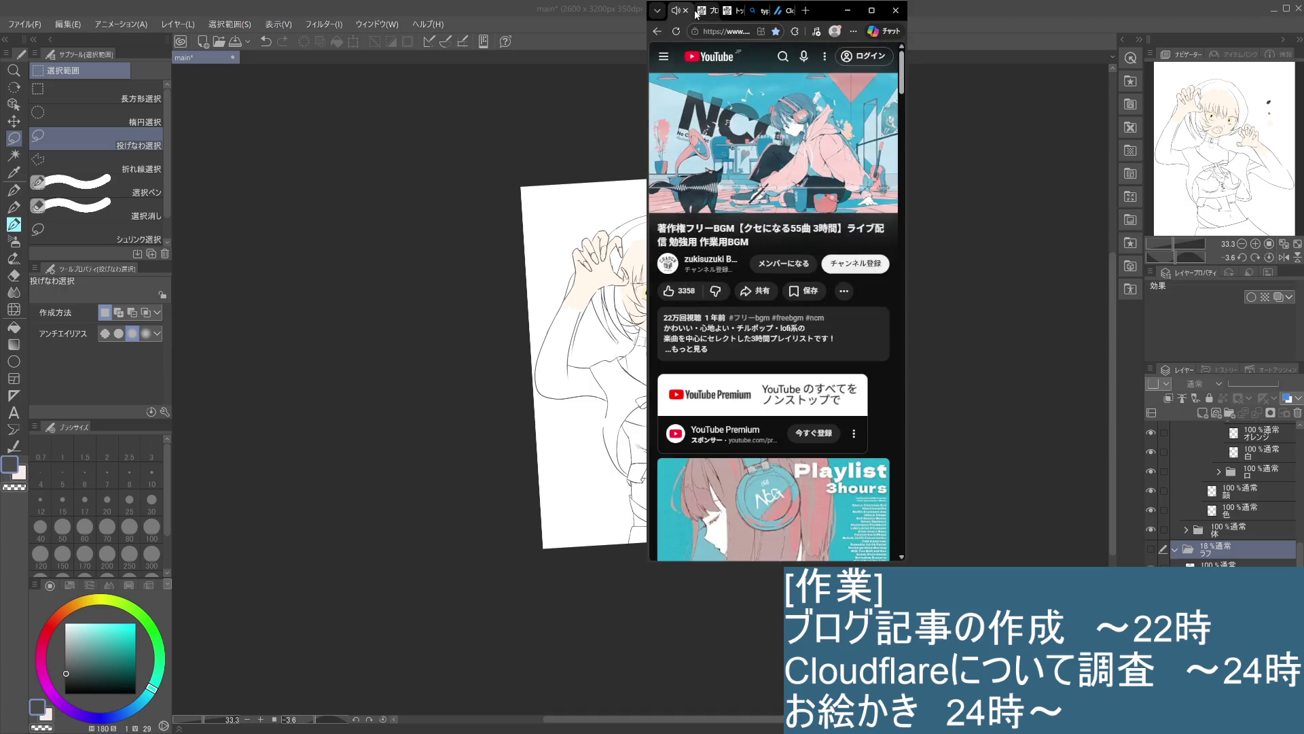
pyautogui.click(742, 10)
pyautogui.click(755, 10)
pyautogui.click(730, 10)
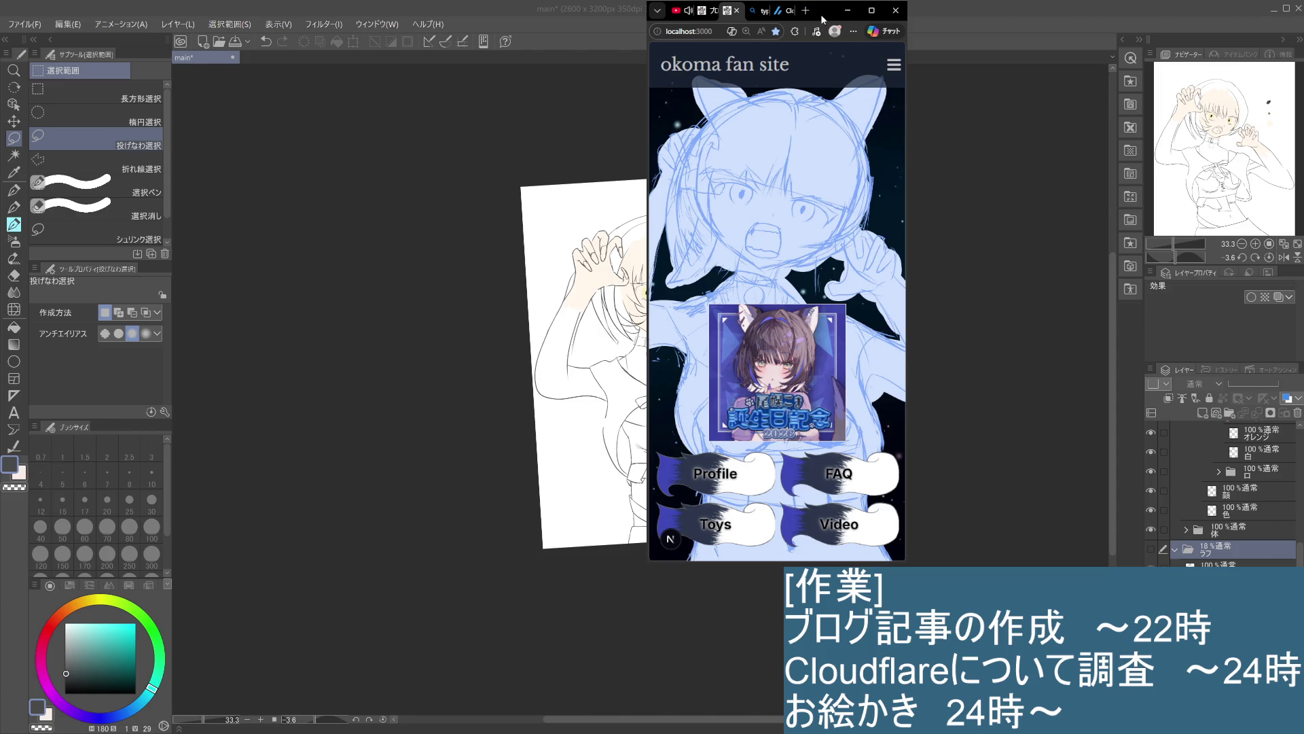
pyautogui.doubleClick(822, 11)
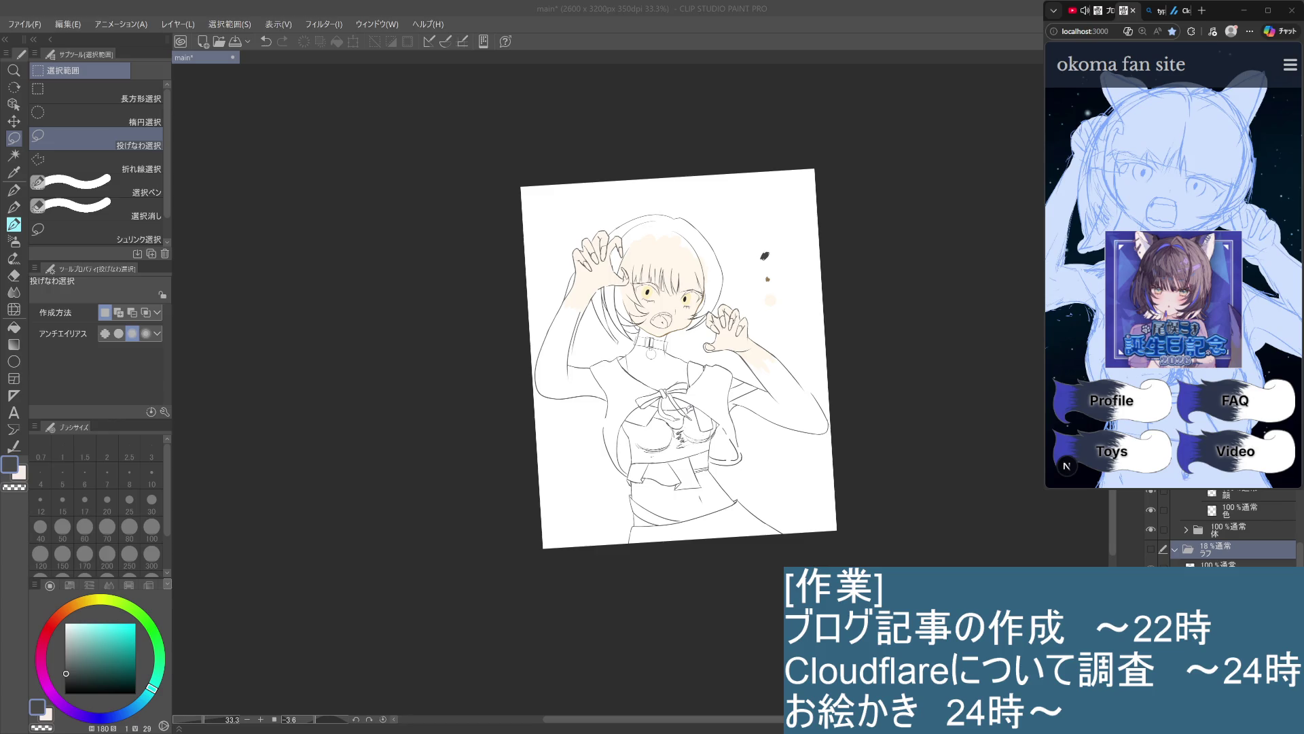
# Select the 白 layer, zoom in on the girl's face, and pick white with the G-pen
pyautogui.scroll(2, 1294, 540)
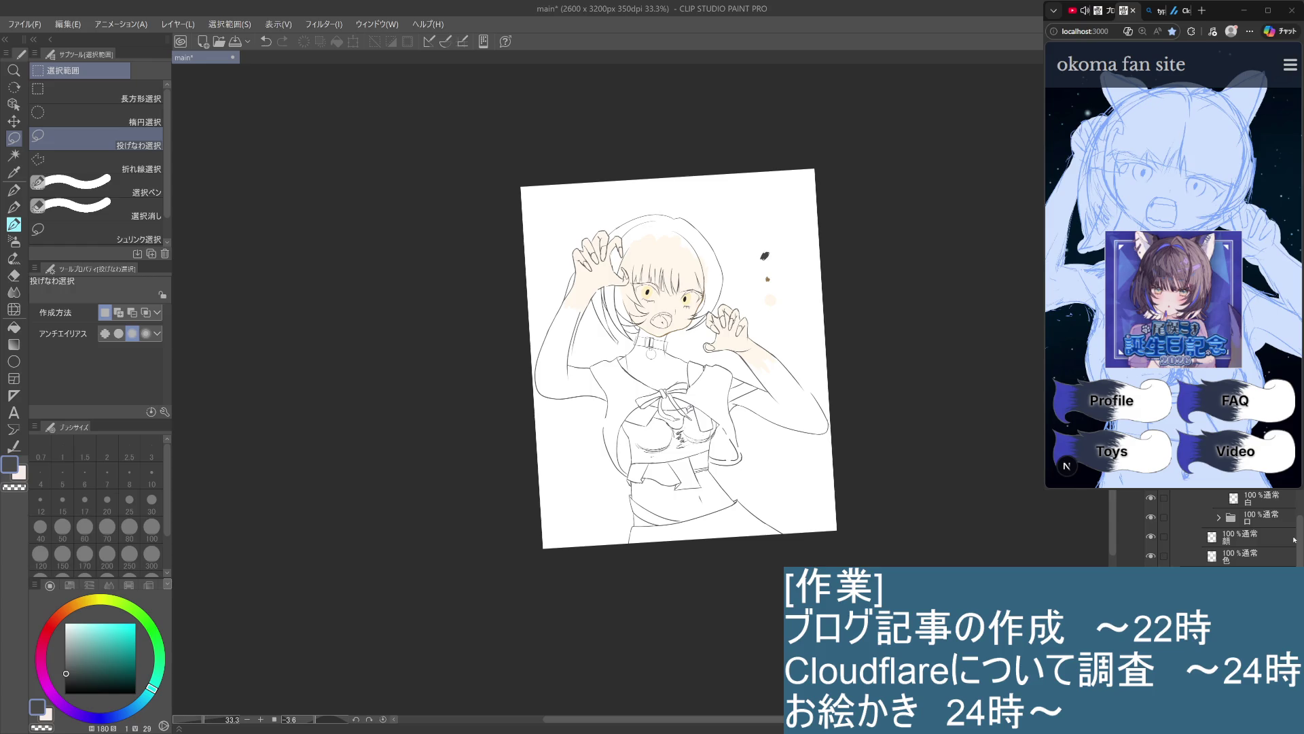
pyautogui.scroll(2, 1294, 539)
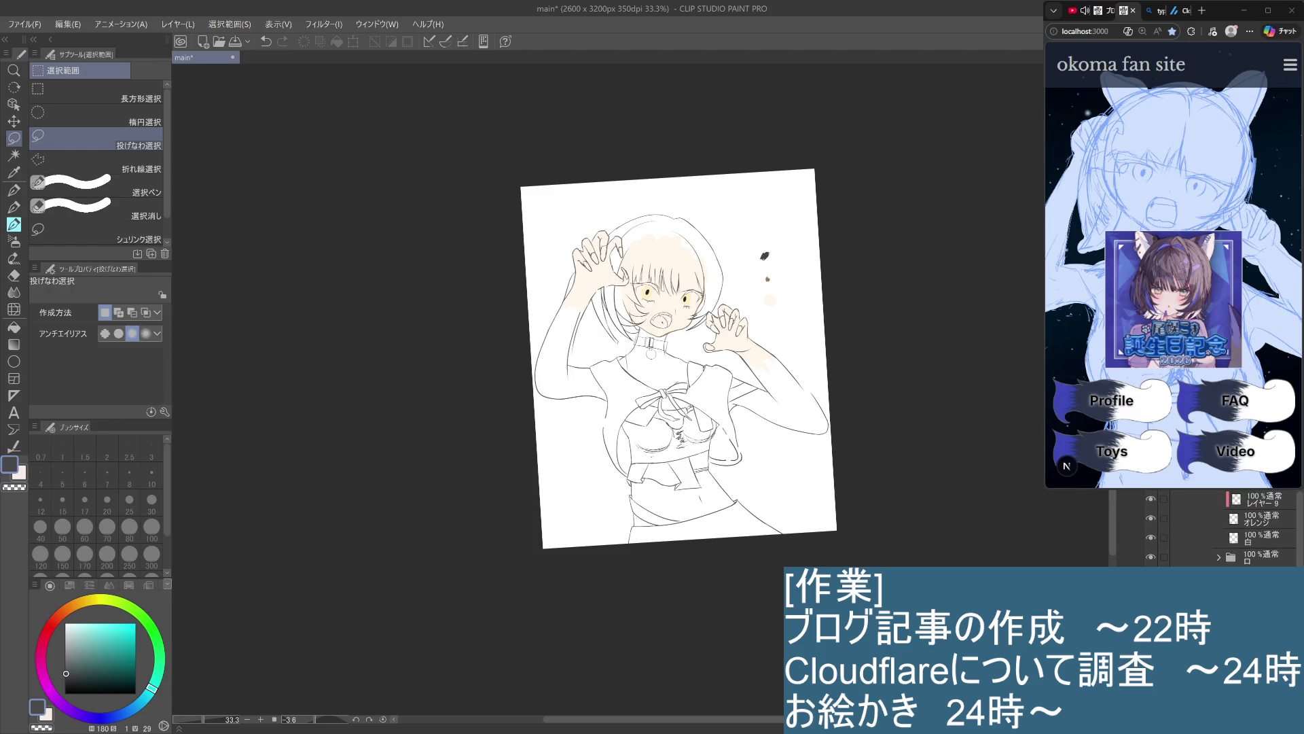
pyautogui.click(1258, 542)
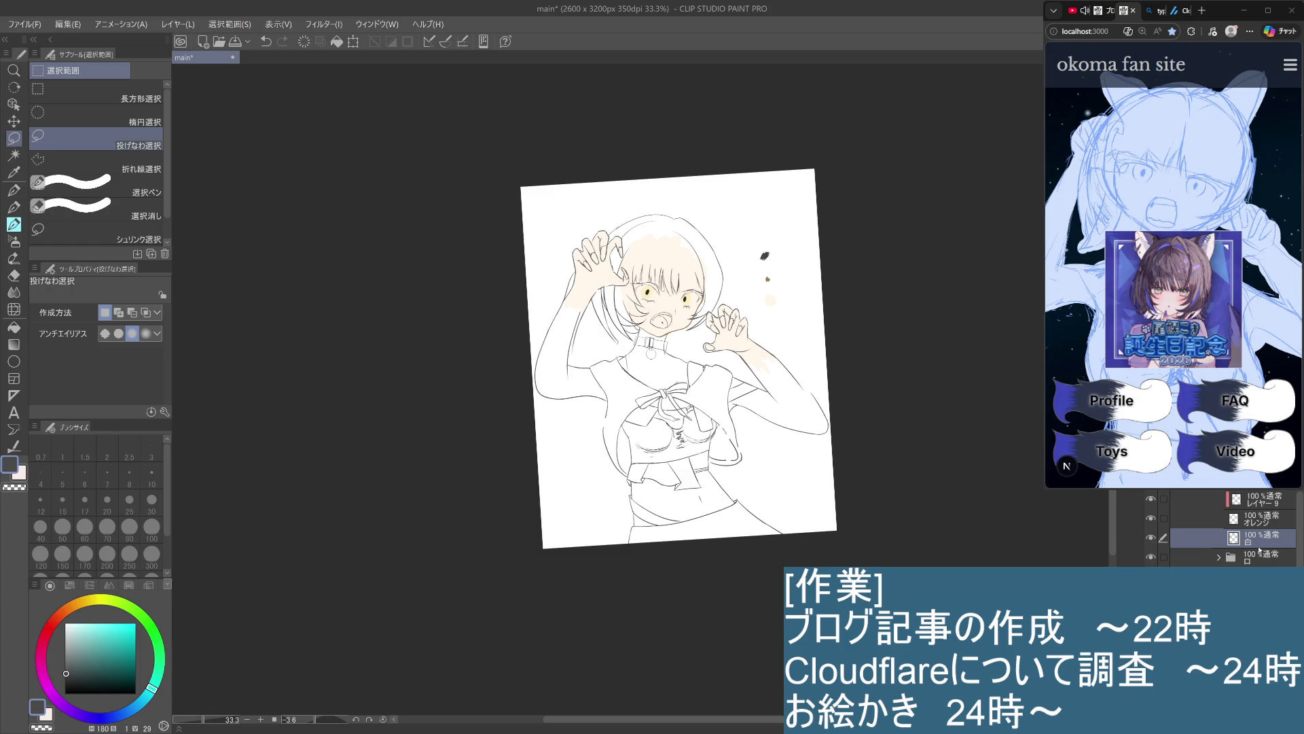
pyautogui.scroll(2, 660, 296)
pyautogui.moveTo(782, 386); pyautogui.dragTo(773, 532)
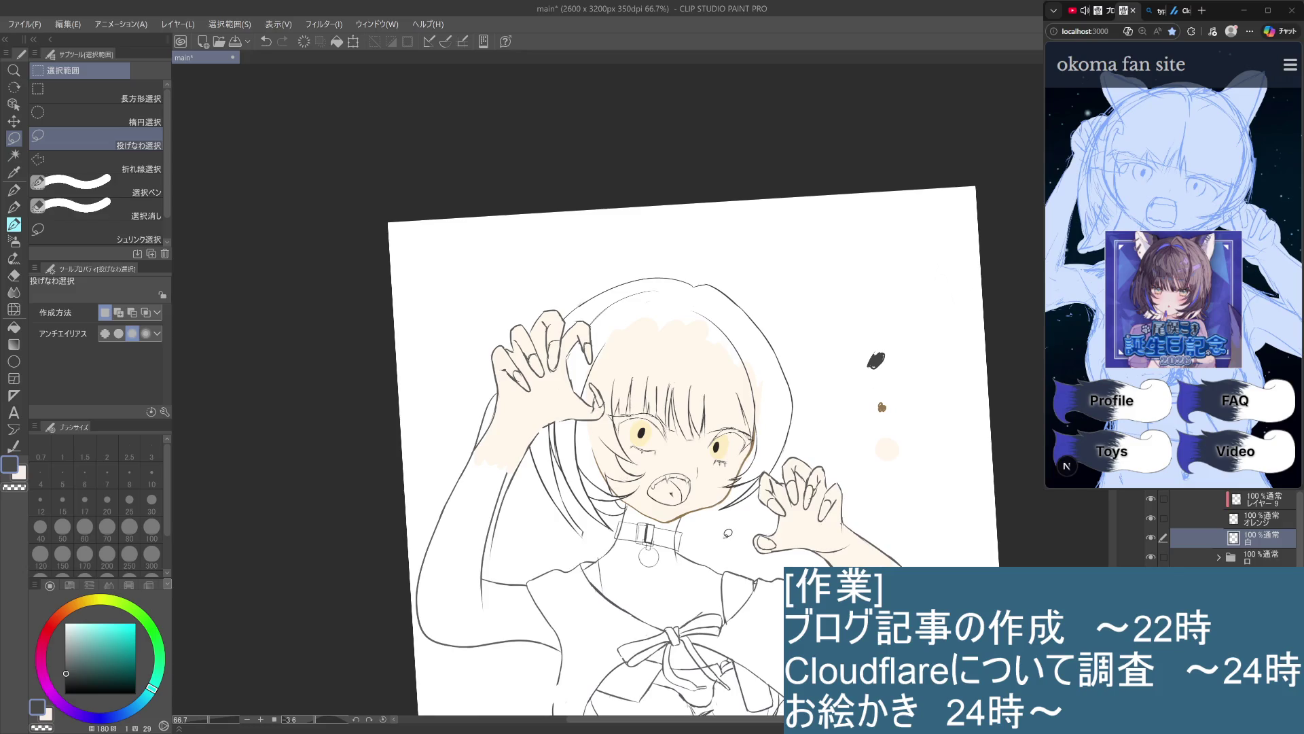
pyautogui.scroll(3, 727, 532)
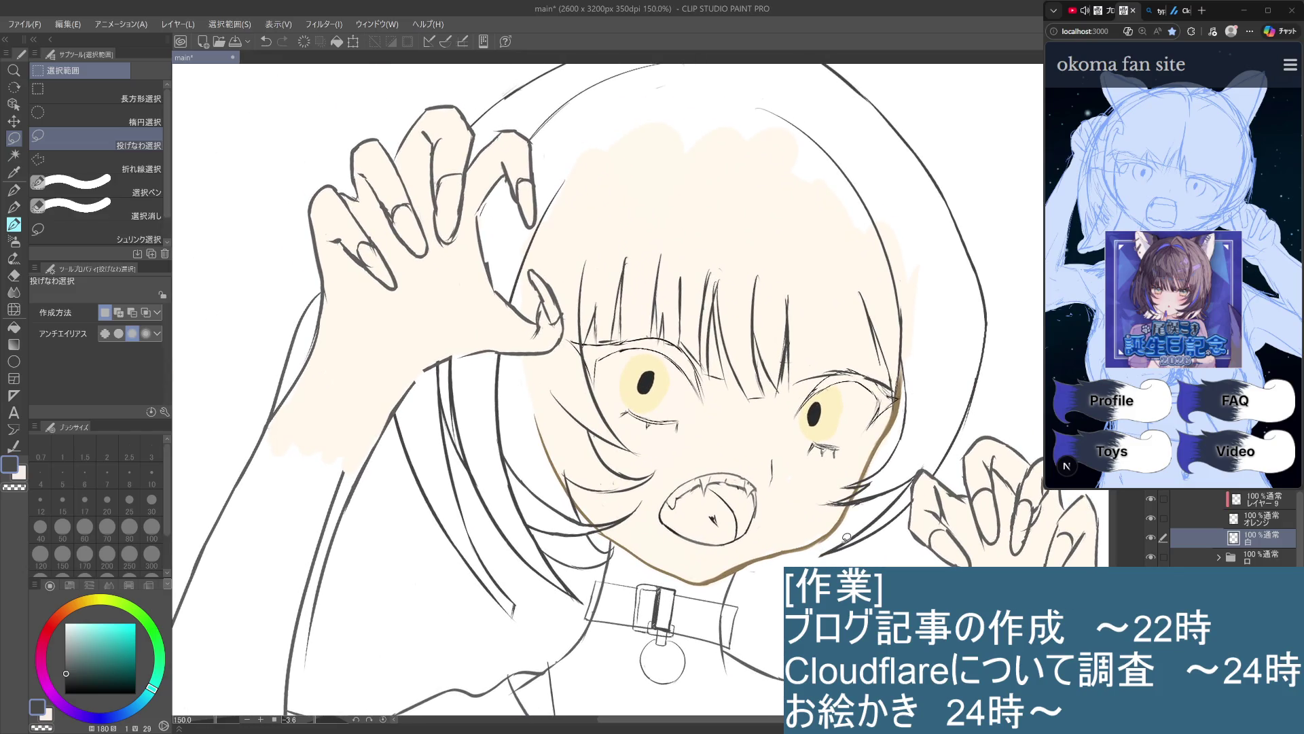
pyautogui.click(65, 623)
pyautogui.click(20, 197)
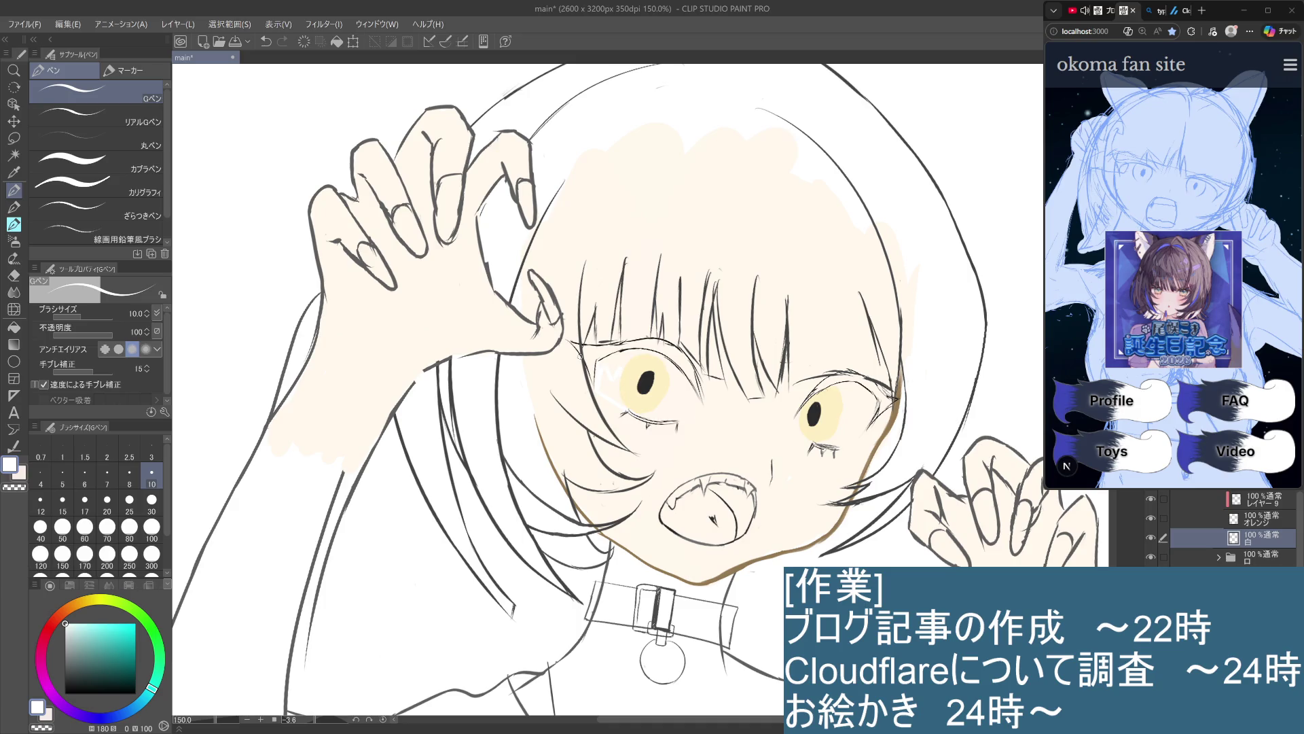
# Paint white around the right iris with a size-100 then size-30 pen, undoing a stray left-eye stroke
pyautogui.click(152, 526)
pyautogui.moveTo(639, 384)
pyautogui.mouseDown()
pyautogui.moveTo(608, 391)
pyautogui.moveTo(608, 377)
pyautogui.moveTo(672, 395)
pyautogui.moveTo(672, 384)
pyautogui.moveTo(666, 407)
pyautogui.moveTo(673, 391)
pyautogui.moveTo(615, 377)
pyautogui.moveTo(675, 388)
pyautogui.mouseUp()
pyautogui.hotkey('ctrl', 'z')
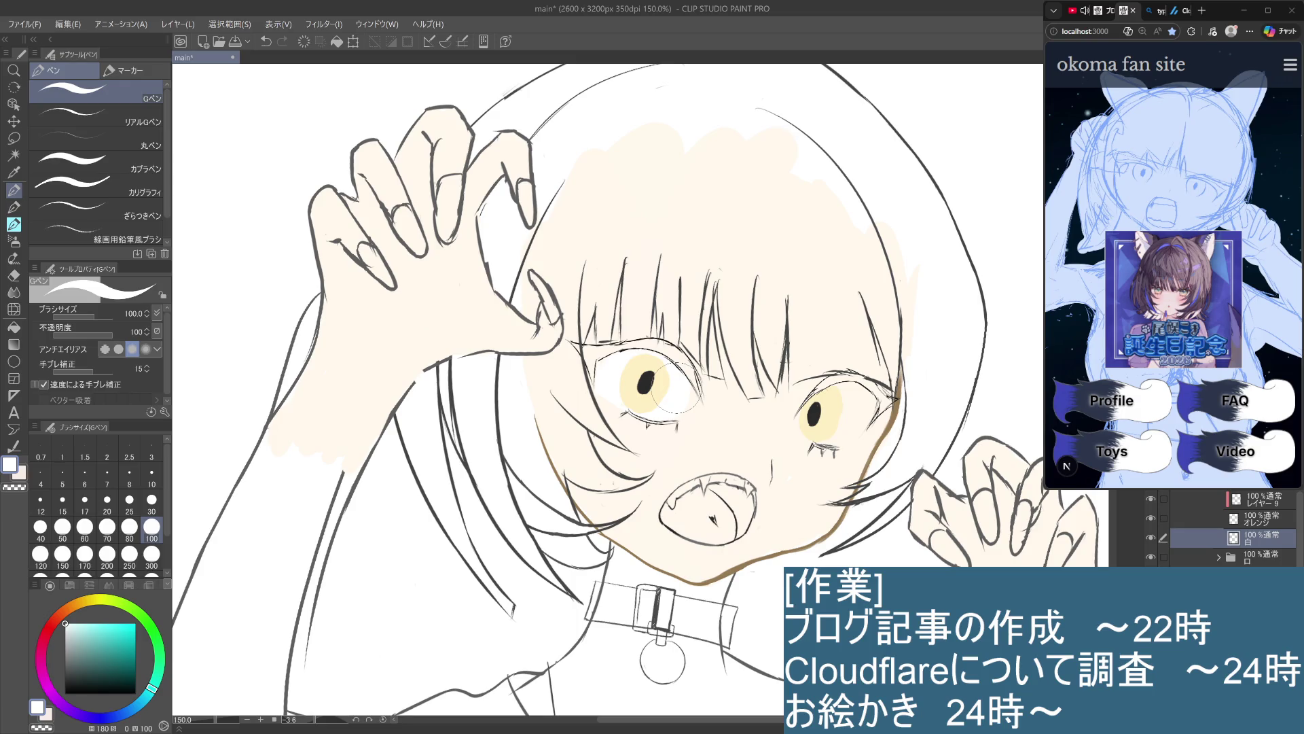
pyautogui.moveTo(842, 427); pyautogui.dragTo(841, 410)
pyautogui.click(151, 477)
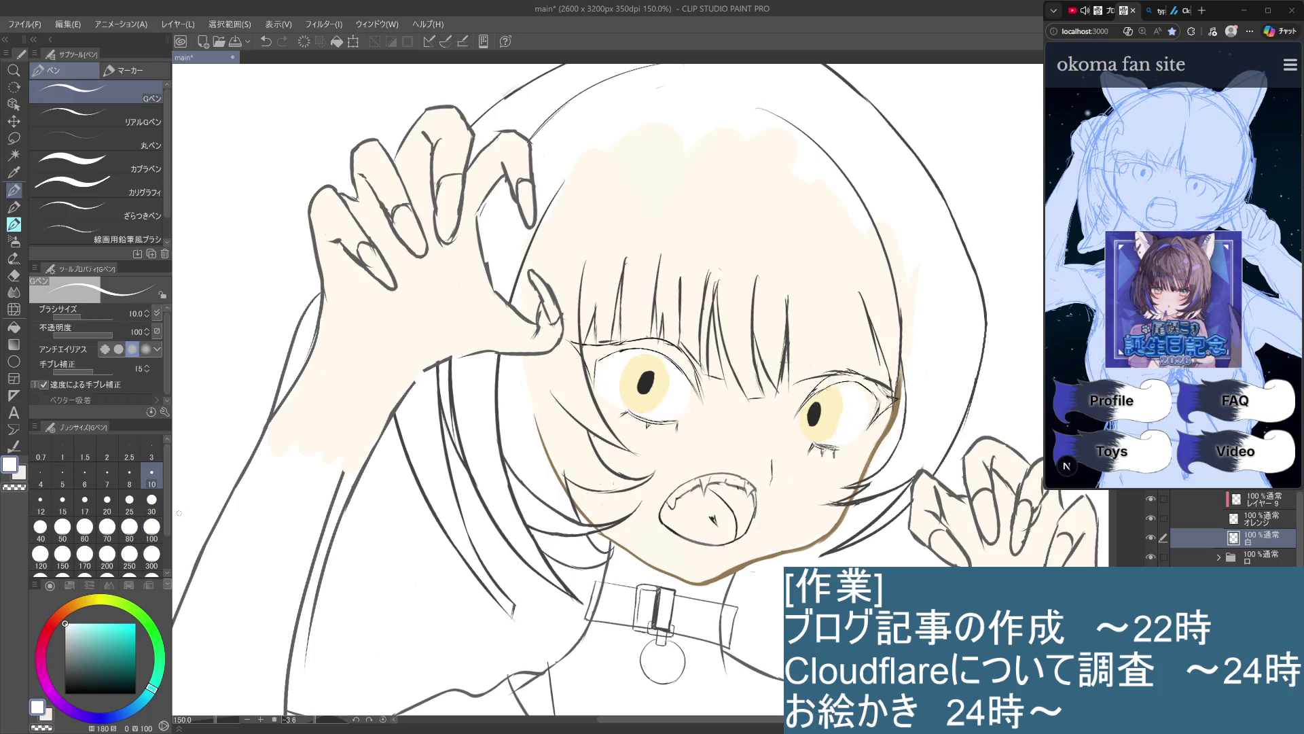
pyautogui.click(152, 500)
pyautogui.moveTo(866, 394); pyautogui.dragTo(832, 394)
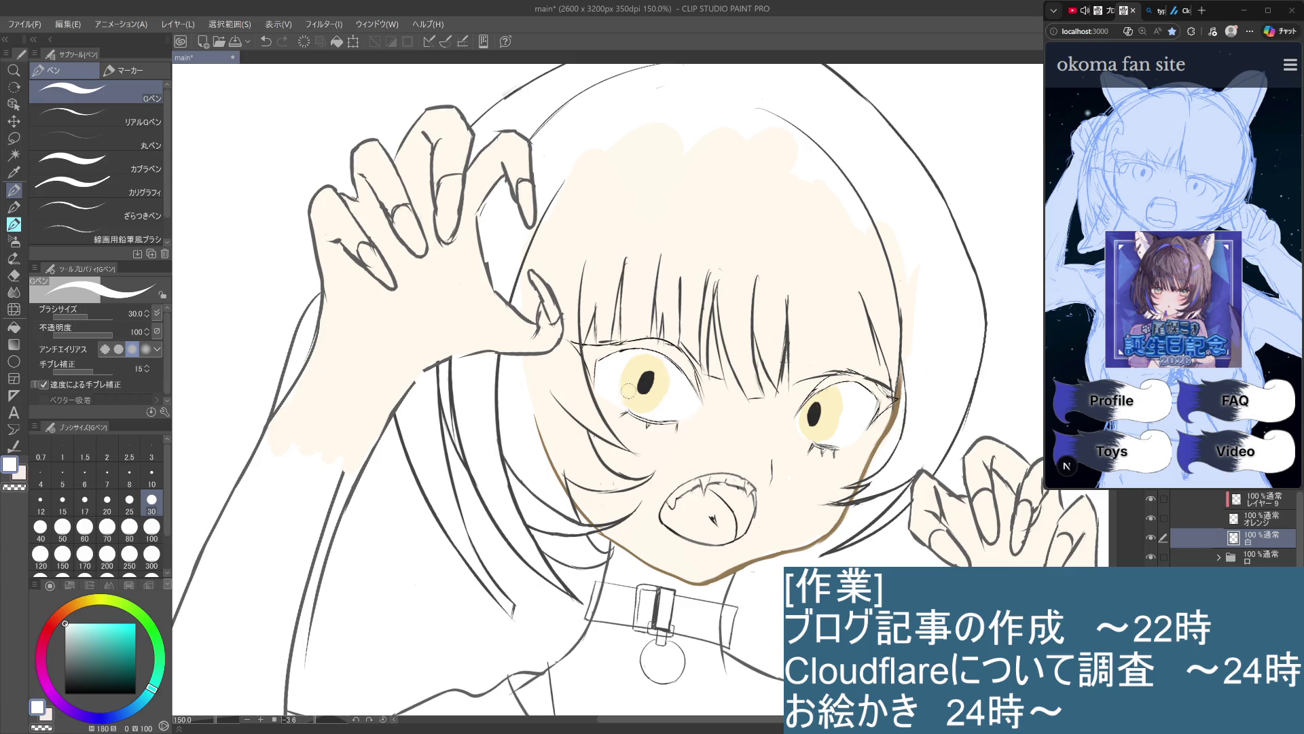
# Reselect the 白 layer and touch up the white around the right iris
pyautogui.scroll(-2, 643, 355)
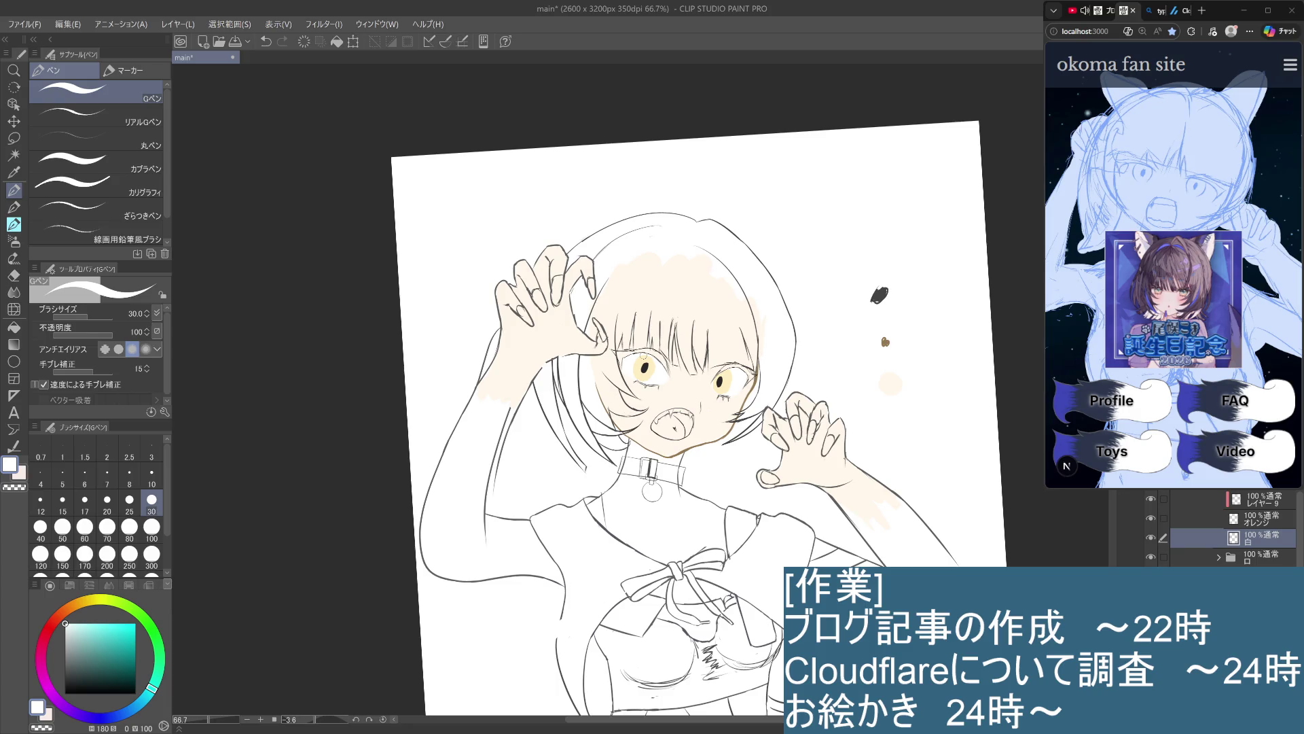
pyautogui.scroll(3, 643, 355)
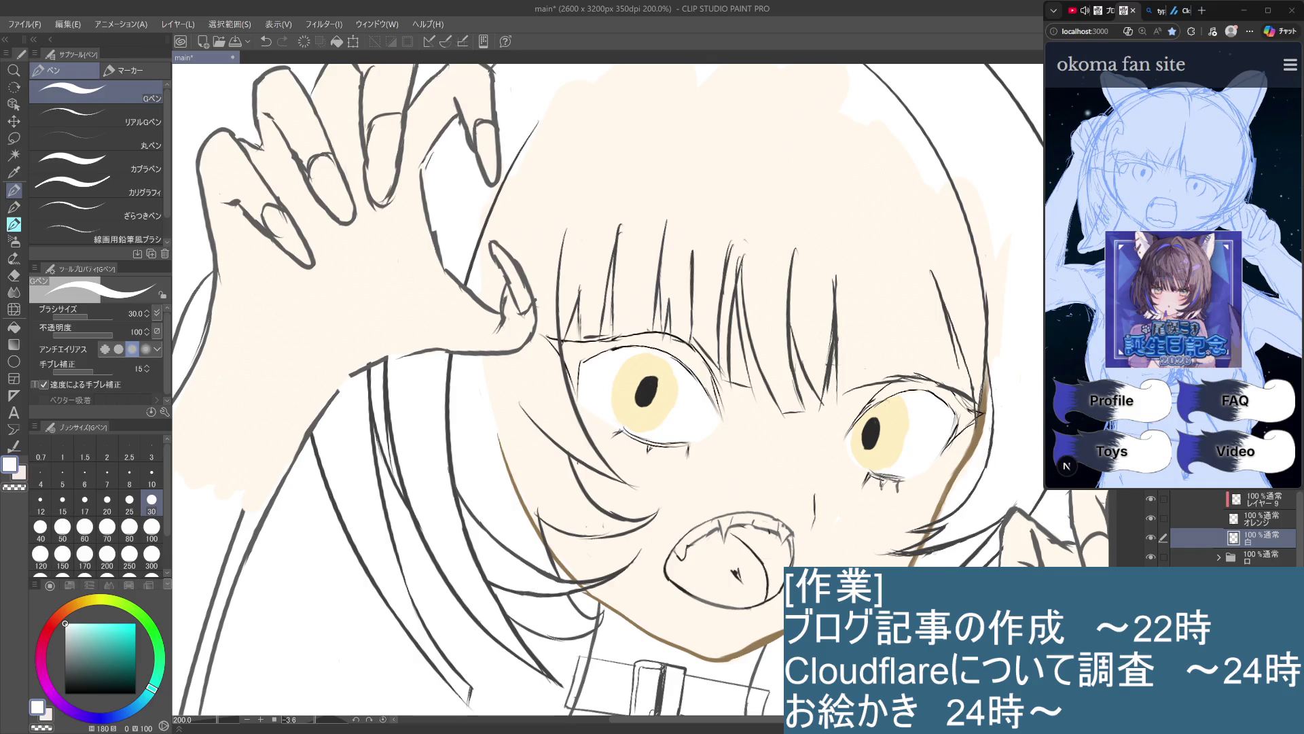
pyautogui.click(1257, 519)
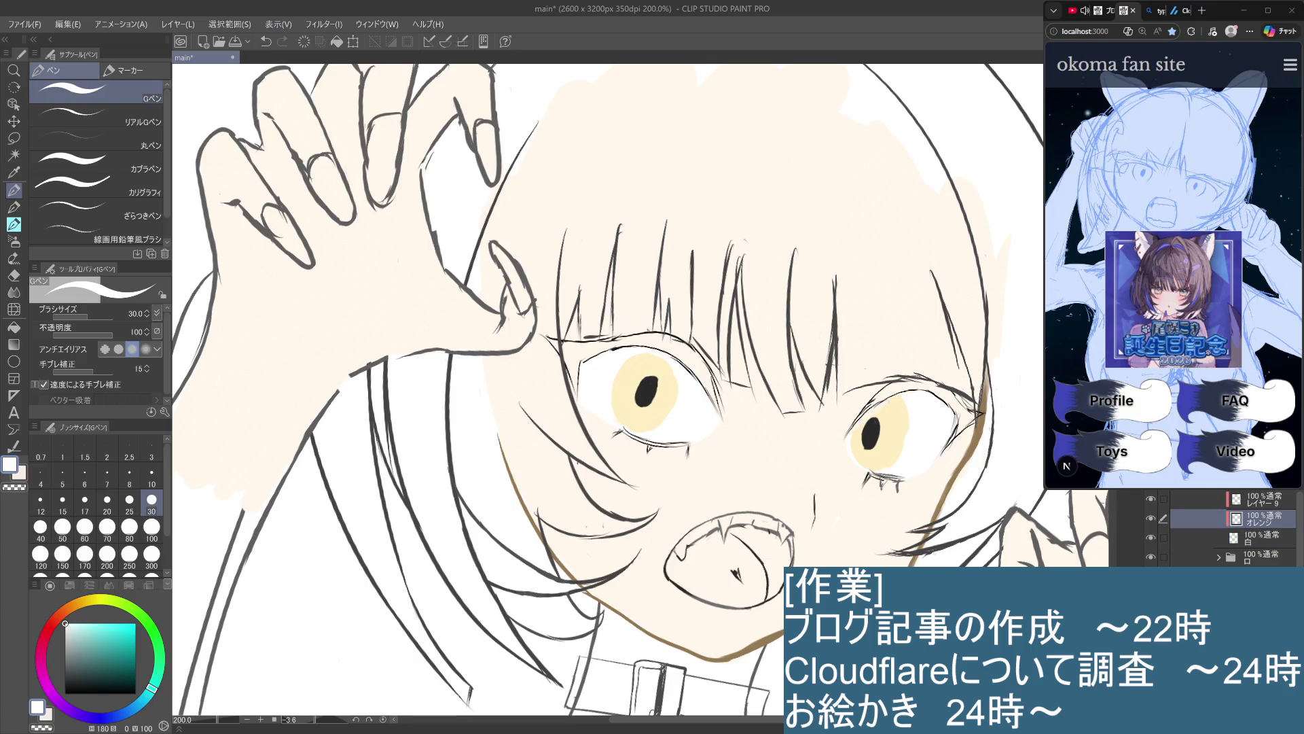
pyautogui.click(1260, 540)
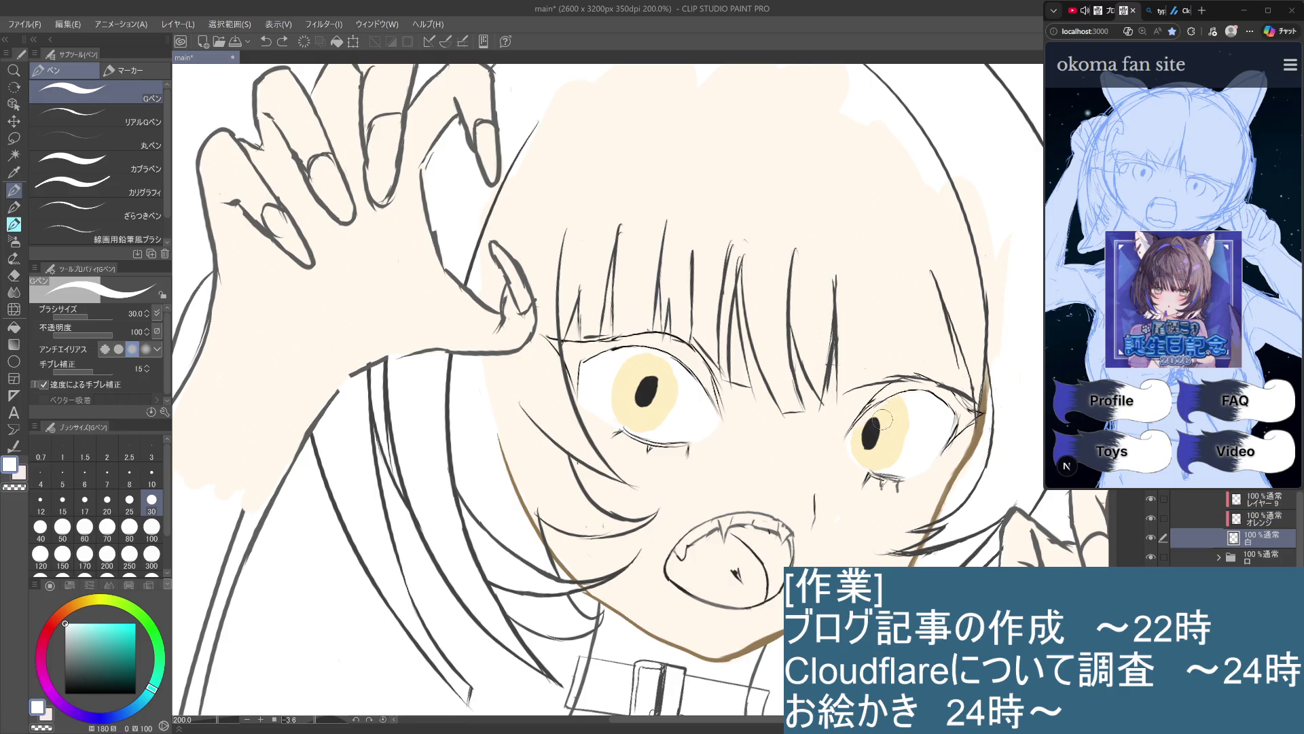
pyautogui.moveTo(883, 411); pyautogui.dragTo(867, 439)
pyautogui.scroll(-3, 1095, 146)
pyautogui.scroll(3, 1095, 147)
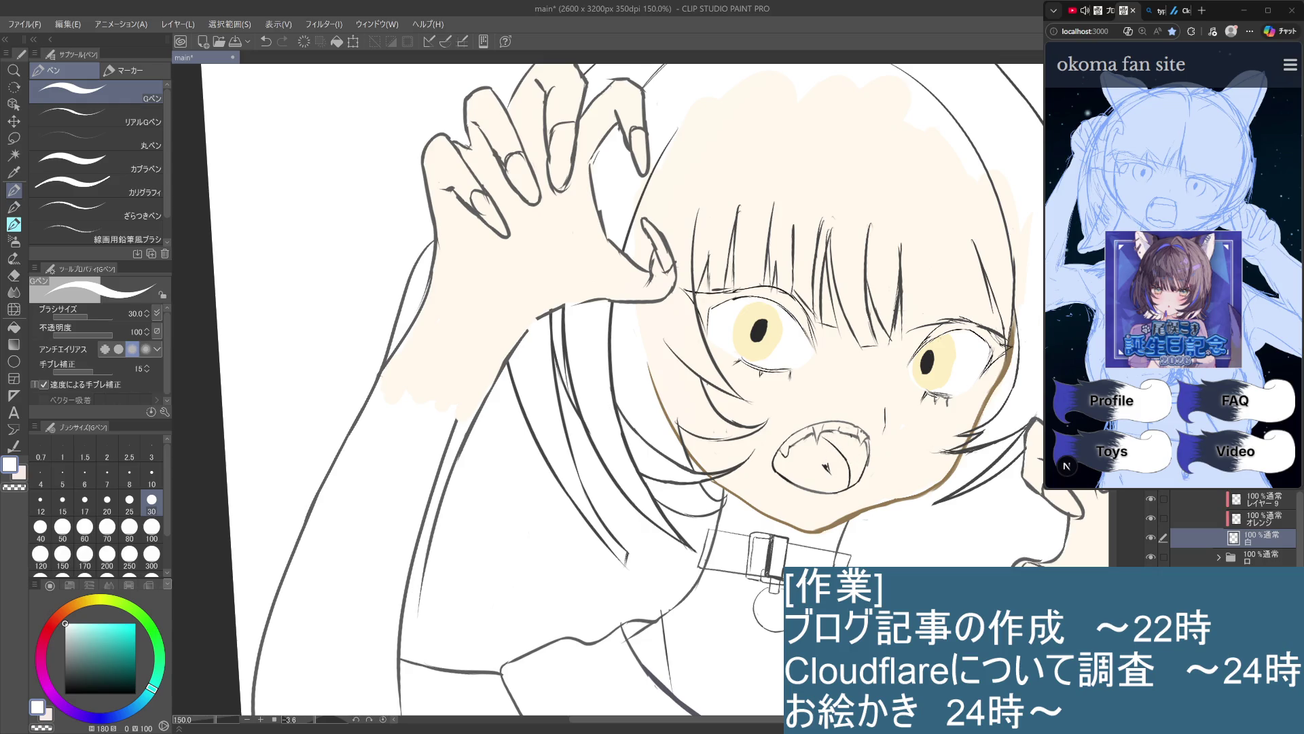
pyautogui.hotkey('ctrl', '-')
pyautogui.hotkey('ctrl', '-')
pyautogui.hotkey('ctrl', '-')
# Rotate the view, select the オレンジ layer, and sample the pale yellow from the iris
pyautogui.moveTo(980, 472); pyautogui.dragTo(707, 498)
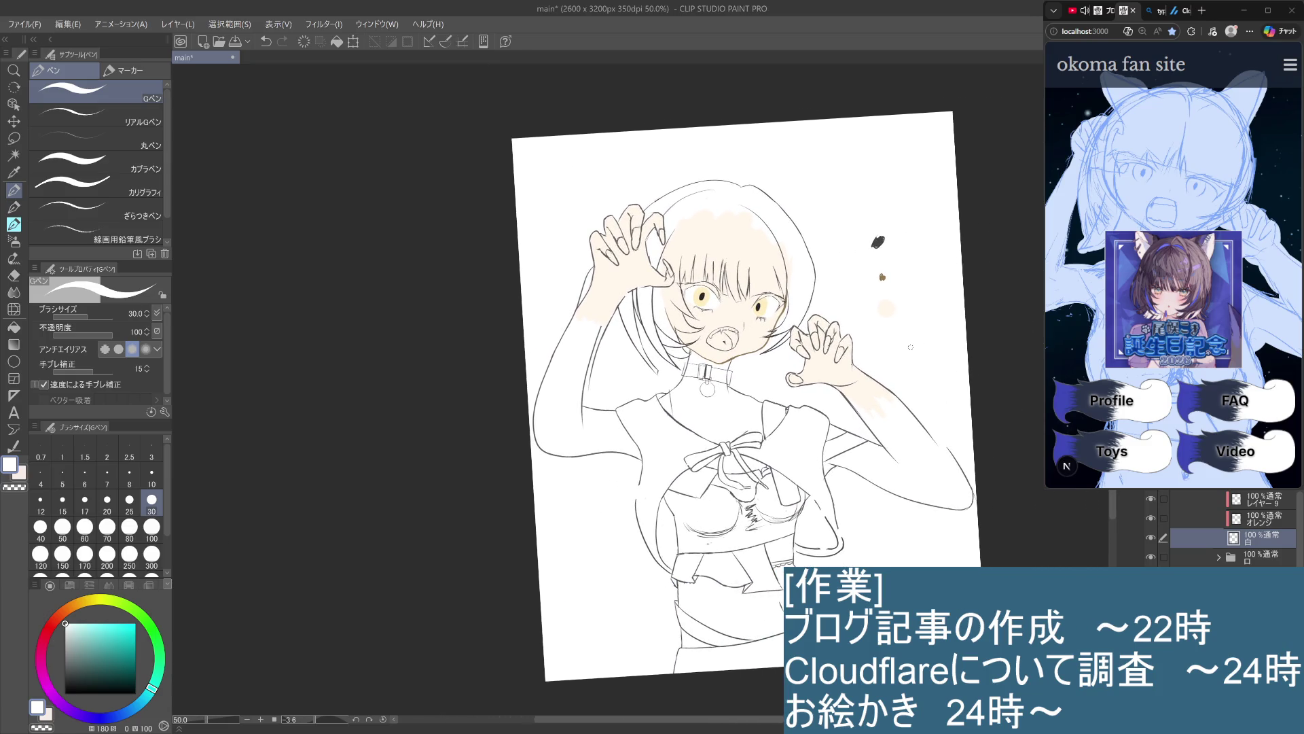
pyautogui.moveTo(984, 400); pyautogui.dragTo(989, 529)
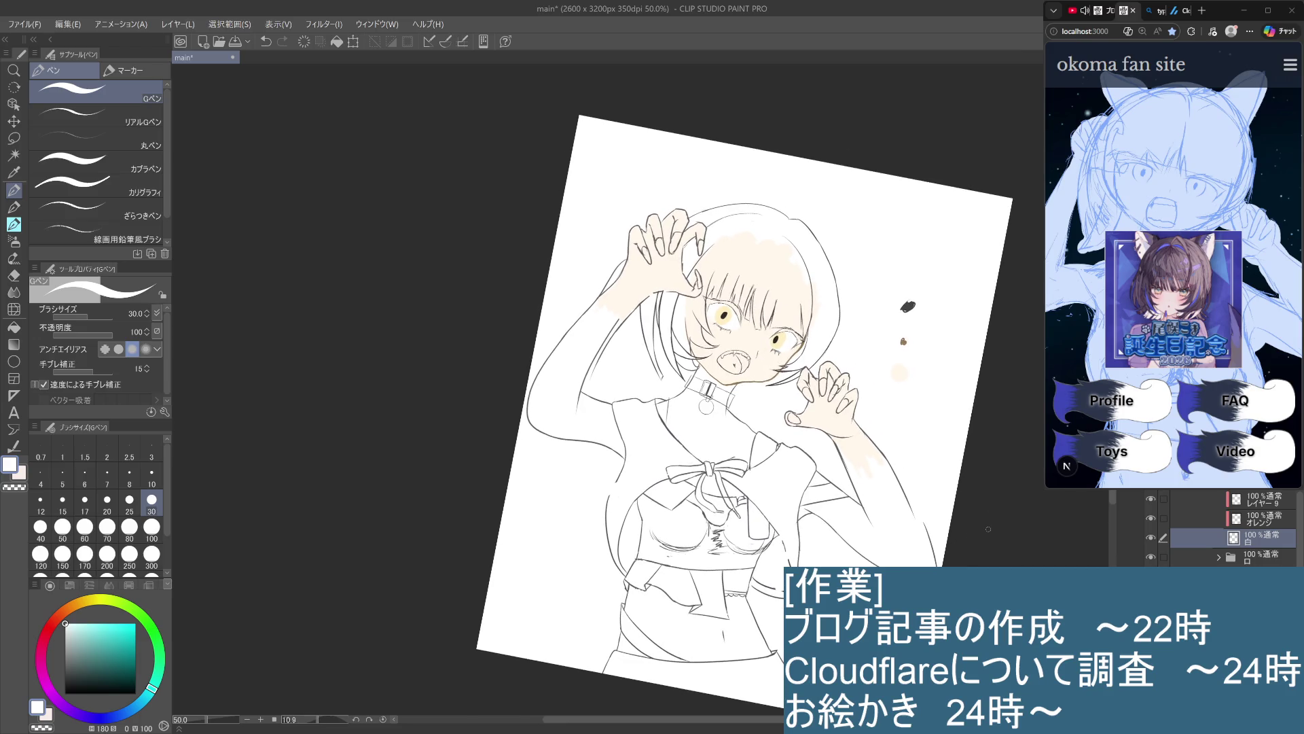
pyautogui.click(1261, 520)
pyautogui.hotkey('ctrl', 'alt', '0')
pyautogui.moveTo(870, 469); pyautogui.dragTo(815, 550)
pyautogui.keyDown('alt'); pyautogui.click(786, 350); pyautogui.keyUp('alt')
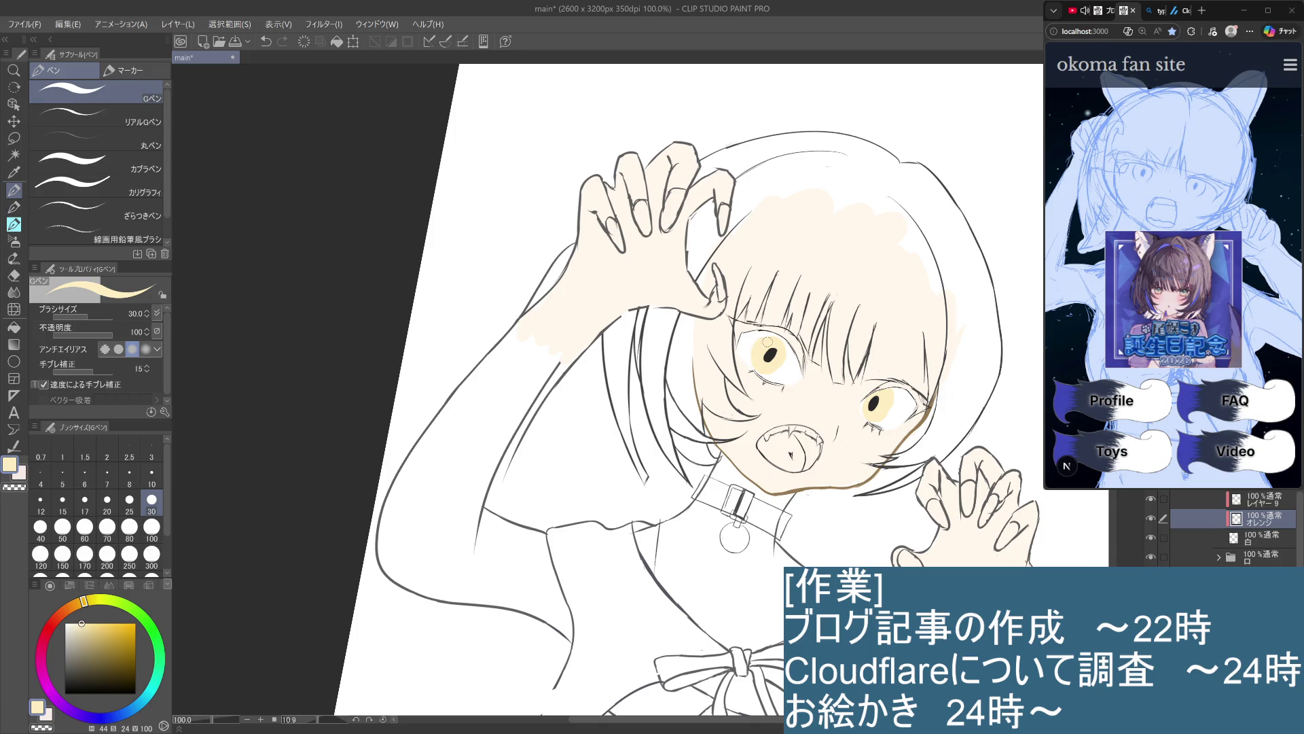
# Extend the left iris's yellow at its lower-left edge, then return to the 白 layer with white
pyautogui.scroll(-2, 798, 343)
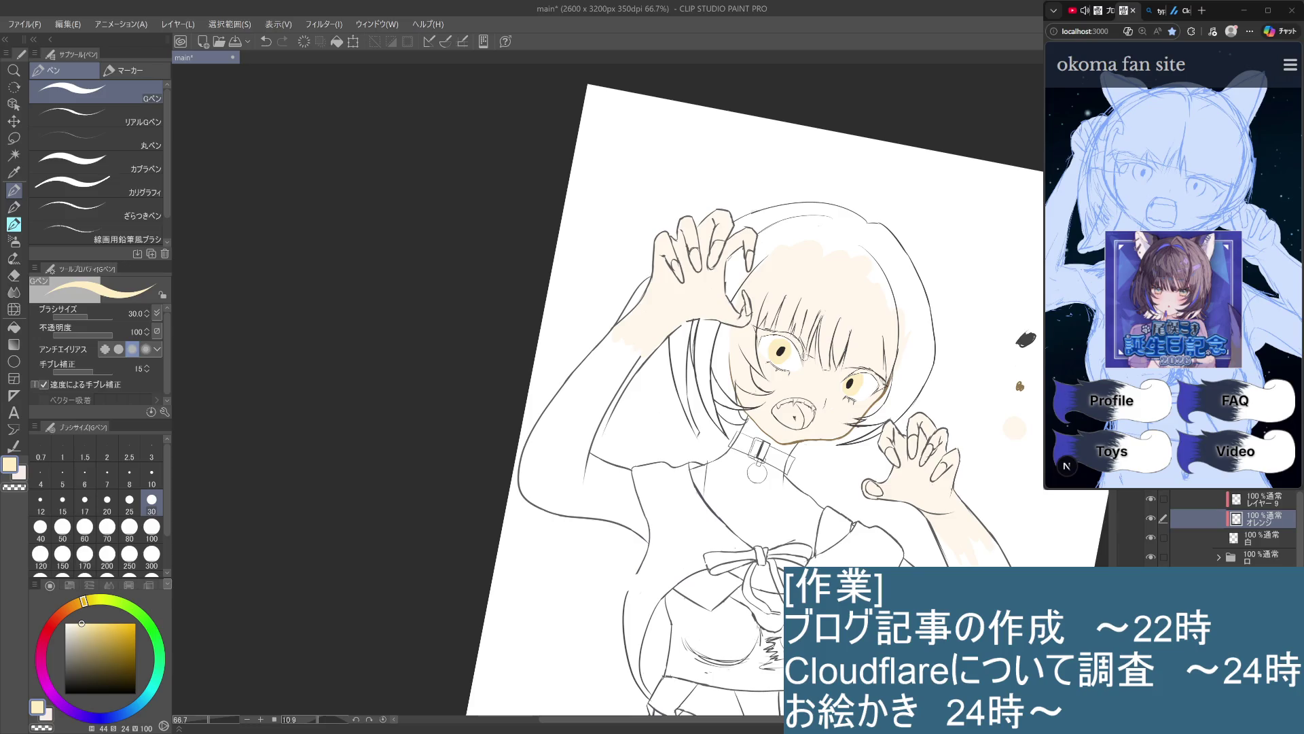
pyautogui.scroll(5, 806, 358)
pyautogui.moveTo(608, 193)
pyautogui.mouseDown()
pyautogui.moveTo(632, 265)
pyautogui.moveTo(616, 231)
pyautogui.mouseUp()
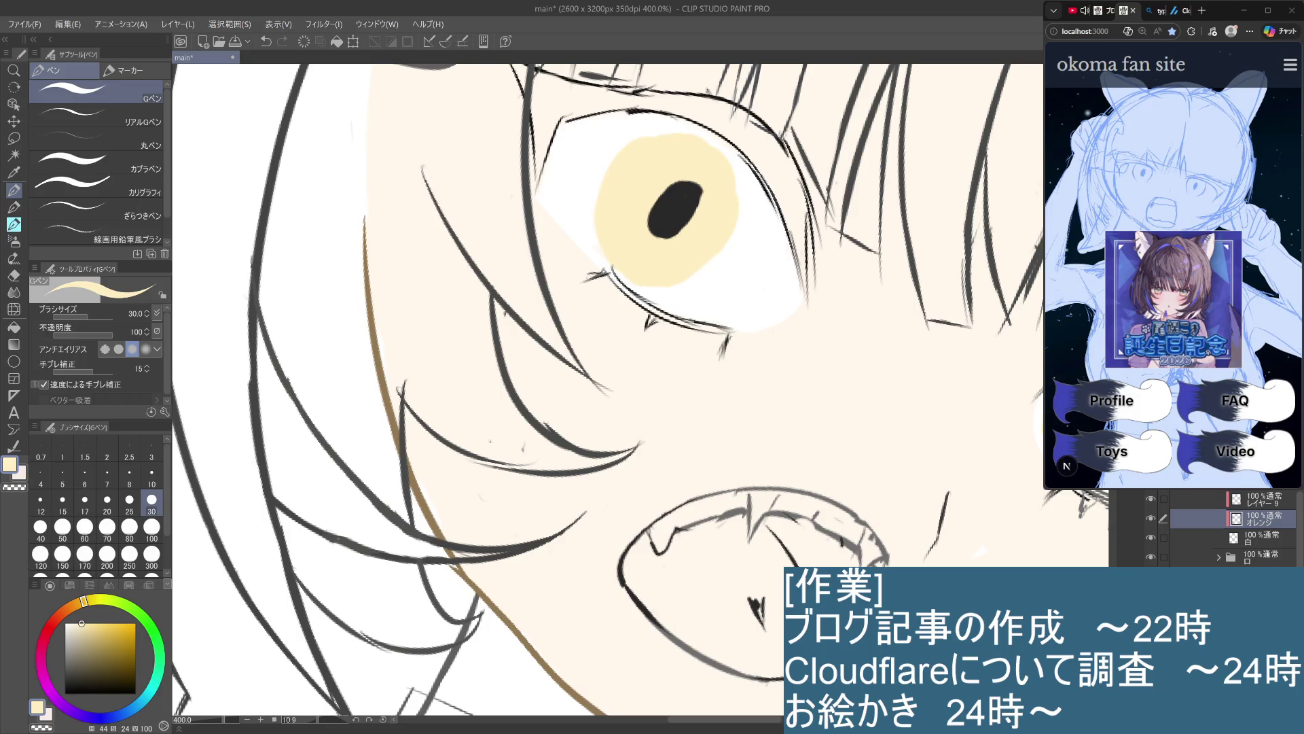
pyautogui.click(1264, 545)
pyautogui.keyDown('alt'); pyautogui.click(754, 282); pyautogui.keyUp('alt')
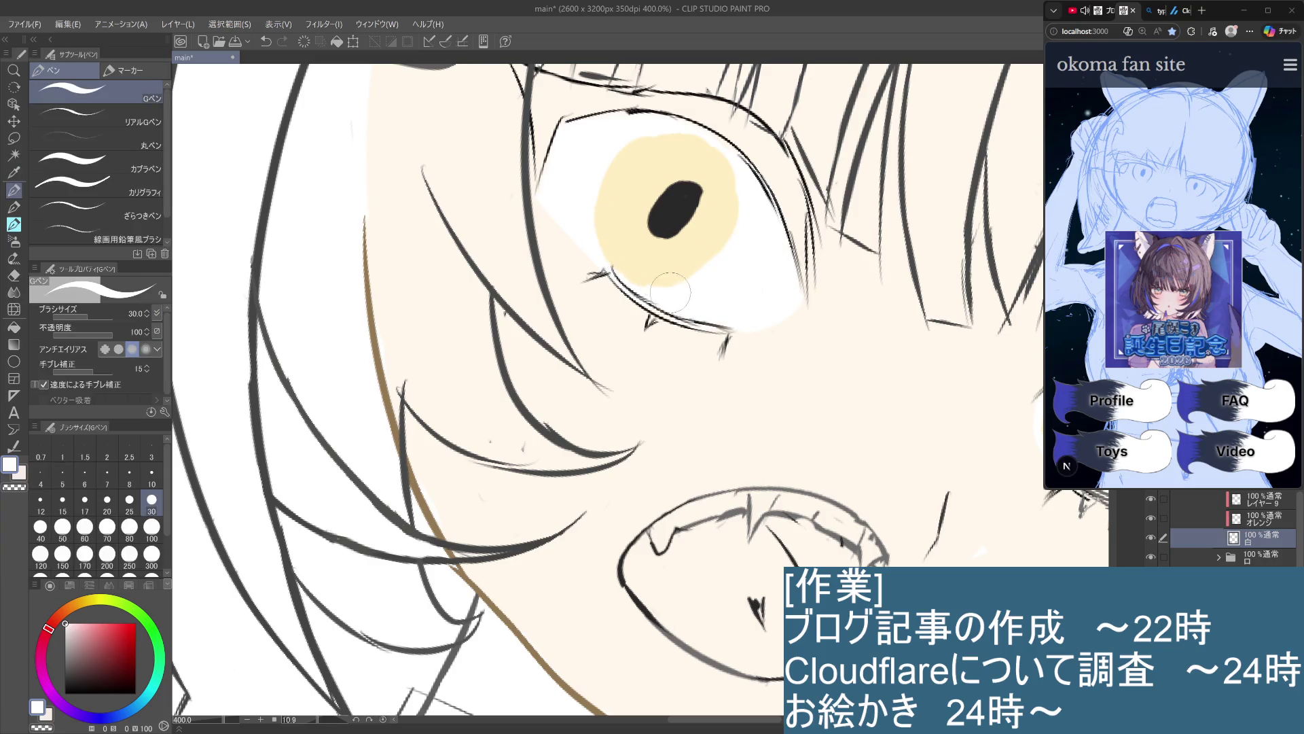
# Erase the stray mark past the left eye's lower eyelid with a size-10 eraser
pyautogui.click(14, 275)
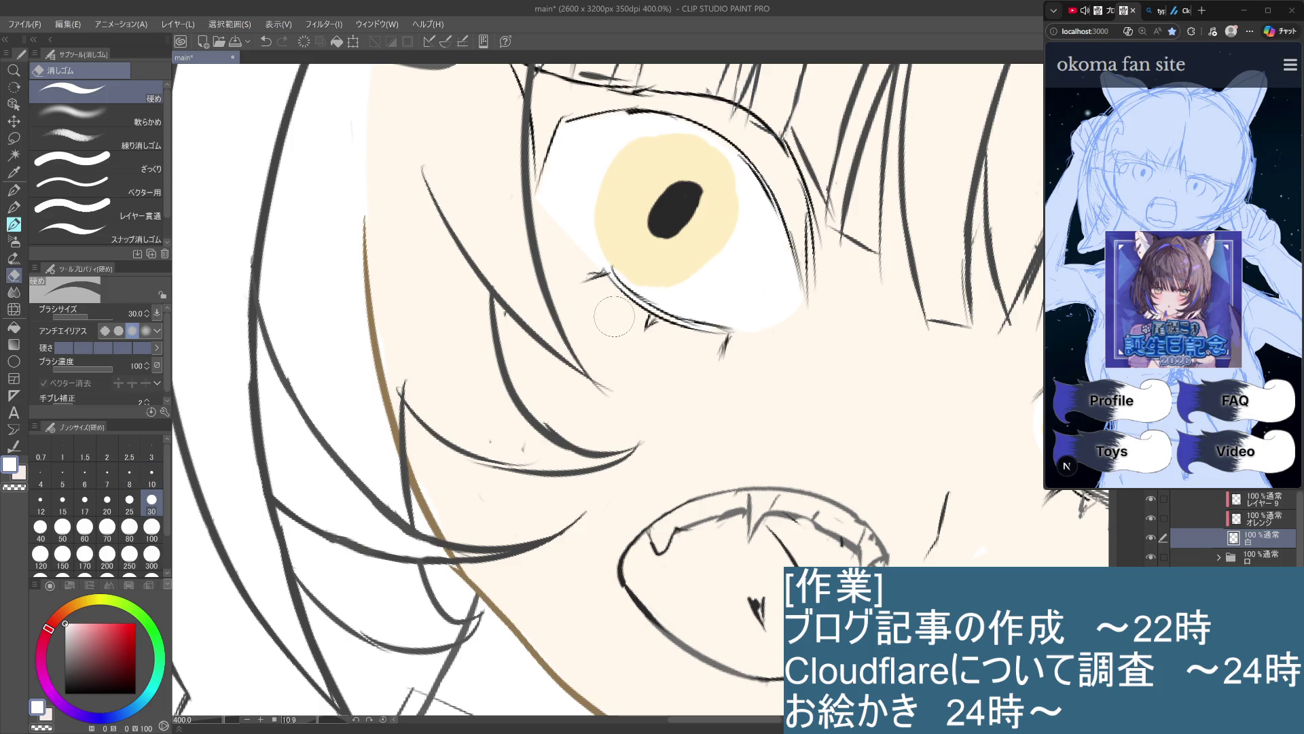
pyautogui.click(152, 477)
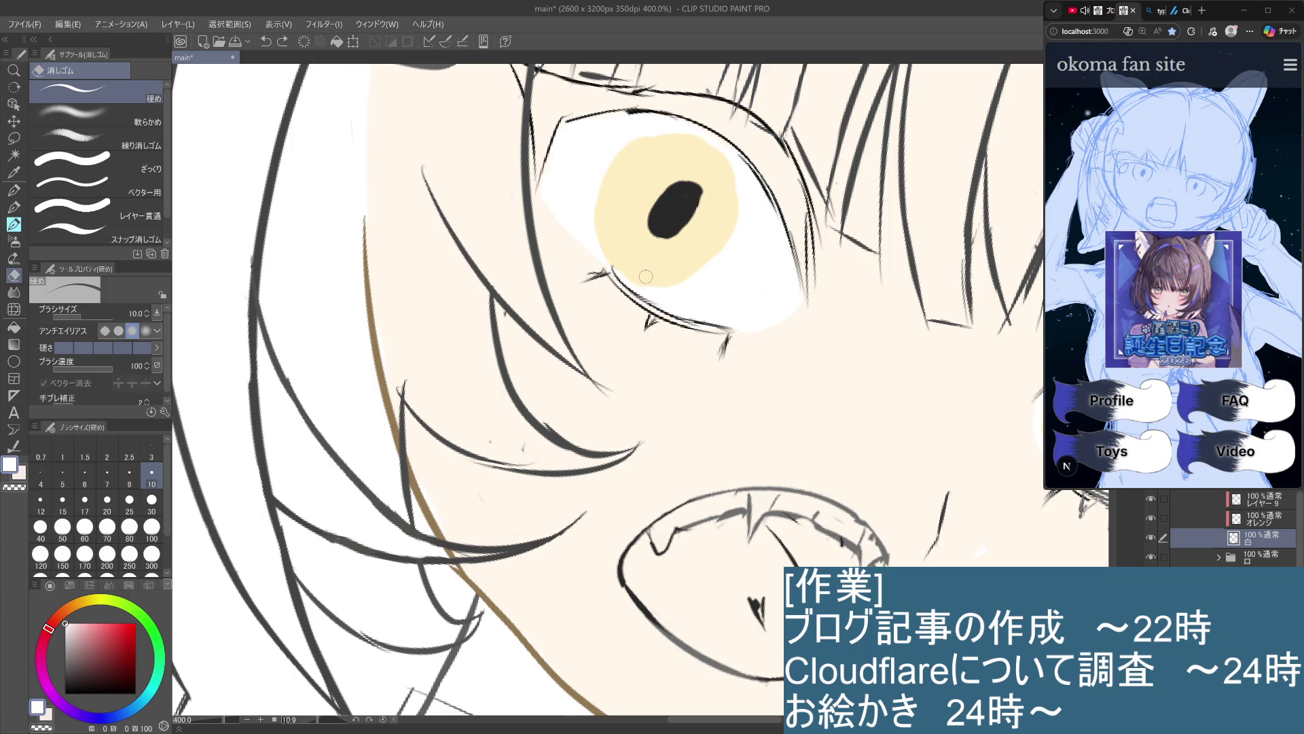
pyautogui.moveTo(726, 340); pyautogui.dragTo(737, 347)
pyautogui.scroll(-3, 776, 341)
pyautogui.scroll(-1, 776, 342)
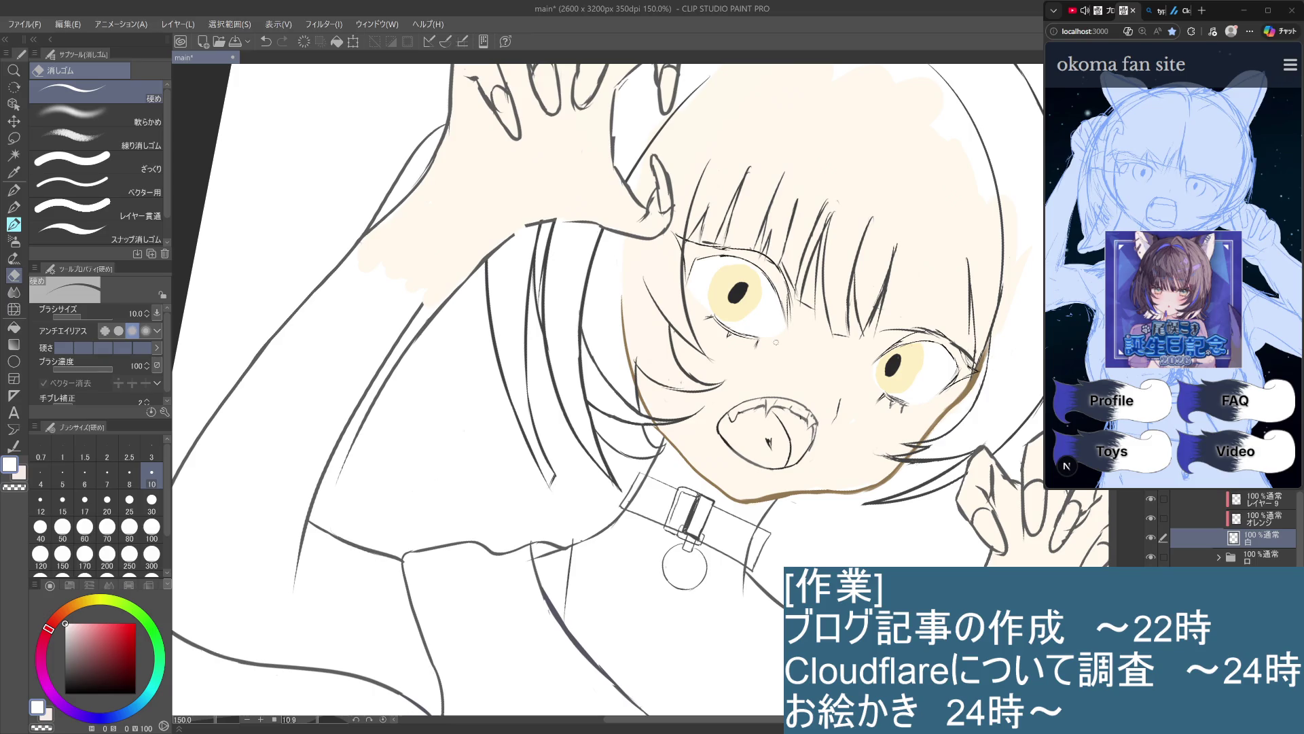
pyautogui.scroll(4, 776, 342)
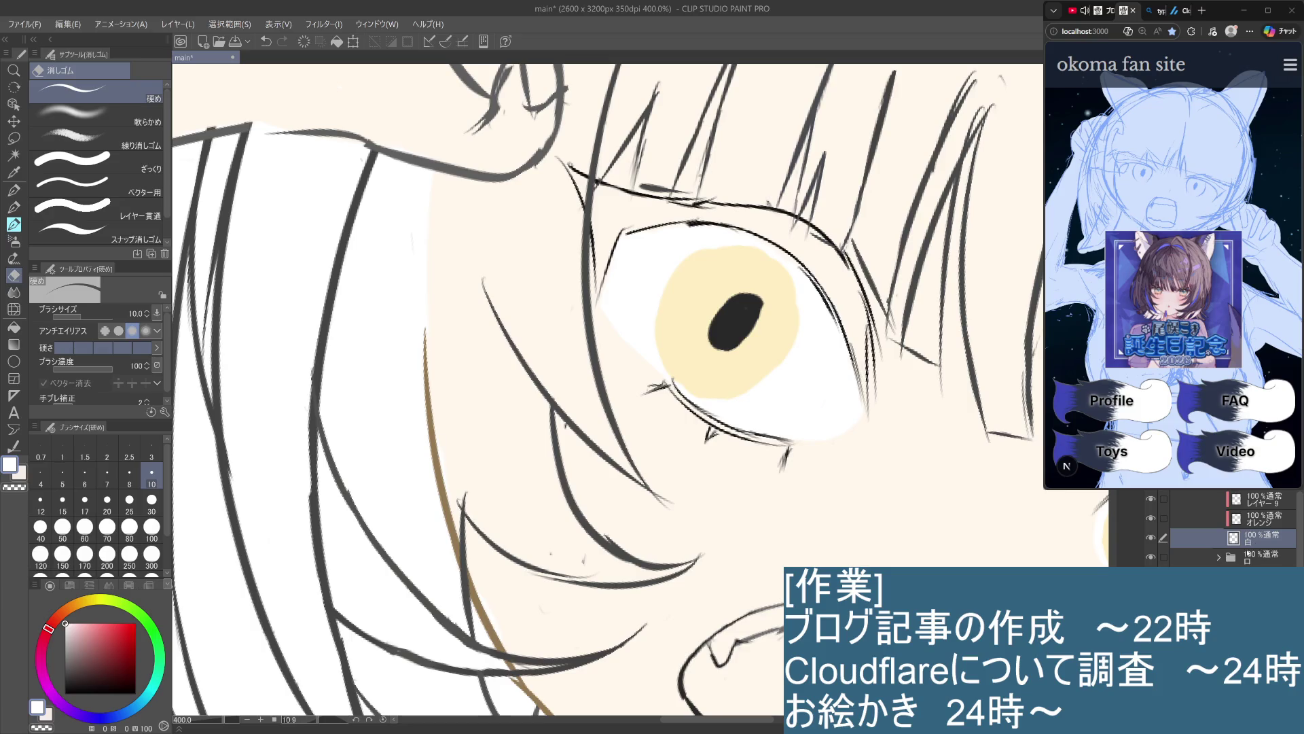
pyautogui.scroll(1, 1281, 512)
# Select the レイヤー6 layer in the 目 folder and zoom out to view the whole face
pyautogui.click(1281, 500)
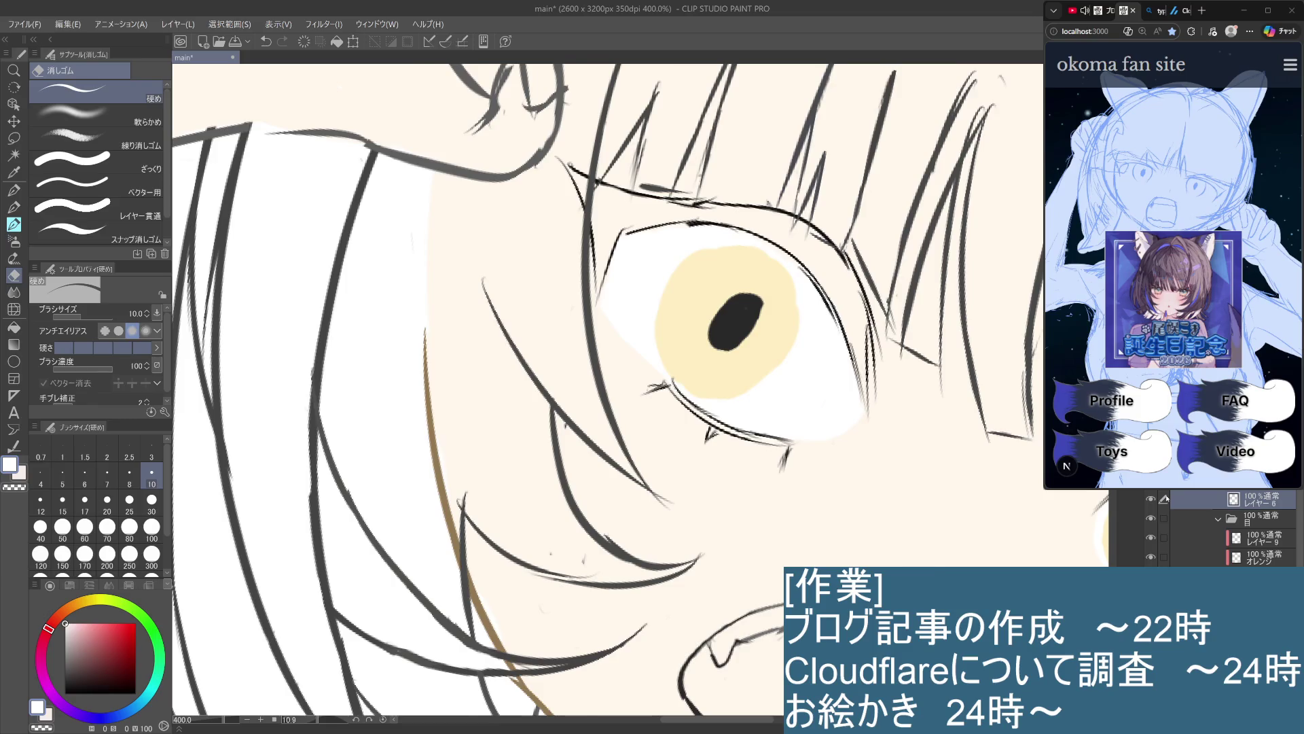
pyautogui.hotkey('ctrl', '-')
pyautogui.hotkey('ctrl', '-')
pyautogui.hotkey('ctrl', '-')
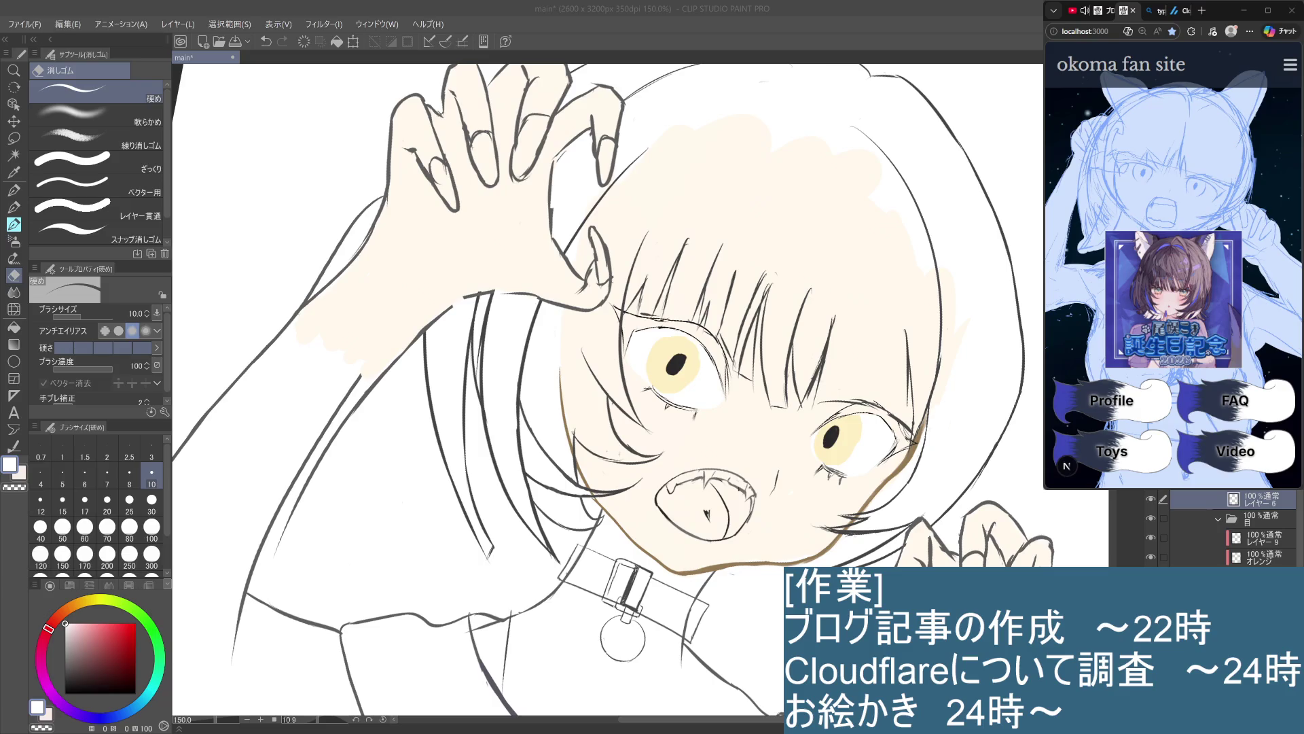
pyautogui.click(672, 270)
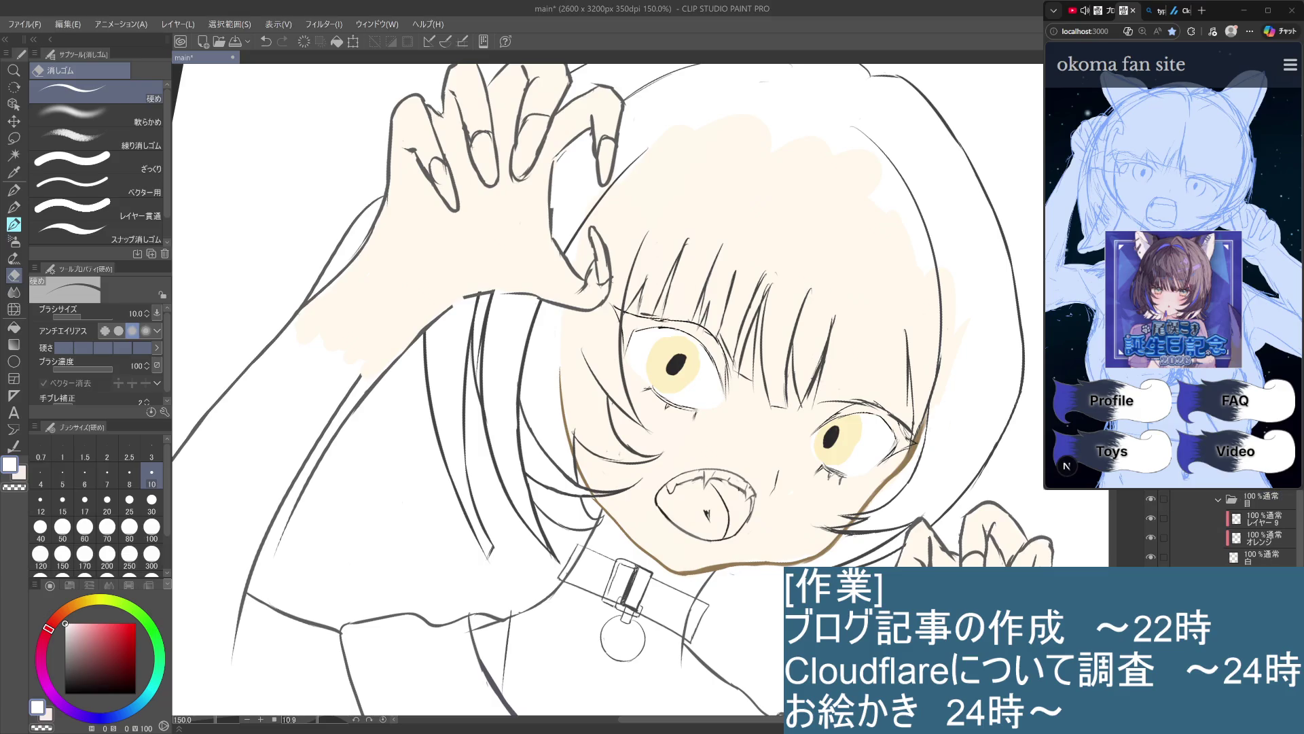
pyautogui.scroll(4, 640, 392)
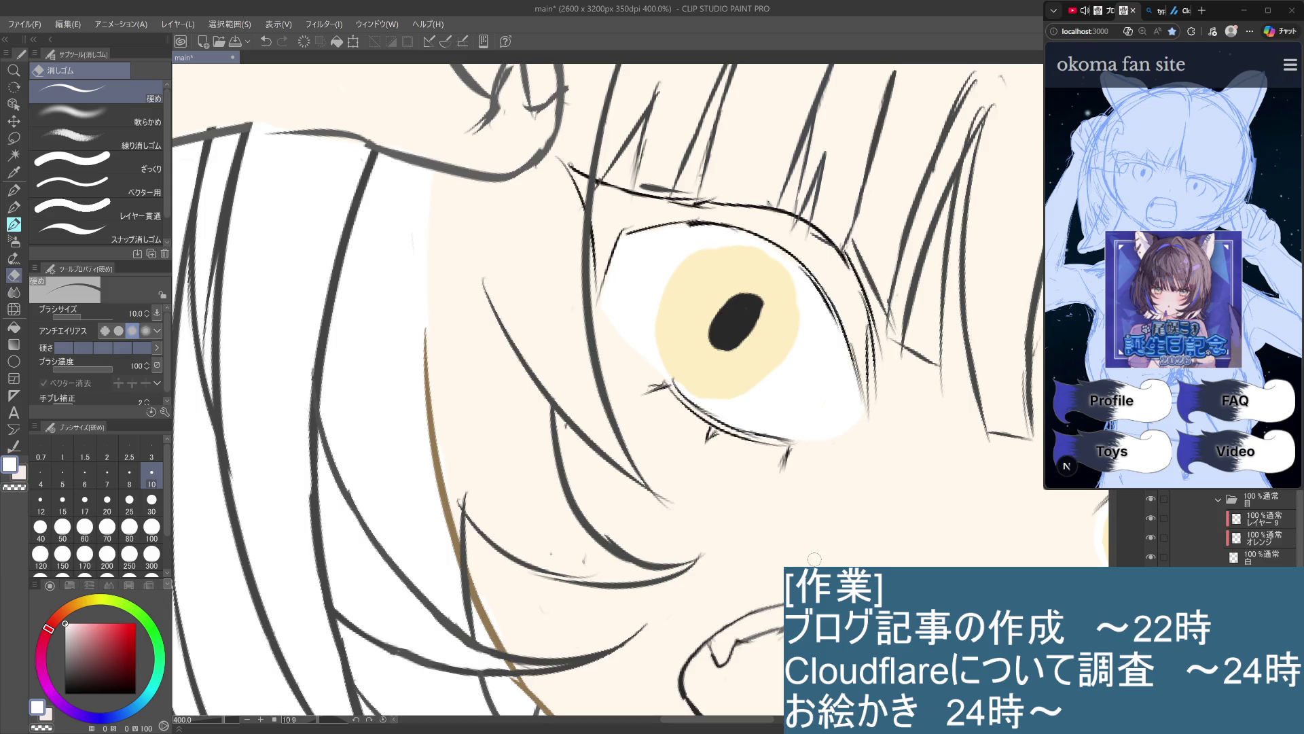
pyautogui.scroll(-4, 817, 540)
# On the オレンジ layer with the view reset upright, erase the edges of both yellow irises
pyautogui.scroll(-1, 816, 537)
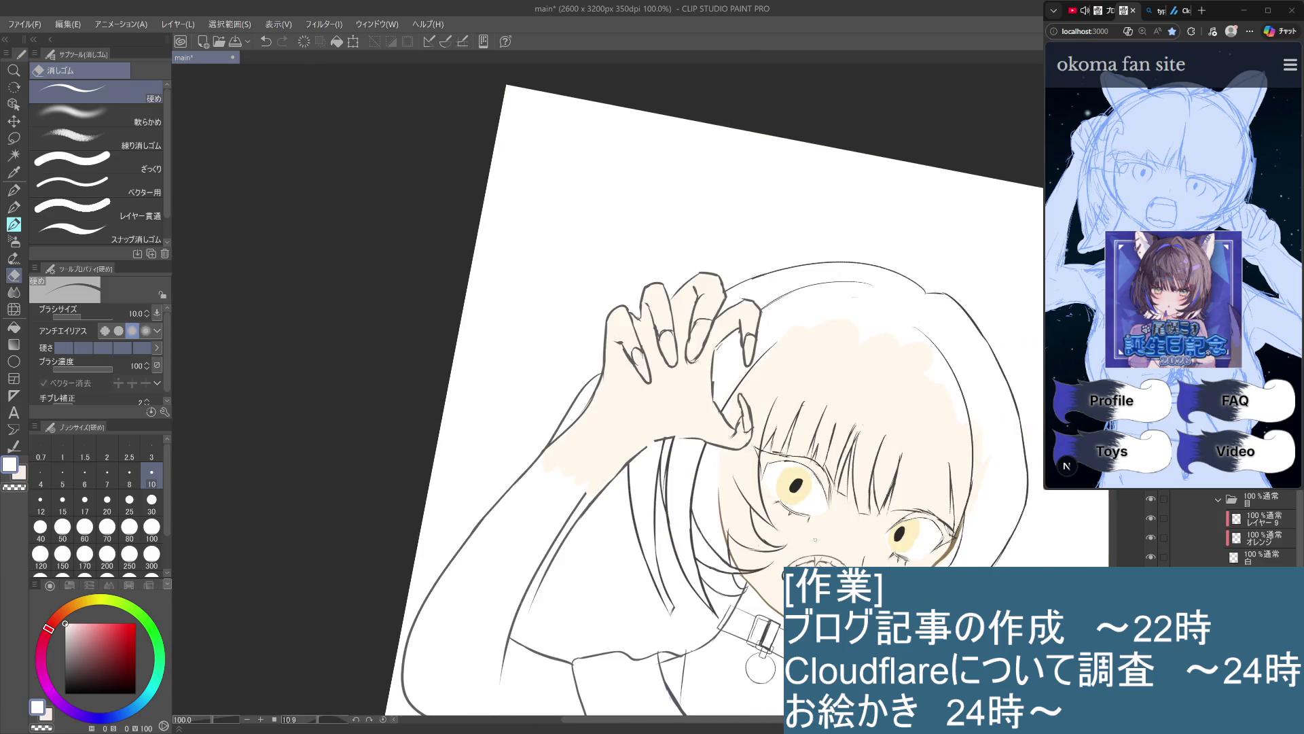
pyautogui.scroll(-1, 961, 455)
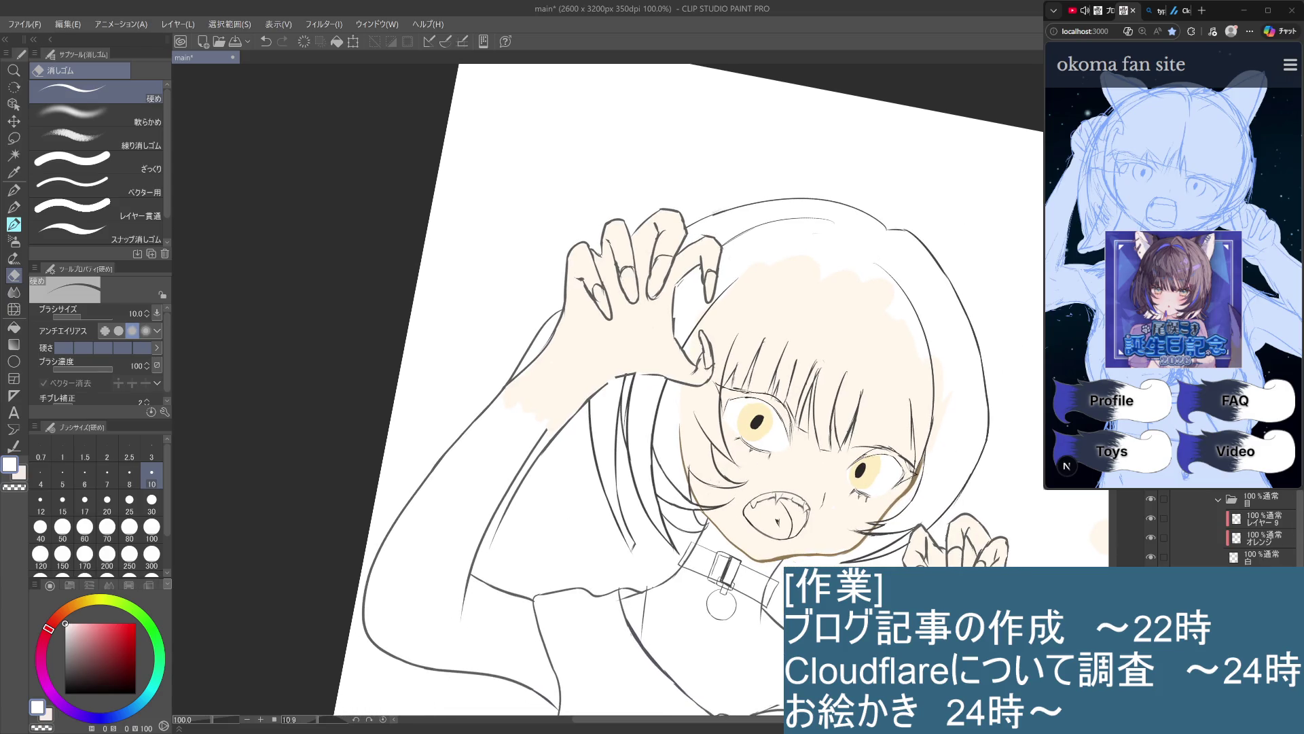
pyautogui.click(1260, 540)
pyautogui.scroll(-1, 1104, 523)
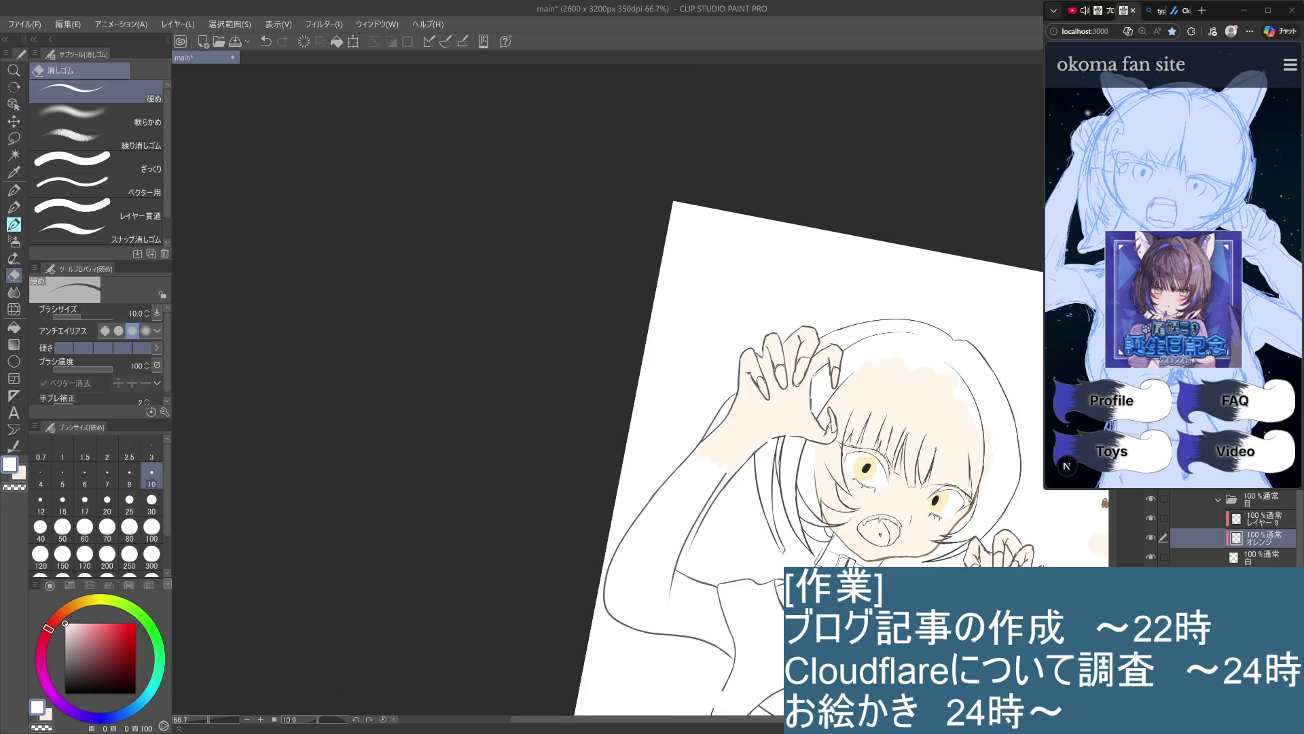
pyautogui.scroll(1, 1102, 509)
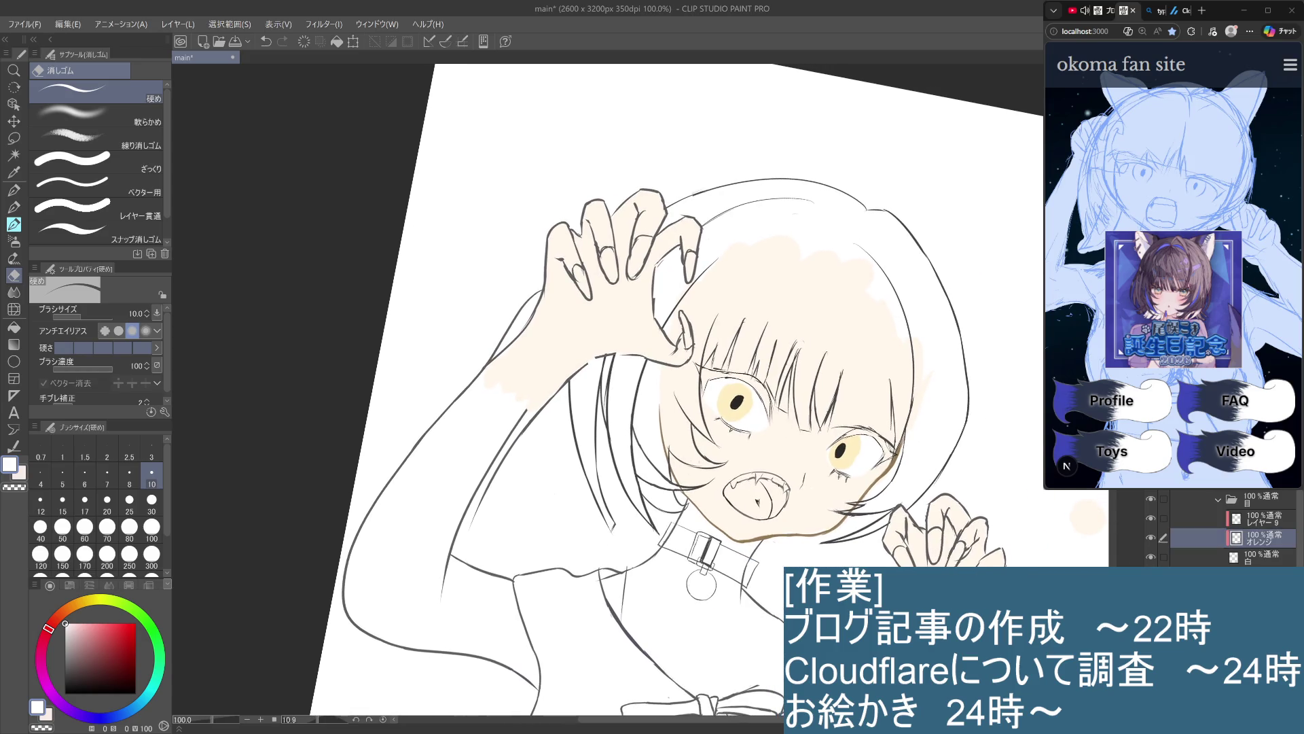
pyautogui.scroll(1, 819, 584)
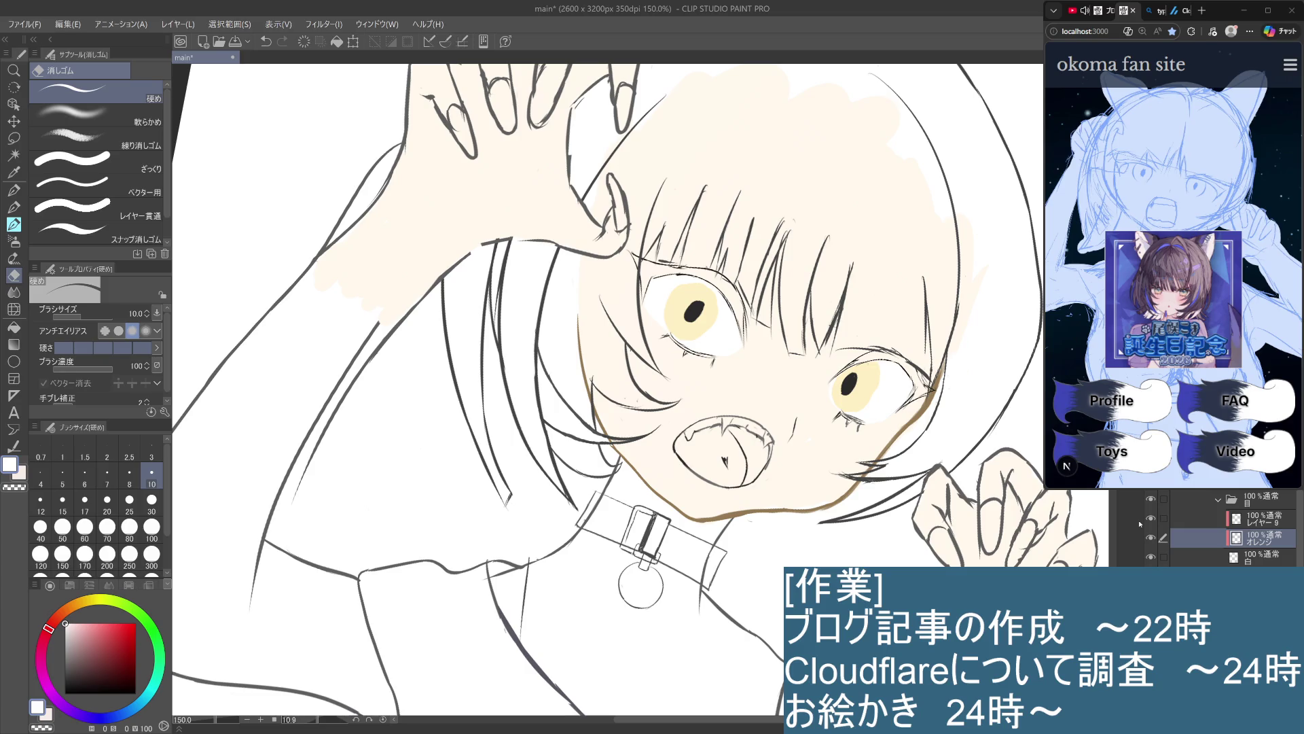
pyautogui.press('@')
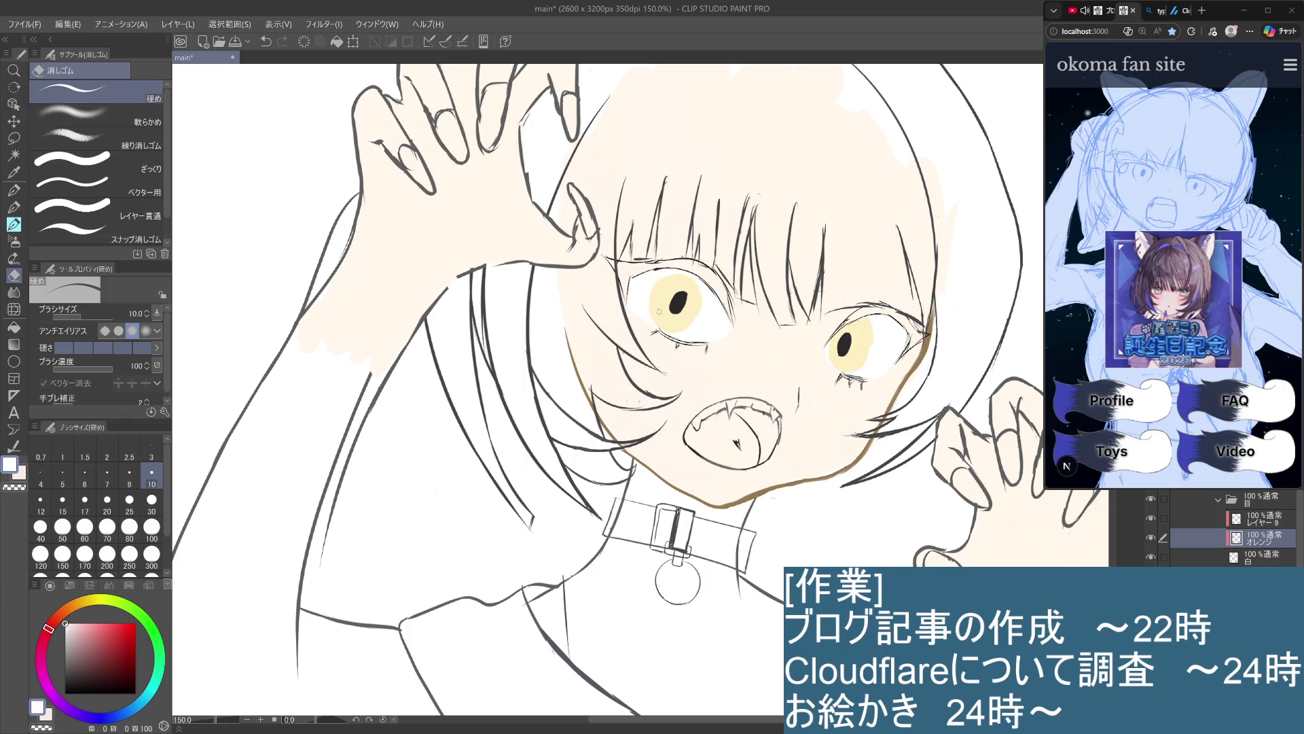
pyautogui.moveTo(662, 281); pyautogui.dragTo(654, 314)
pyautogui.moveTo(700, 292); pyautogui.dragTo(689, 298)
pyautogui.moveTo(870, 327); pyautogui.dragTo(859, 369)
# Undo the faulty iris trims and sample the left iris's pale yellow
pyautogui.scroll(-6, 856, 369)
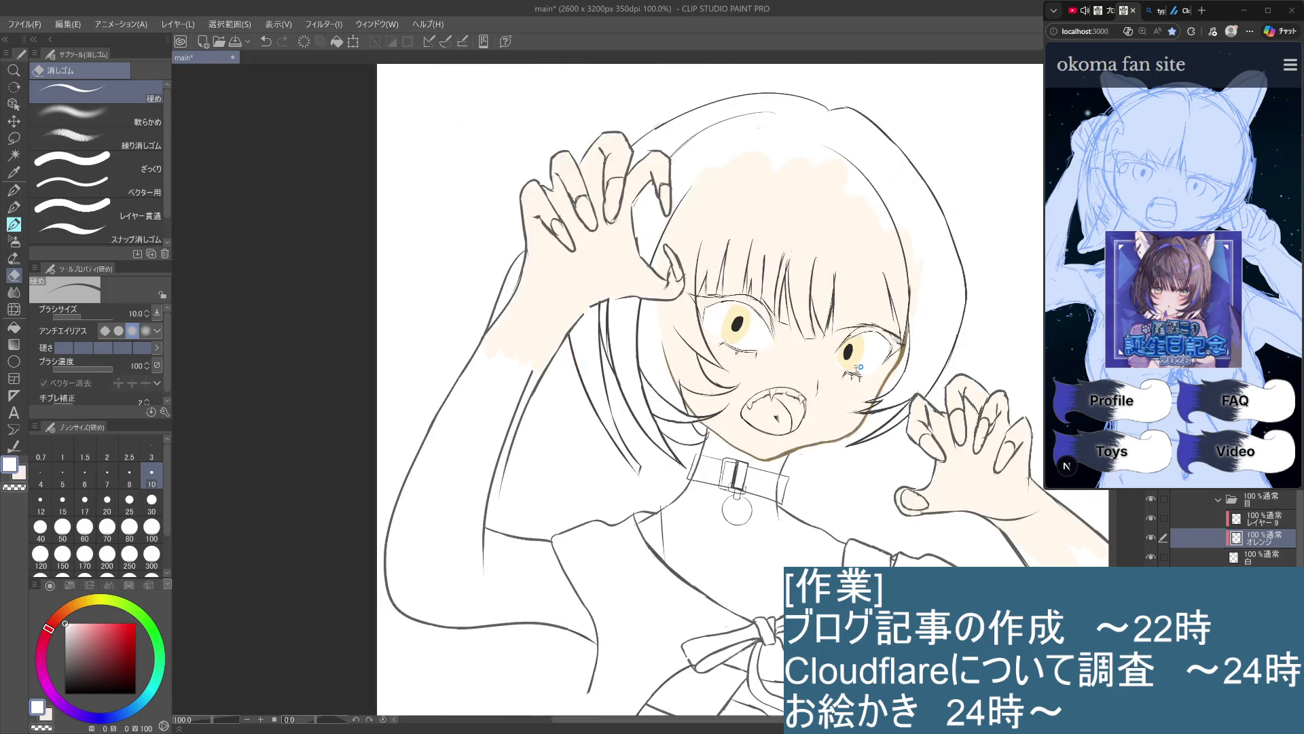
pyautogui.scroll(3, 853, 361)
pyautogui.scroll(3, 855, 367)
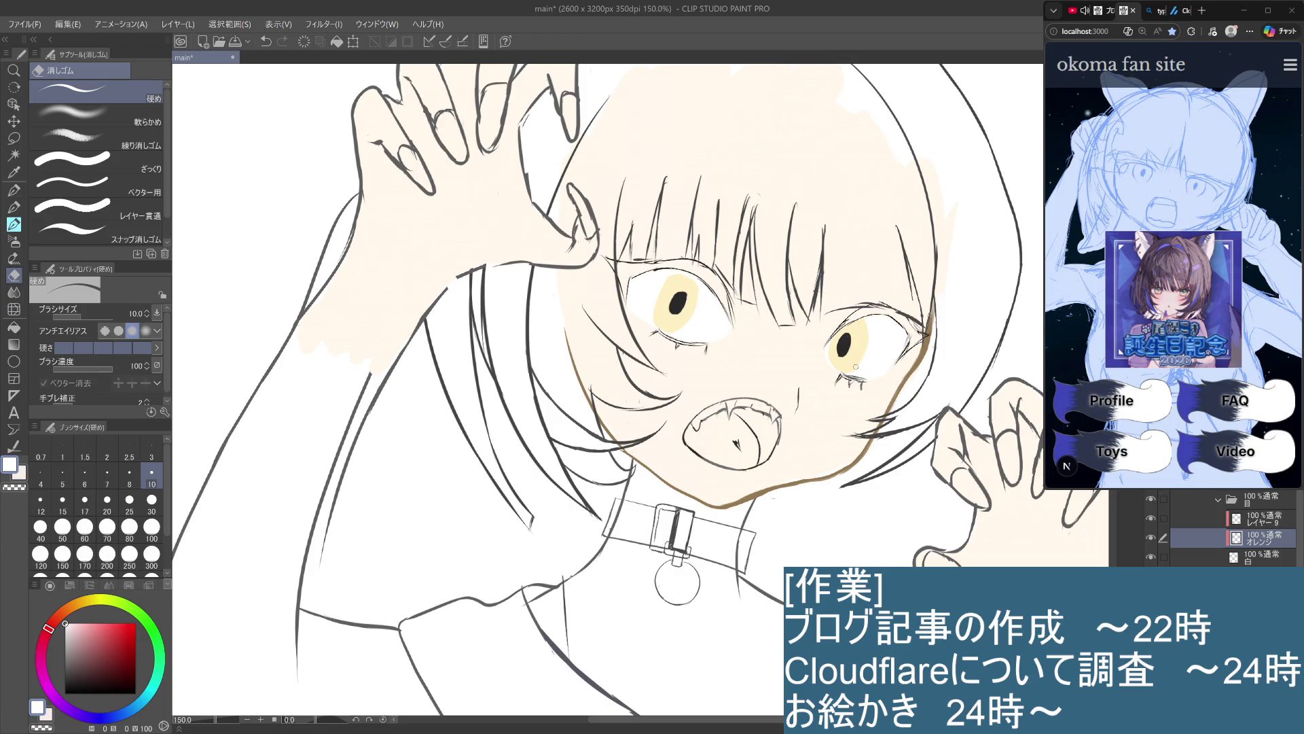
pyautogui.hotkey('ctrl', 'z')
pyautogui.hotkey('ctrl', 'z')
pyautogui.hotkey('ctrl', 'z')
pyautogui.moveTo(660, 280); pyautogui.dragTo(683, 276)
pyautogui.hotkey('ctrl', 'z')
pyautogui.keyDown('alt'); pyautogui.click(694, 309); pyautogui.keyUp('alt')
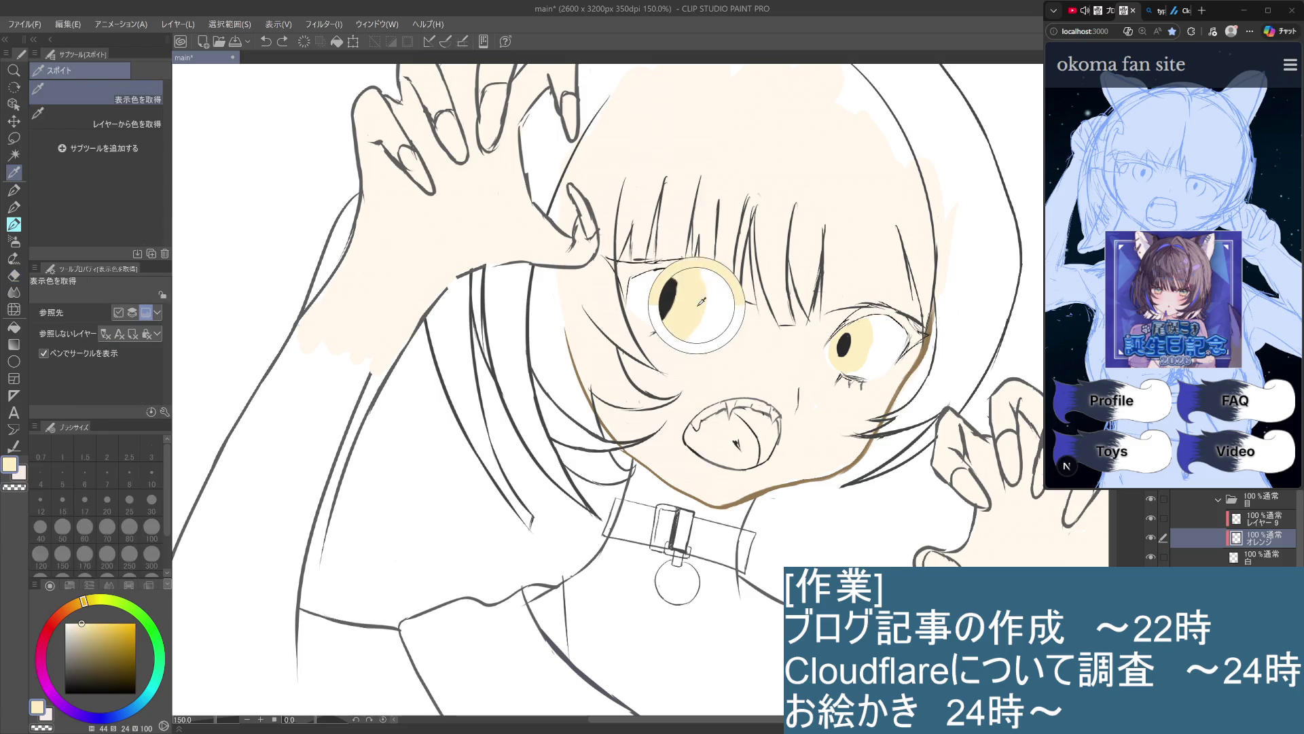
pyautogui.moveTo(661, 279); pyautogui.dragTo(678, 279)
# Undo the trial erase on the left iris and rename レイヤー 9 to 黒
pyautogui.hotkey('ctrl', 'z')
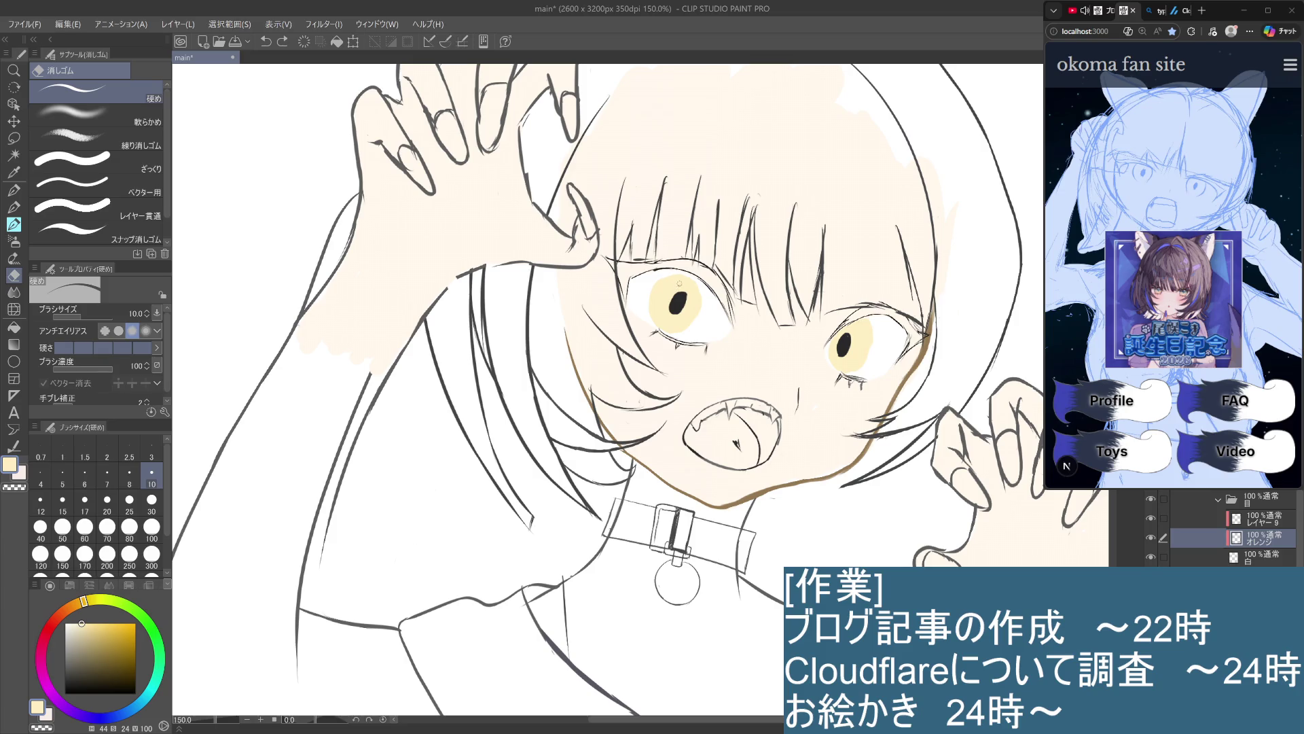
pyautogui.click(14, 207)
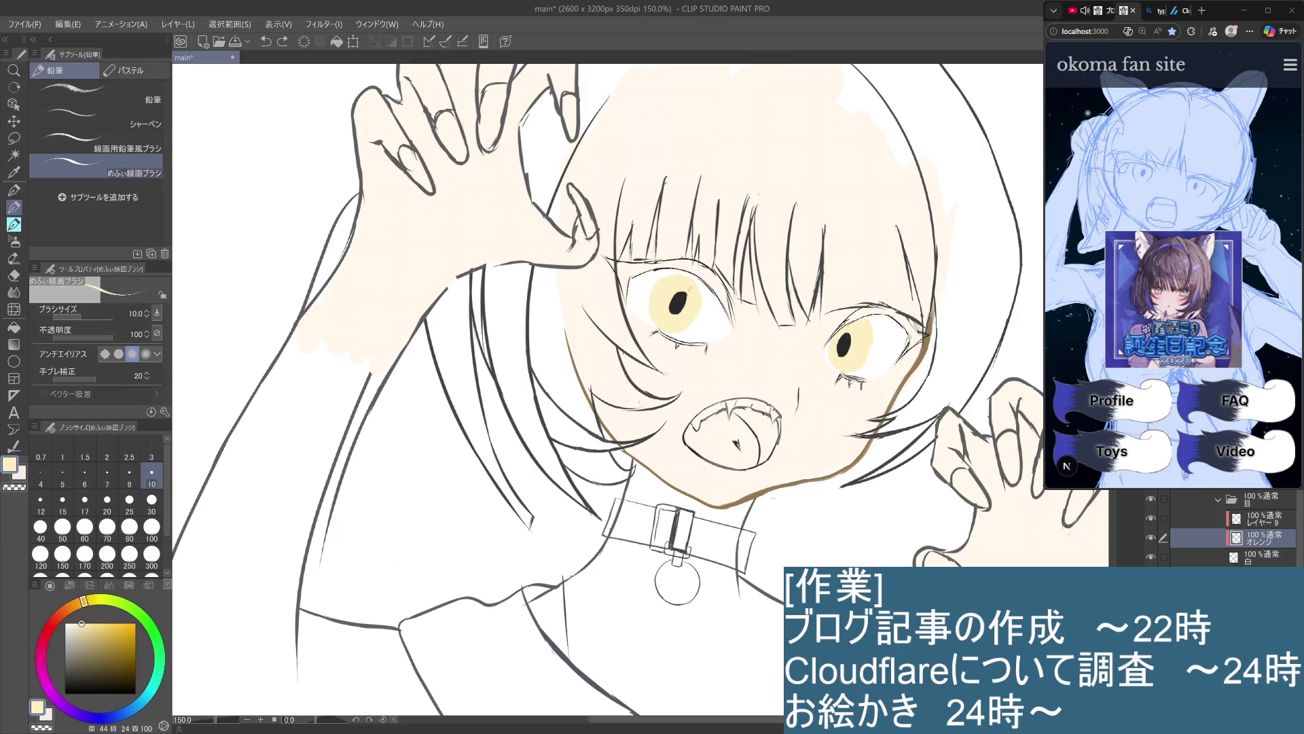
pyautogui.click(13, 190)
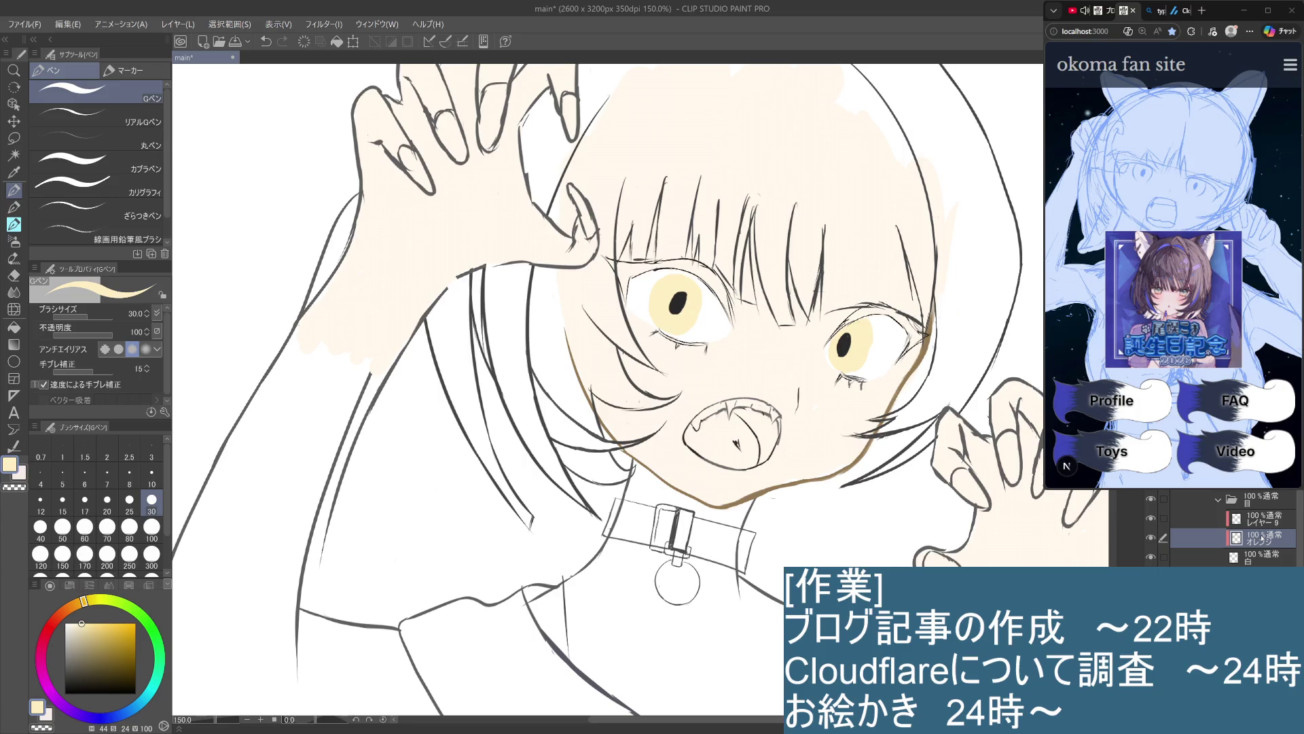
pyautogui.click(1256, 519)
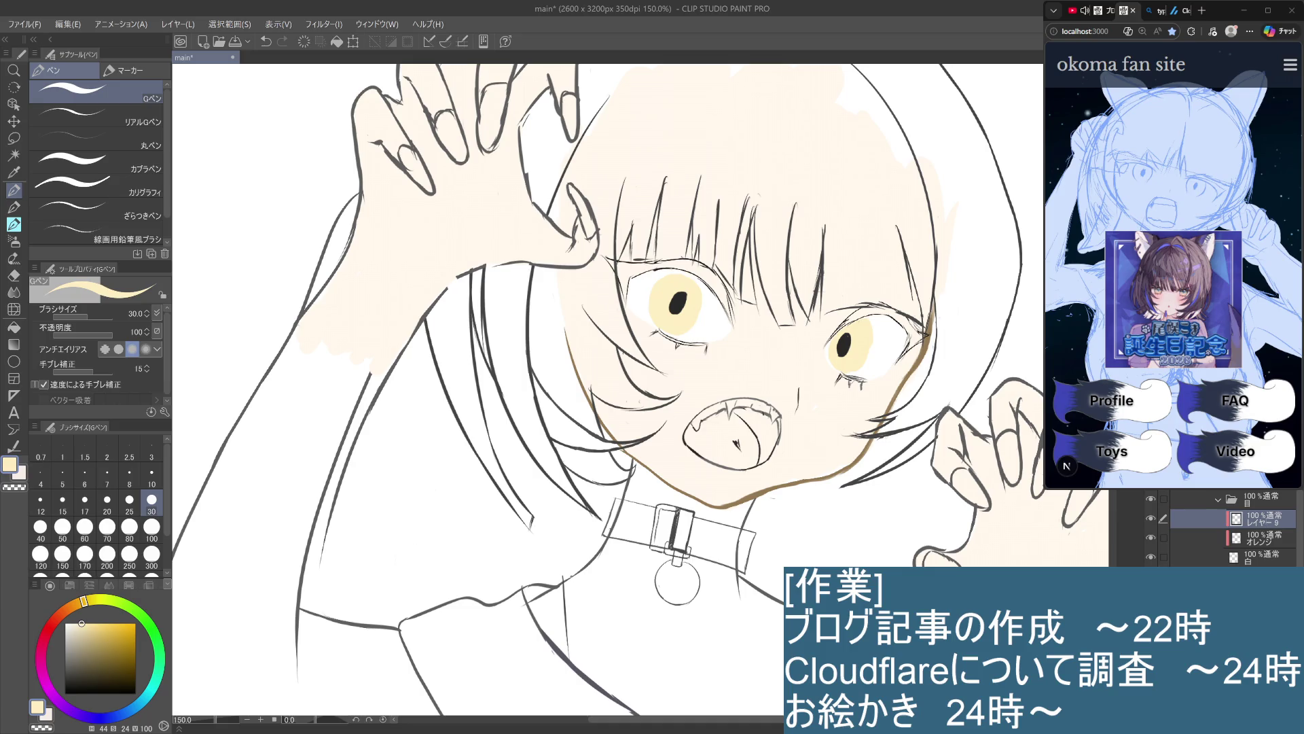
pyautogui.write('黒')
pyautogui.press('Return')
# Add a new layer named 白 above 黒 and set white with the pencil brush
pyautogui.hotkey('ctrl', 'shift', 'n')
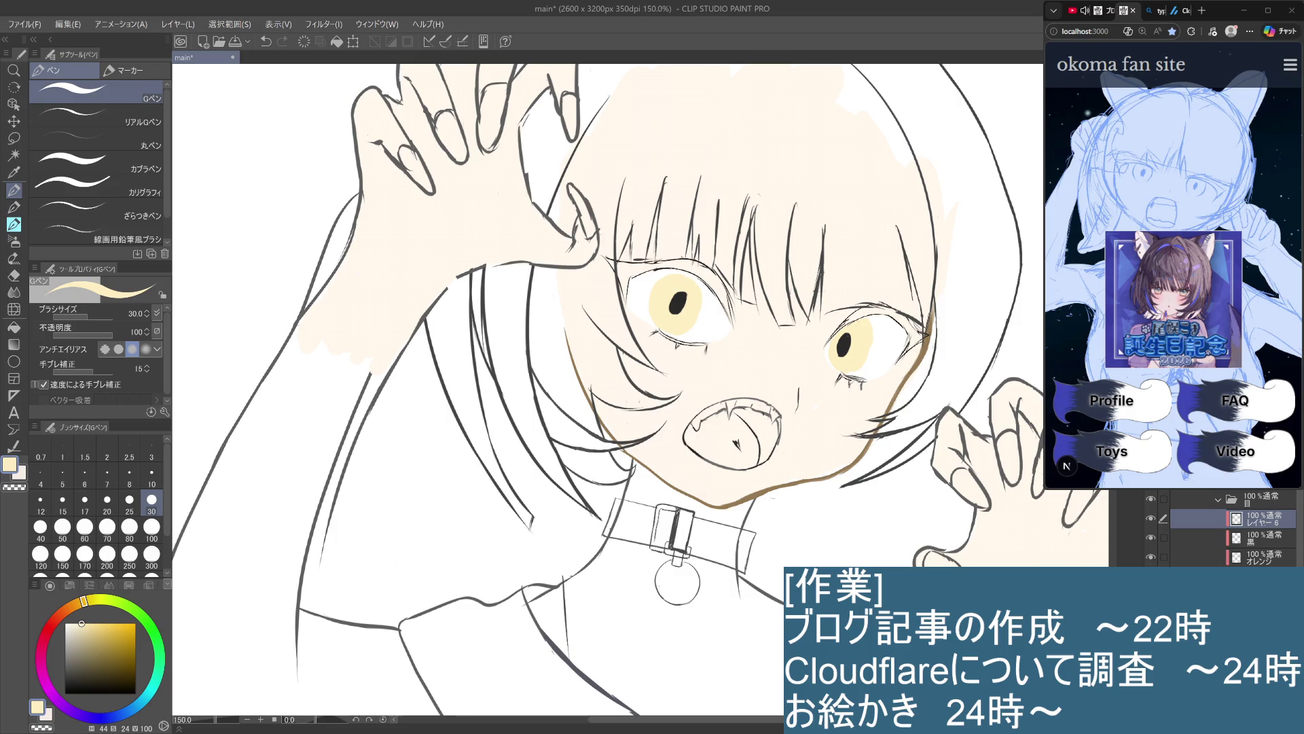
pyautogui.press('Return')
pyautogui.write('白')
pyautogui.click(64, 623)
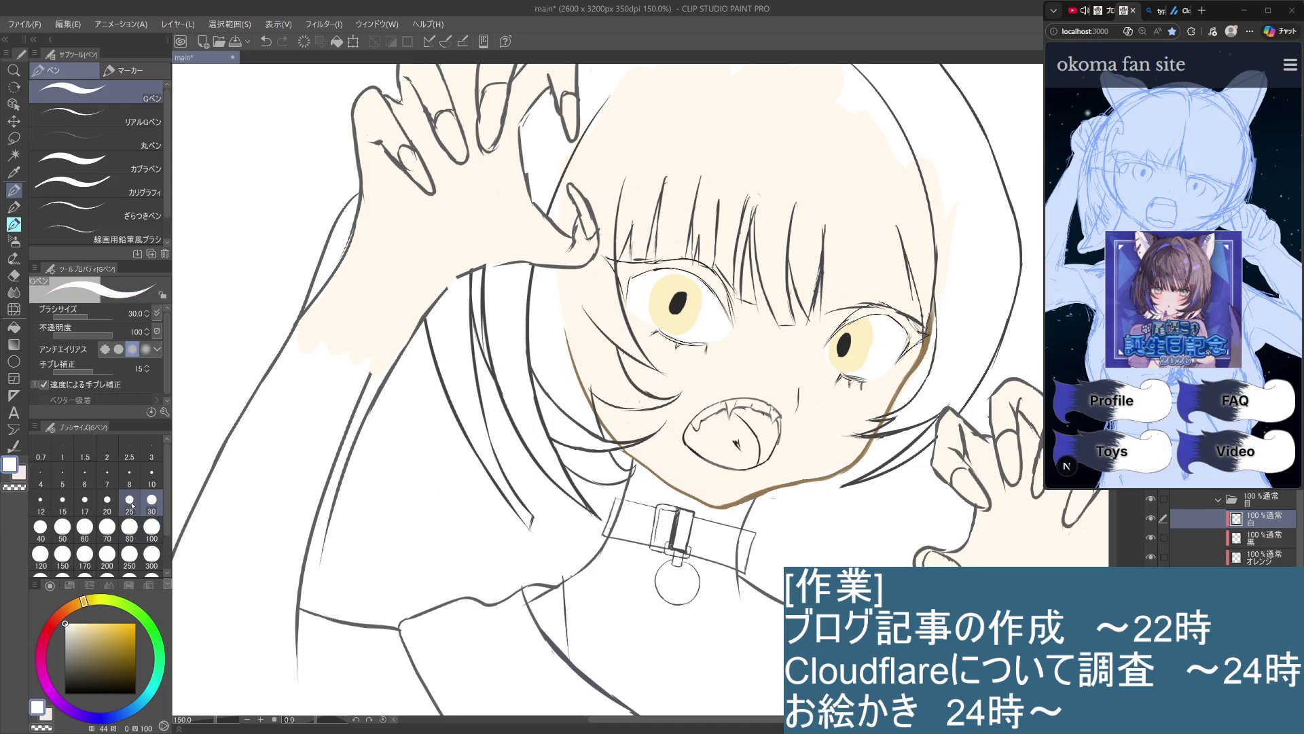
pyautogui.click(15, 207)
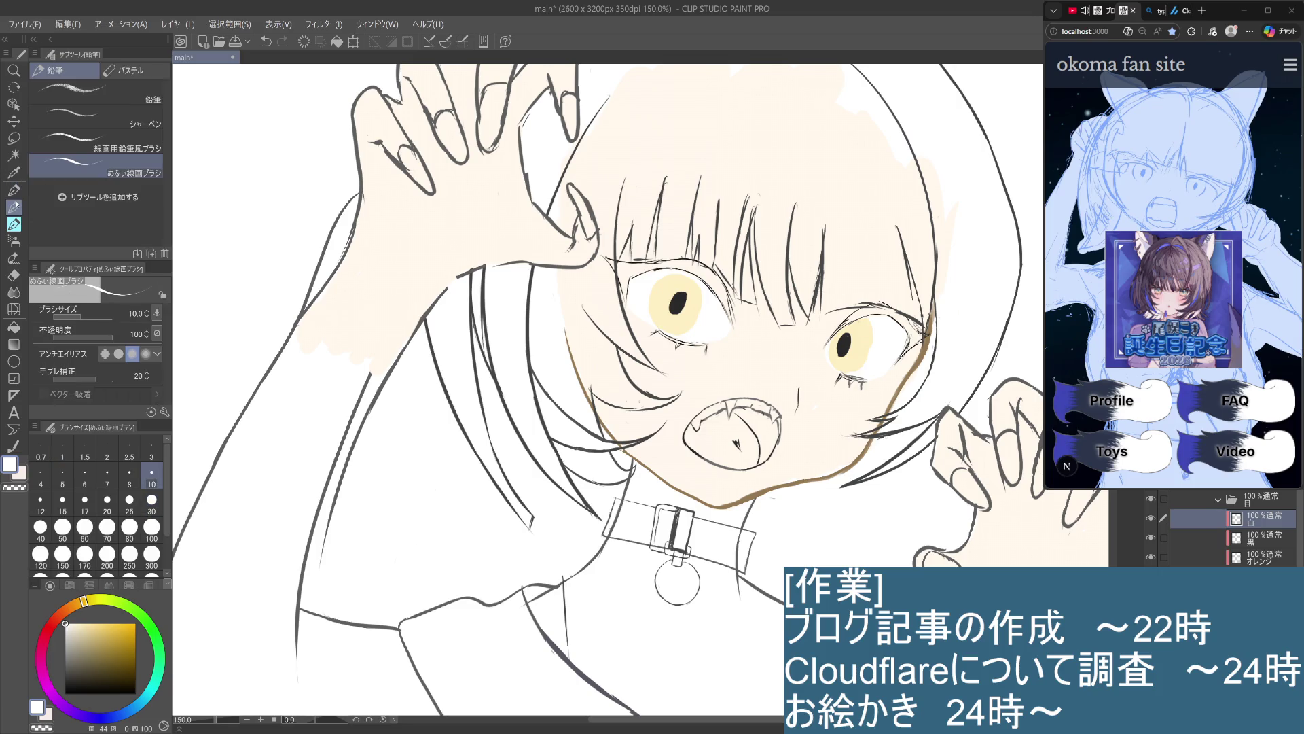
# At brush size 5, dab a tiny white highlight on the left eye's pupil, retrying until it sits right
pyautogui.click(70, 478)
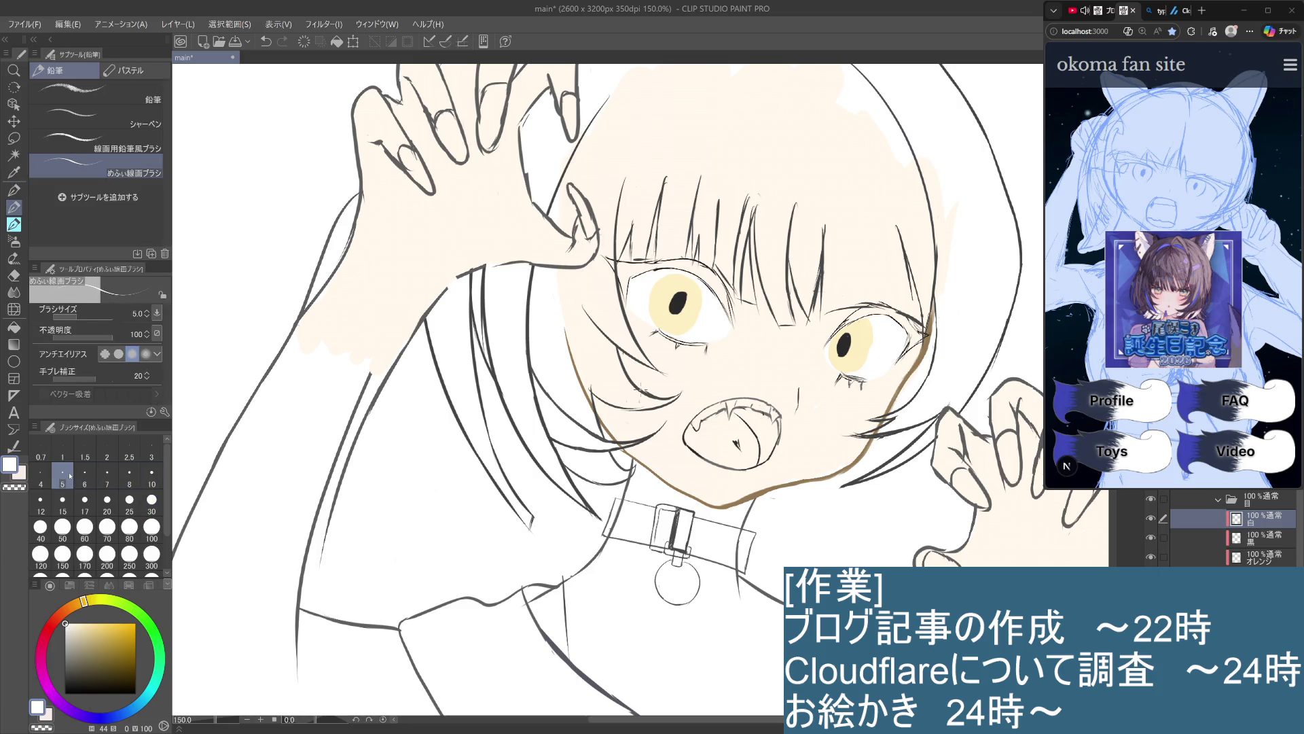
pyautogui.hotkey('ctrl', 'z')
pyautogui.hotkey('ctrl', 'y')
pyautogui.hotkey('ctrl', 'z')
pyautogui.hotkey('ctrl', 'y')
pyautogui.hotkey('ctrl', 'z')
pyautogui.moveTo(678, 297); pyautogui.dragTo(682, 293)
pyautogui.hotkey('ctrl', 'z')
pyautogui.moveTo(678, 299); pyautogui.dragTo(682, 295)
pyautogui.hotkey('ctrl', 'z')
pyautogui.click(681, 296)
pyautogui.hotkey('ctrl', 'z')
pyautogui.click(682, 296)
pyautogui.hotkey('ctrl', 'z')
pyautogui.click(681, 297)
pyautogui.hotkey('ctrl', 'z')
pyautogui.click(681, 297)
# Extend the pupil highlight downward into a small white triangle
pyautogui.scroll(3, 678, 274)
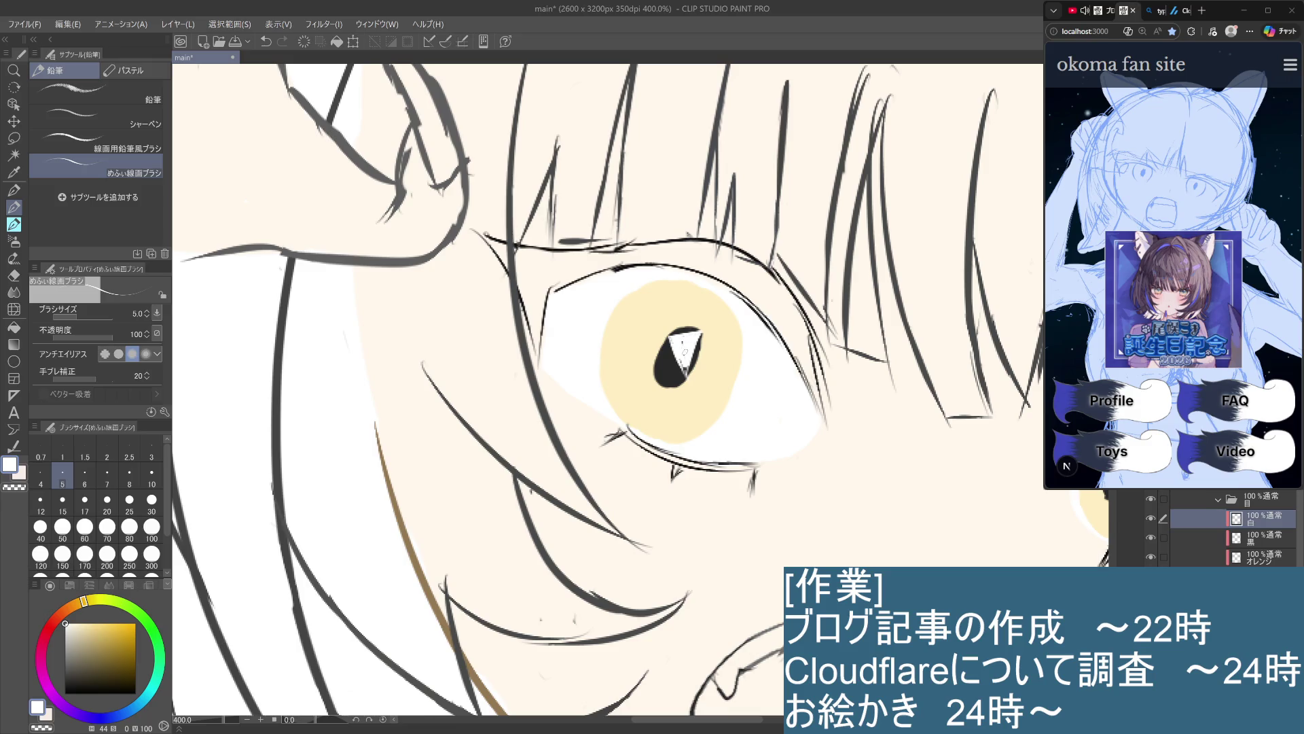
pyautogui.moveTo(683, 360); pyautogui.dragTo(686, 371)
pyautogui.scroll(-4, 678, 346)
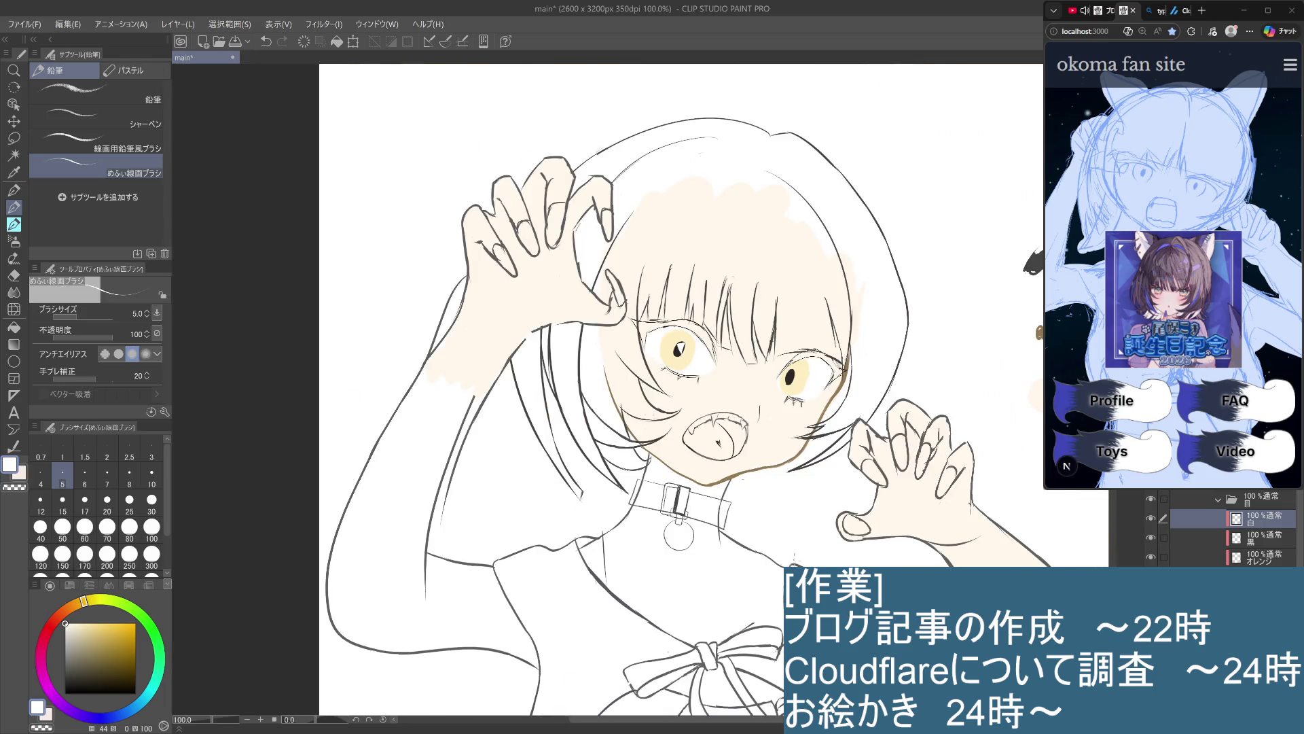
pyautogui.hotkey('ctrl', 'z')
pyautogui.hotkey('ctrl', 'y')
pyautogui.hotkey('ctrl', 'z')
pyautogui.hotkey('ctrl', 'y')
pyautogui.hotkey('ctrl', 'z')
pyautogui.scroll(5, 682, 342)
pyautogui.hotkey('ctrl', 'y')
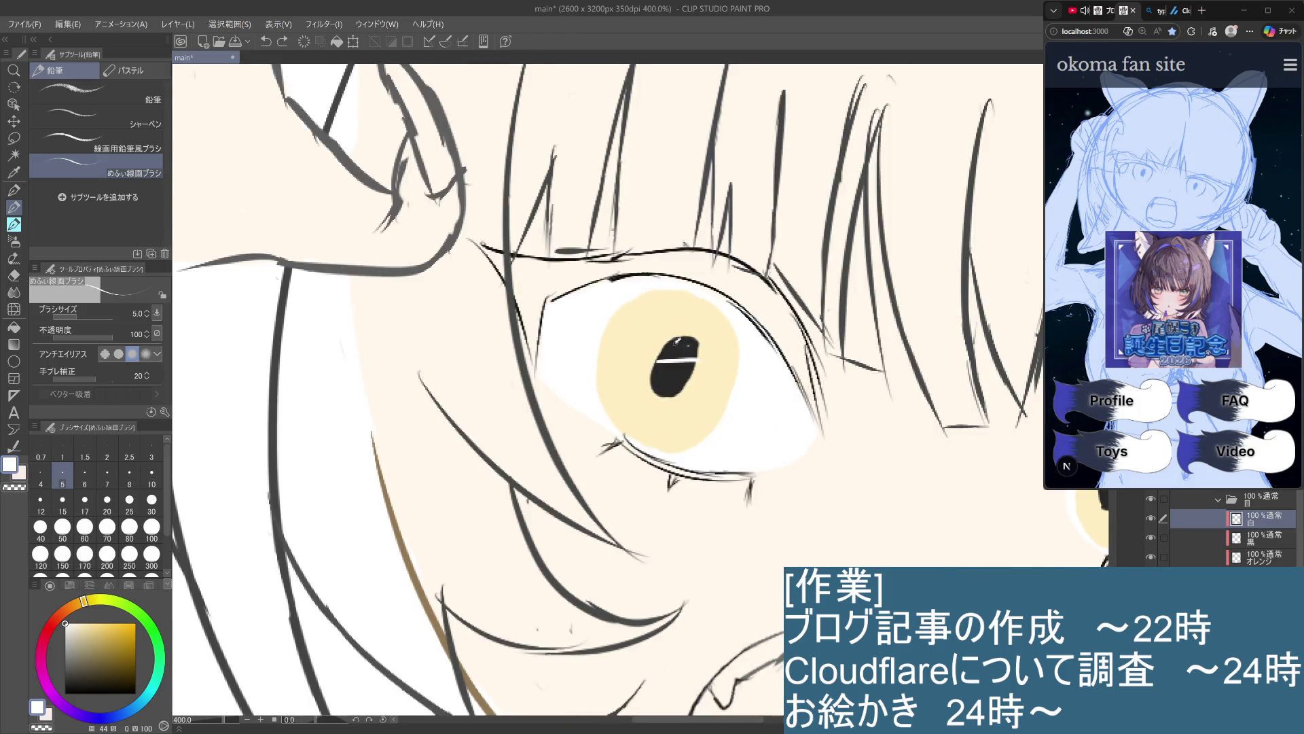
pyautogui.moveTo(680, 340)
pyautogui.mouseDown()
pyautogui.moveTo(696, 356)
pyautogui.moveTo(674, 353)
pyautogui.moveTo(681, 342)
pyautogui.moveTo(692, 358)
pyautogui.moveTo(675, 354)
pyautogui.mouseUp()
pyautogui.hotkey('ctrl', 'alt', '0')
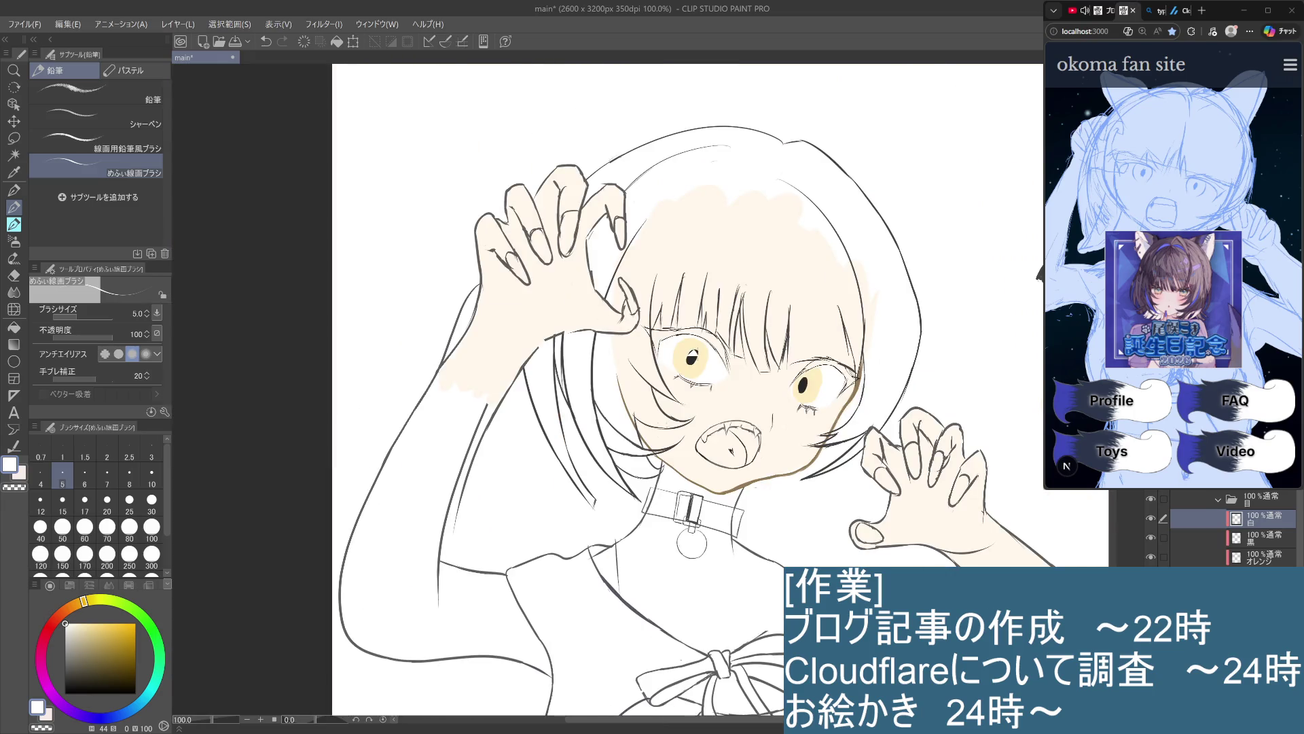
# Zoom in on the left pupil and try redrawing its highlight as a diagonal white stroke
pyautogui.scroll(1, 689, 359)
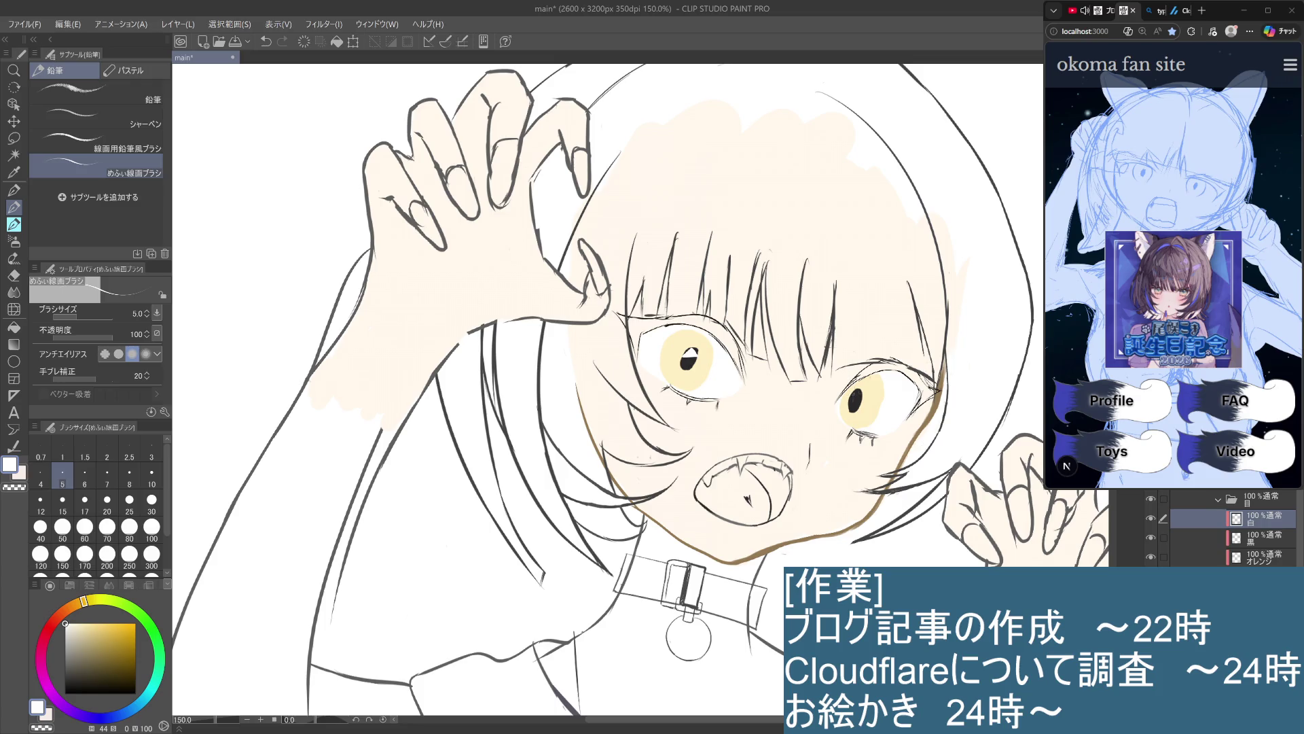
pyautogui.scroll(5, 652, 338)
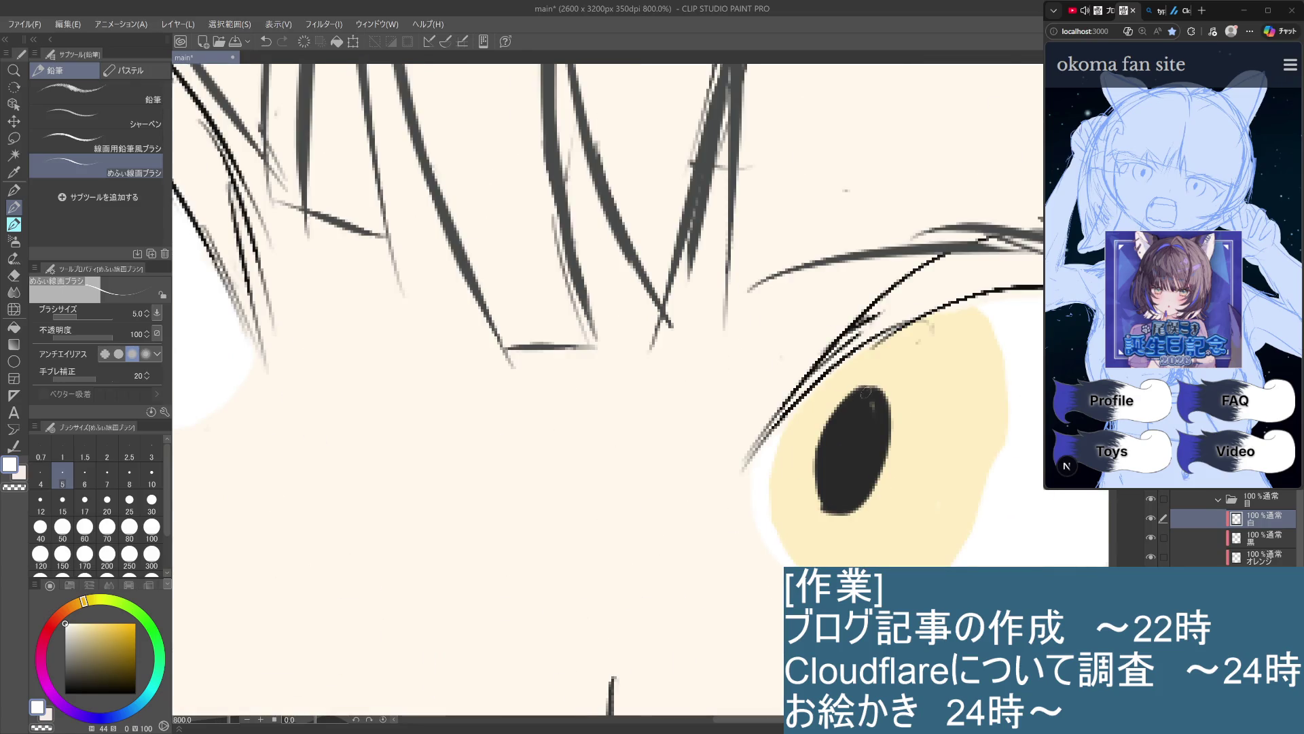
pyautogui.hotkey('ctrl', 'z')
pyautogui.moveTo(873, 389)
pyautogui.mouseDown()
pyautogui.moveTo(823, 430)
pyautogui.moveTo(885, 427)
pyautogui.mouseUp()
pyautogui.hotkey('ctrl', 'z')
pyautogui.moveTo(876, 391)
pyautogui.mouseDown()
pyautogui.moveTo(888, 430)
pyautogui.moveTo(853, 425)
pyautogui.moveTo(877, 407)
pyautogui.moveTo(871, 424)
pyautogui.moveTo(885, 422)
pyautogui.mouseUp()
pyautogui.hotkey('ctrl', 'z')
pyautogui.hotkey('ctrl', 'z')
pyautogui.scroll(-8, 885, 421)
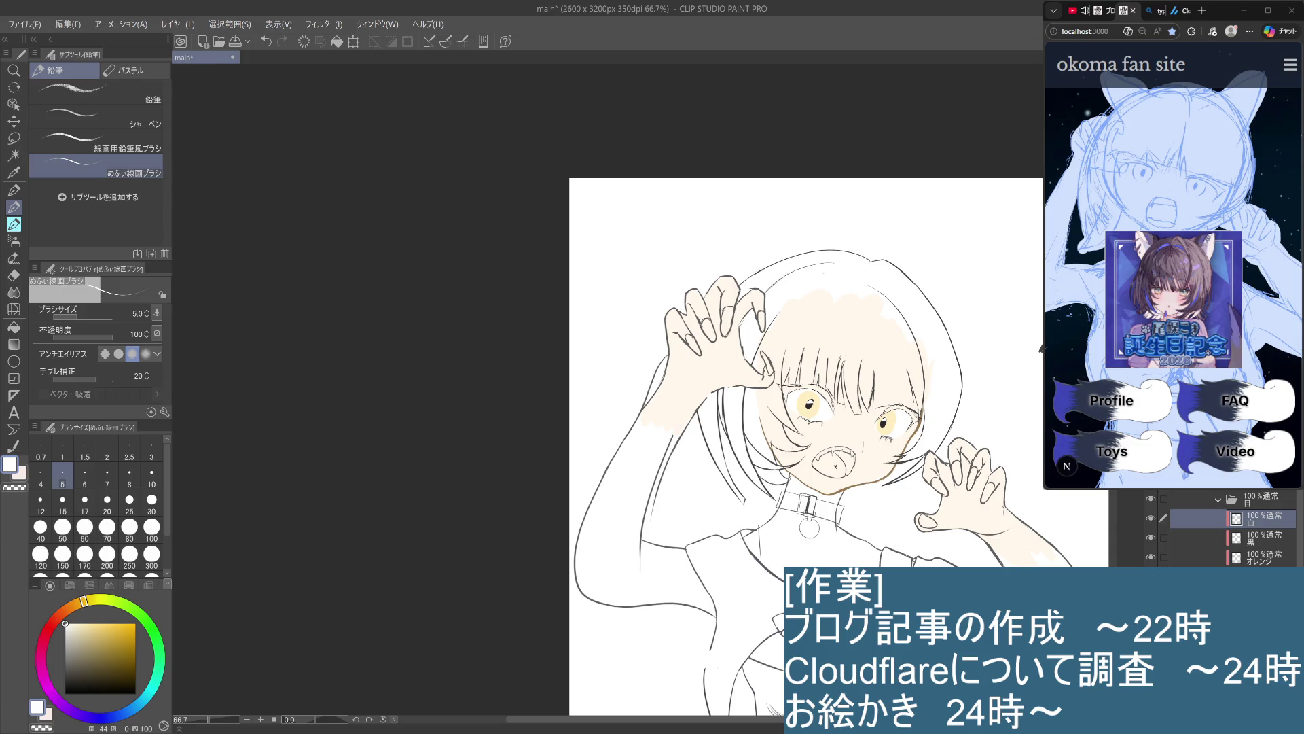
pyautogui.hotkey('ctrl', 'z')
# Add a short diagonal white streak in the left pupil, compare it, and zoom out
pyautogui.scroll(5, 886, 421)
pyautogui.moveTo(651, 383)
pyautogui.mouseDown()
pyautogui.moveTo(656, 348)
pyautogui.moveTo(621, 430)
pyautogui.moveTo(657, 342)
pyautogui.mouseUp()
pyautogui.hotkey('ctrl', 'z')
pyautogui.hotkey('ctrl', 'y')
pyautogui.hotkey('ctrl', 'z')
pyautogui.hotkey('ctrl', 'z')
pyautogui.hotkey('ctrl', 'z')
pyautogui.hotkey('ctrl', 'z')
pyautogui.scroll(5, 653, 373)
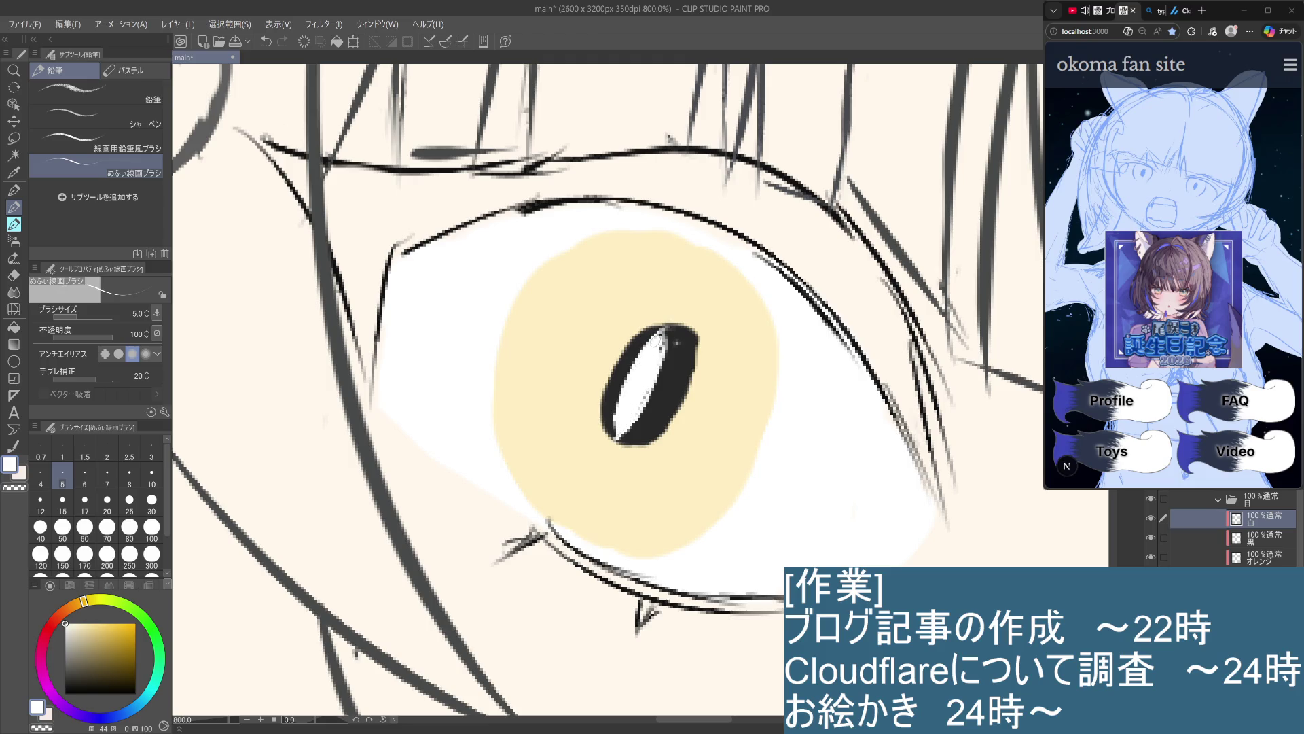
pyautogui.scroll(-5, 651, 385)
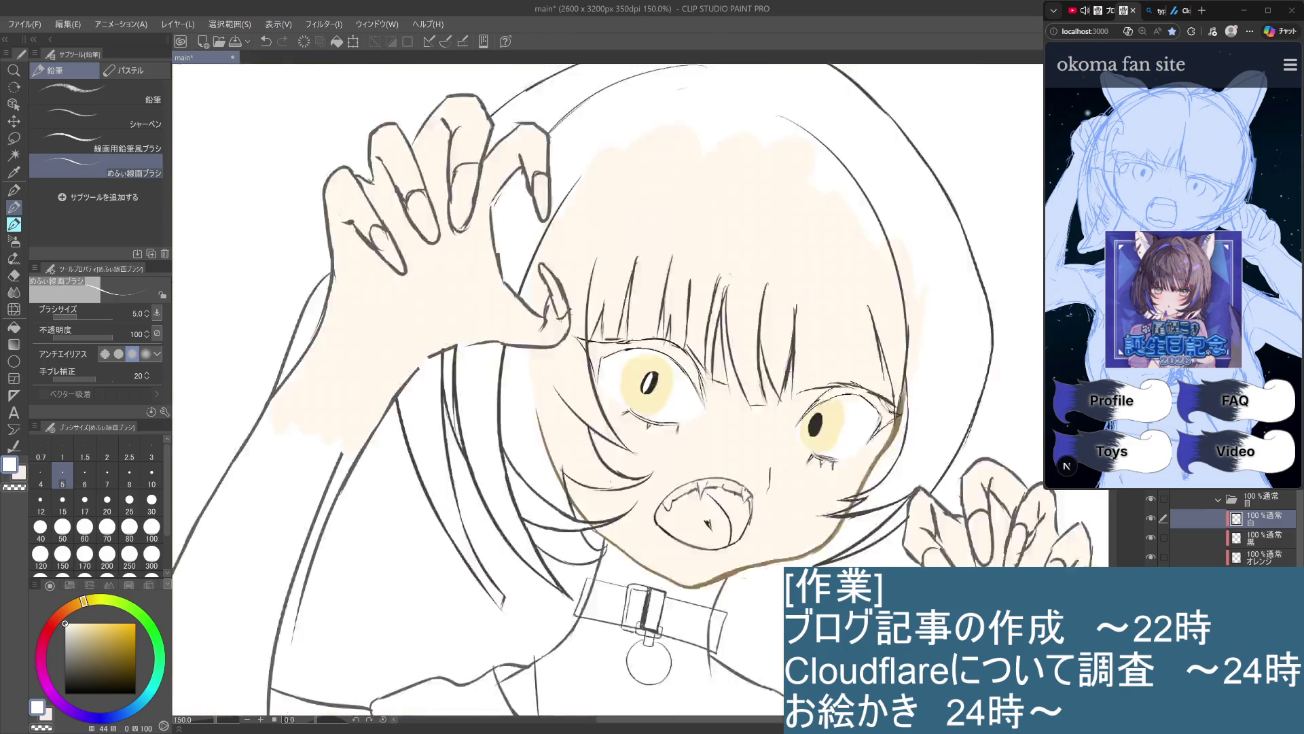
pyautogui.scroll(-3, 650, 385)
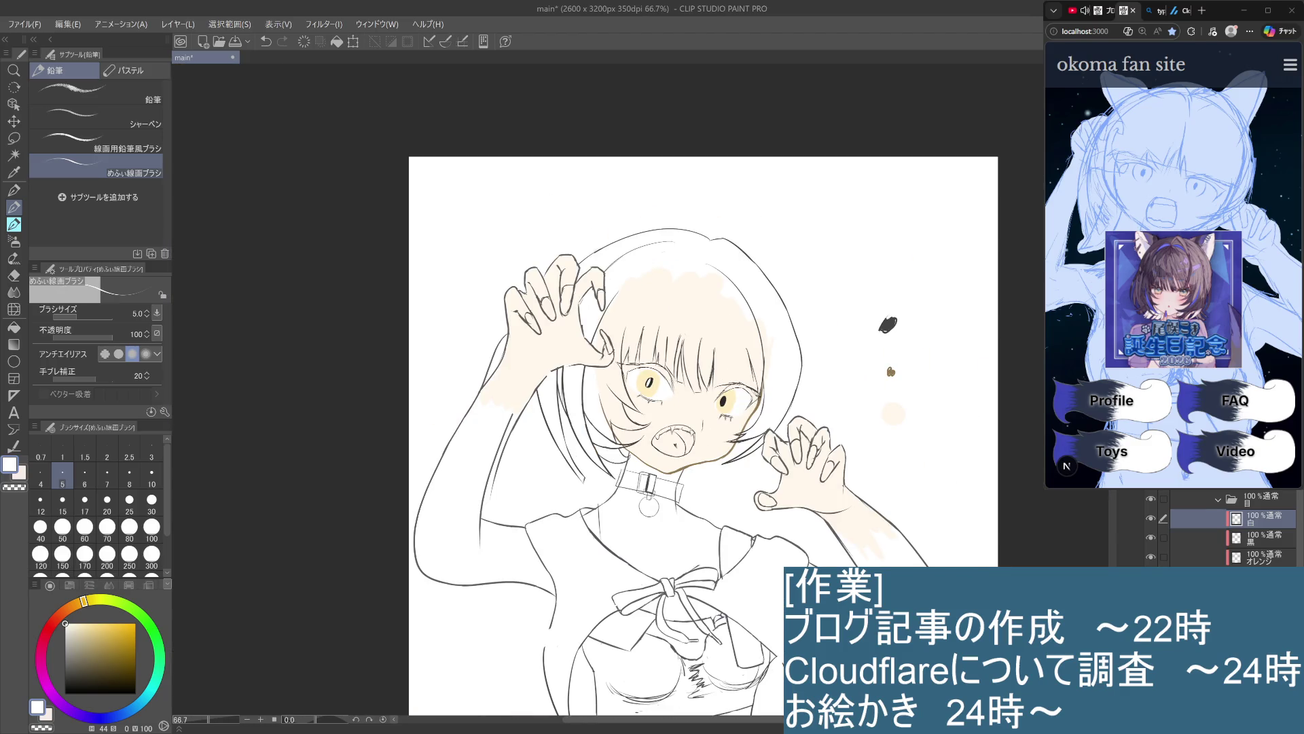
pyautogui.hotkey('ctrl', 'z')
# Clean the left pupil's catchlight into one solid white diagonal streak
pyautogui.scroll(4, 780, 552)
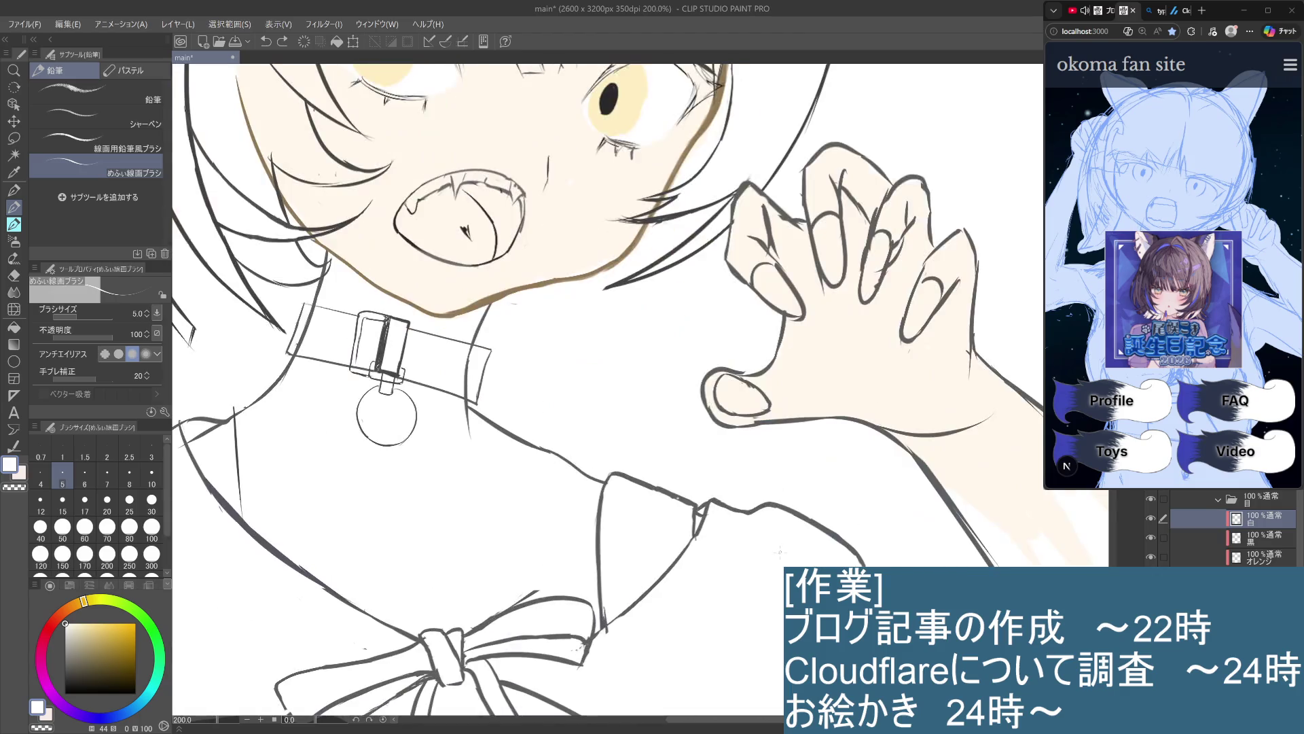
pyautogui.moveTo(570, 361); pyautogui.dragTo(751, 551)
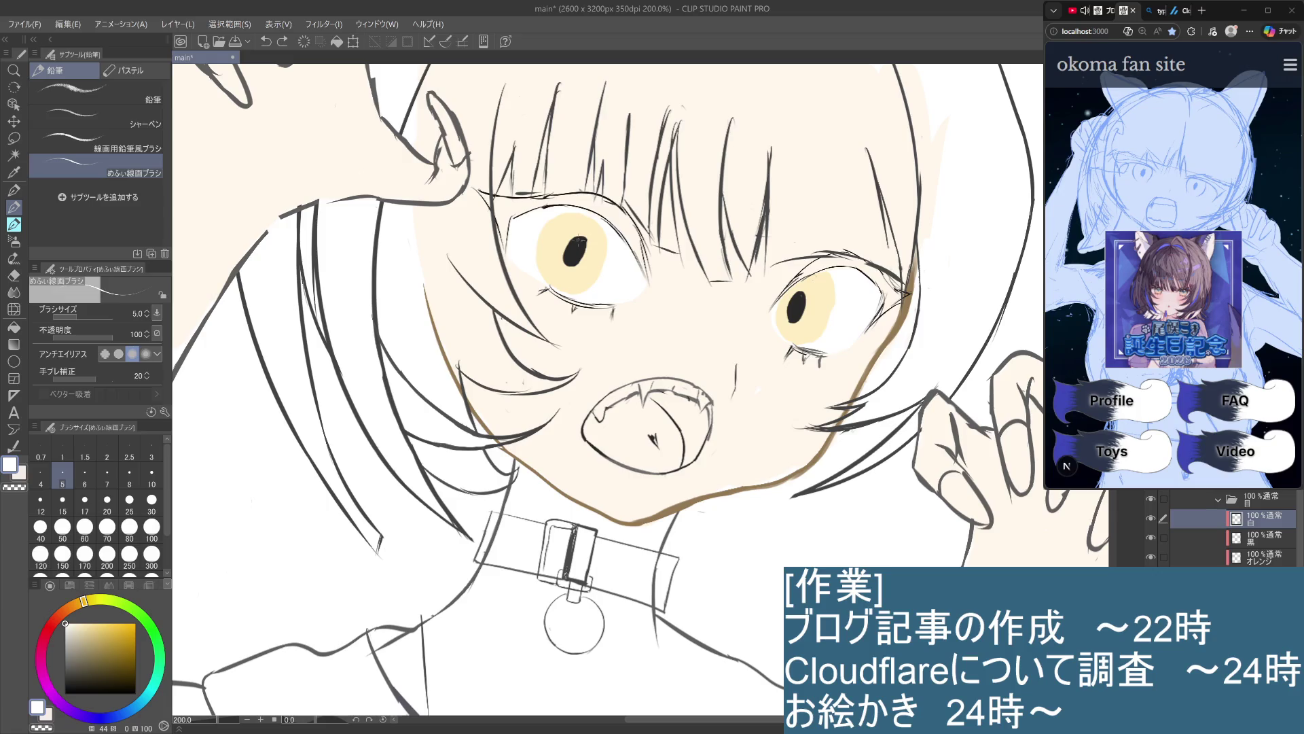
pyautogui.moveTo(574, 246); pyautogui.dragTo(579, 241)
pyautogui.hotkey('ctrl', 'y')
pyautogui.hotkey('ctrl', 'z')
pyautogui.hotkey('ctrl', 'y')
pyautogui.hotkey('ctrl', 'z')
pyautogui.hotkey('ctrl', 'y')
pyautogui.hotkey('ctrl', 'y')
pyautogui.scroll(5, 574, 246)
pyautogui.moveTo(608, 231)
pyautogui.mouseDown()
pyautogui.moveTo(537, 265)
pyautogui.moveTo(496, 306)
pyautogui.moveTo(503, 291)
pyautogui.mouseUp()
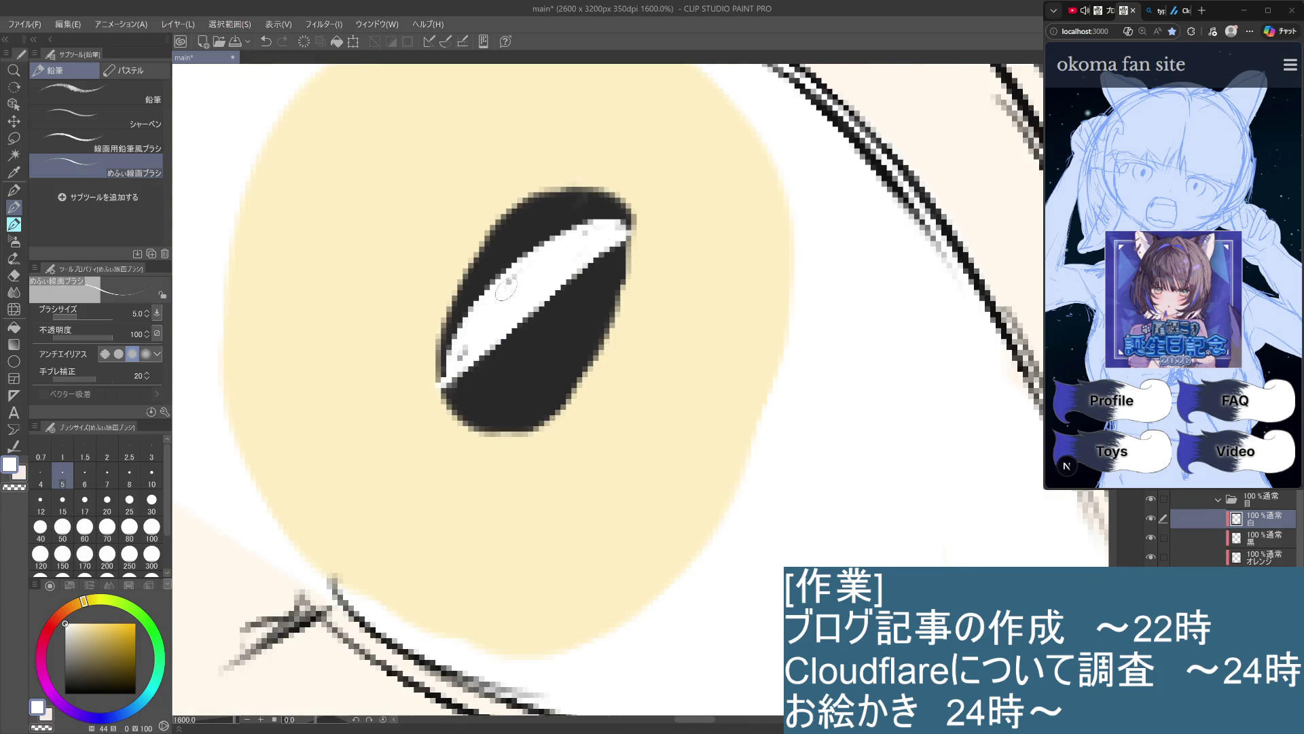
pyautogui.scroll(-4, 464, 353)
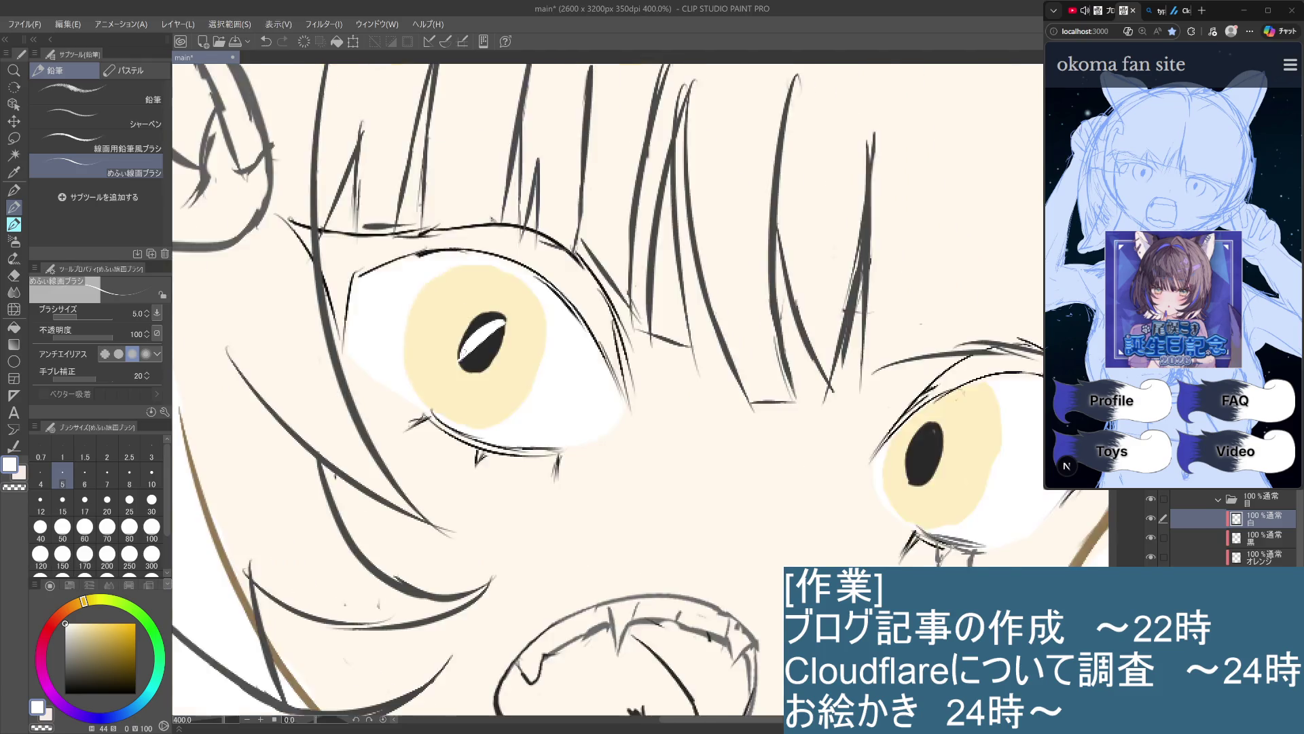
pyautogui.scroll(-3, 464, 353)
pyautogui.scroll(-1, 809, 467)
pyautogui.moveTo(704, 536); pyautogui.dragTo(731, 557)
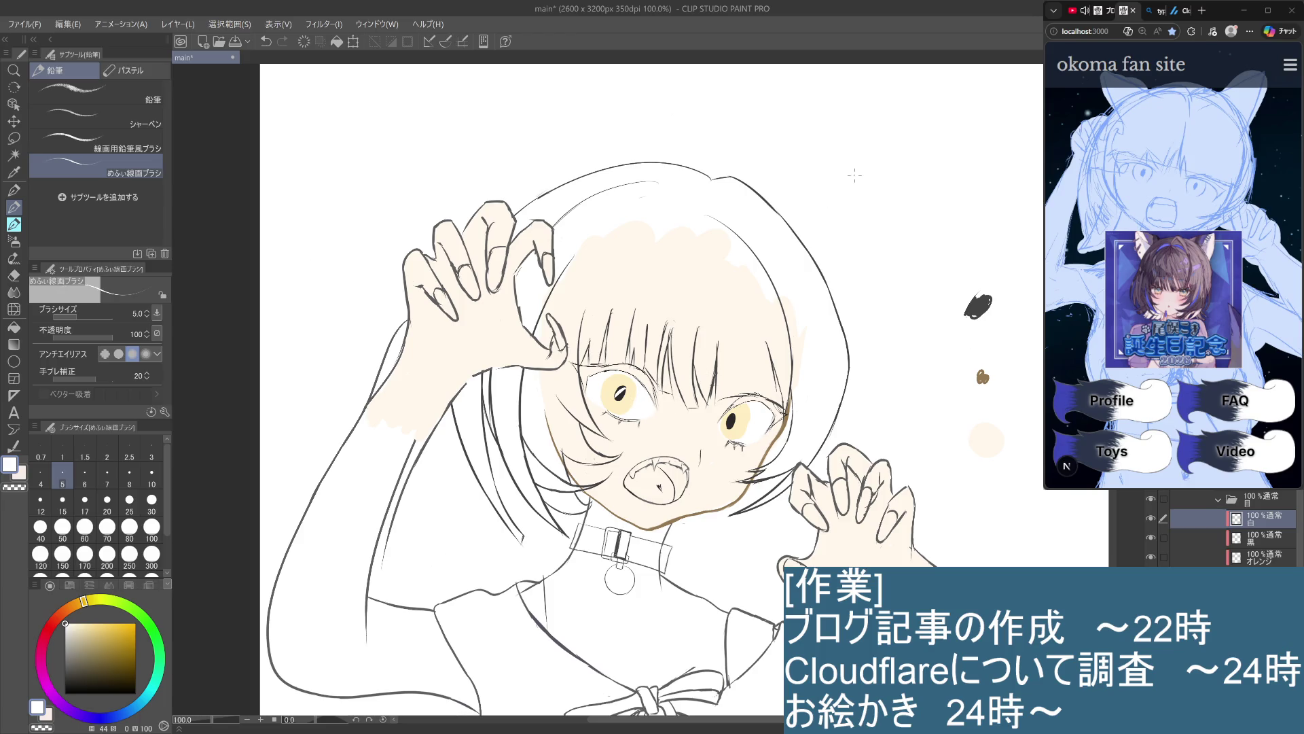
# Draw a thin white highlight across the pupil, comparing versions with undo and redo
pyautogui.scroll(5, 799, 431)
pyautogui.moveTo(373, 414)
pyautogui.mouseDown()
pyautogui.moveTo(708, 487)
pyautogui.moveTo(819, 531)
pyautogui.moveTo(860, 511)
pyautogui.mouseUp()
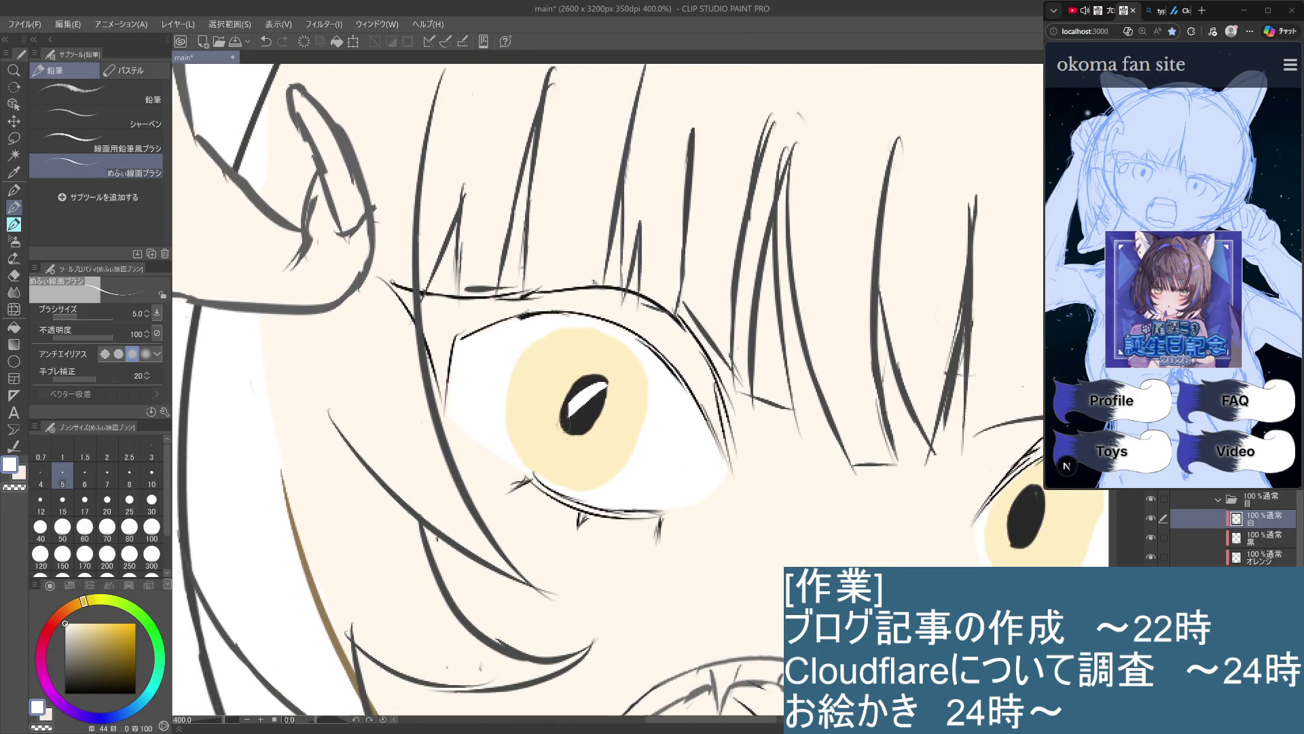
pyautogui.moveTo(583, 381)
pyautogui.mouseDown()
pyautogui.moveTo(597, 384)
pyautogui.moveTo(574, 398)
pyautogui.mouseUp()
pyautogui.hotkey('ctrl', 'z')
pyautogui.hotkey('ctrl', 'y')
pyautogui.hotkey('ctrl', 'z')
pyautogui.hotkey('ctrl', 'y')
pyautogui.moveTo(568, 394); pyautogui.dragTo(609, 388)
pyautogui.hotkey('ctrl', 'z')
pyautogui.hotkey('ctrl', 'z')
pyautogui.hotkey('ctrl', 'z')
# Fill in more white catchlight inside the left pupil
pyautogui.scroll(-6, 607, 388)
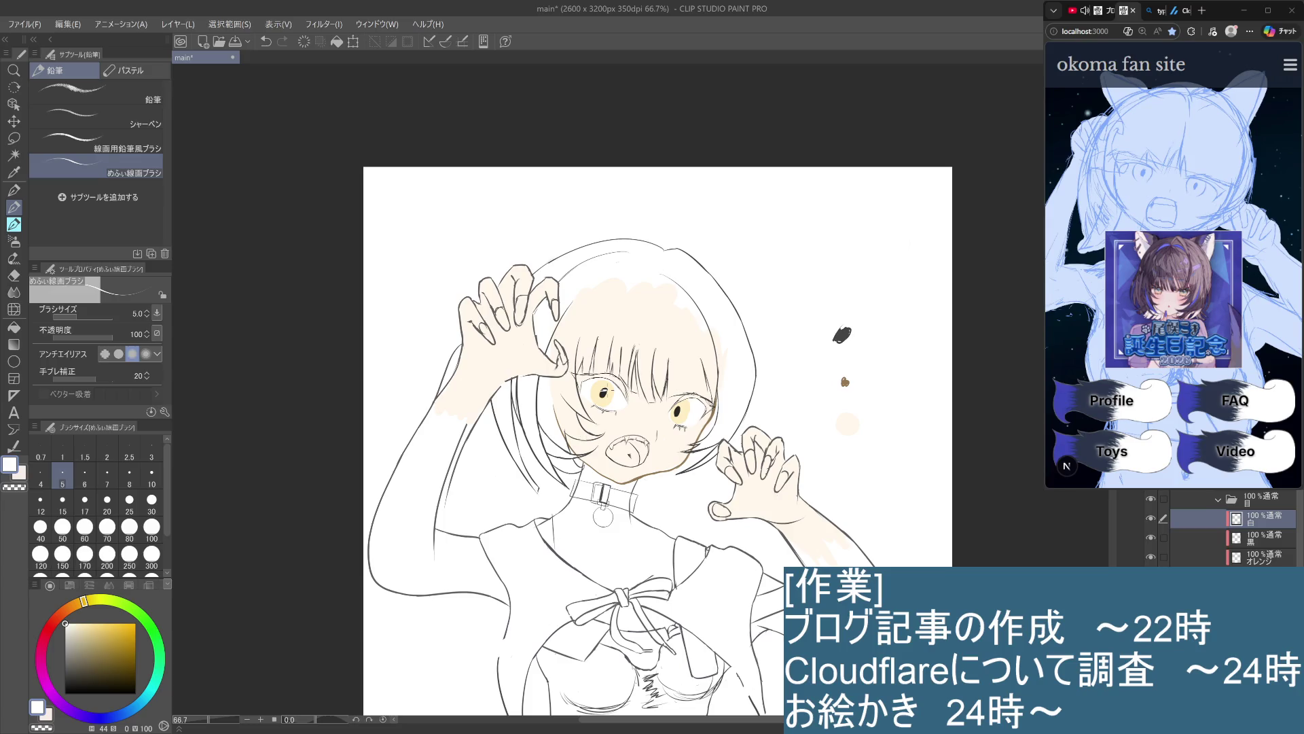
pyautogui.scroll(4, 682, 496)
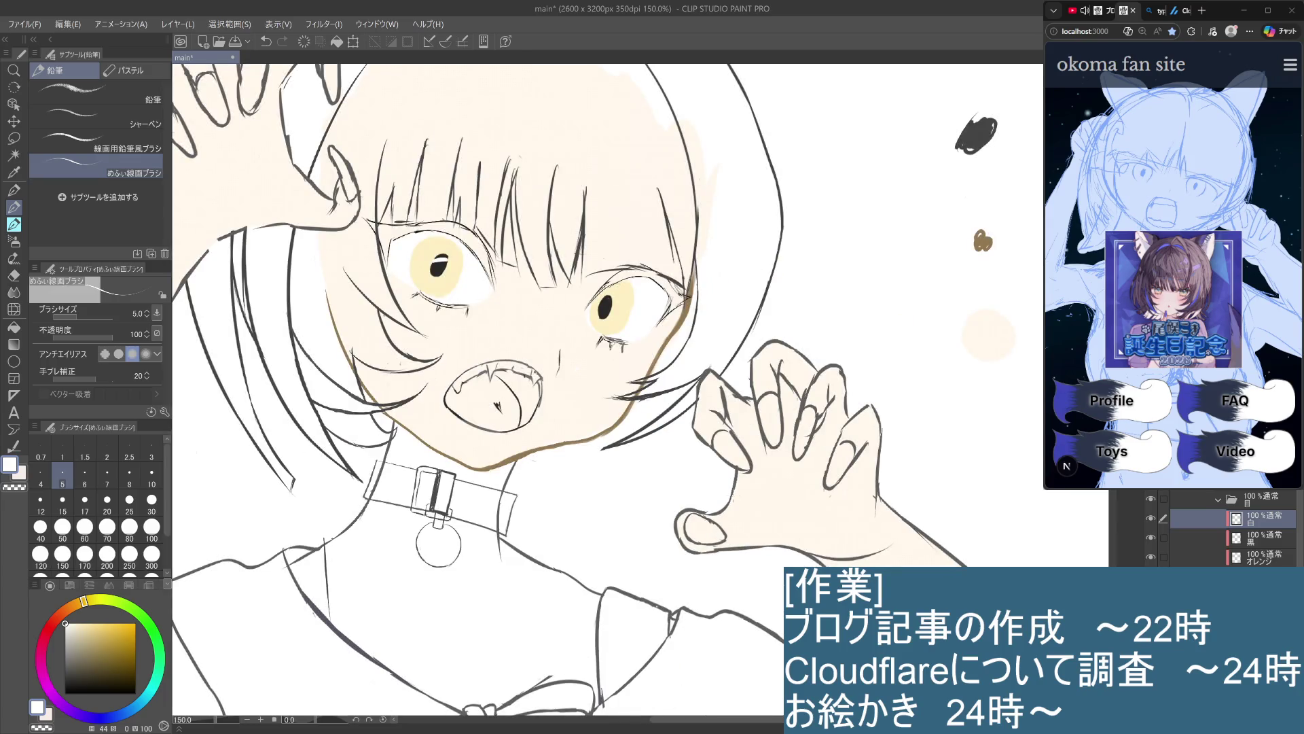
pyautogui.scroll(1, 695, 555)
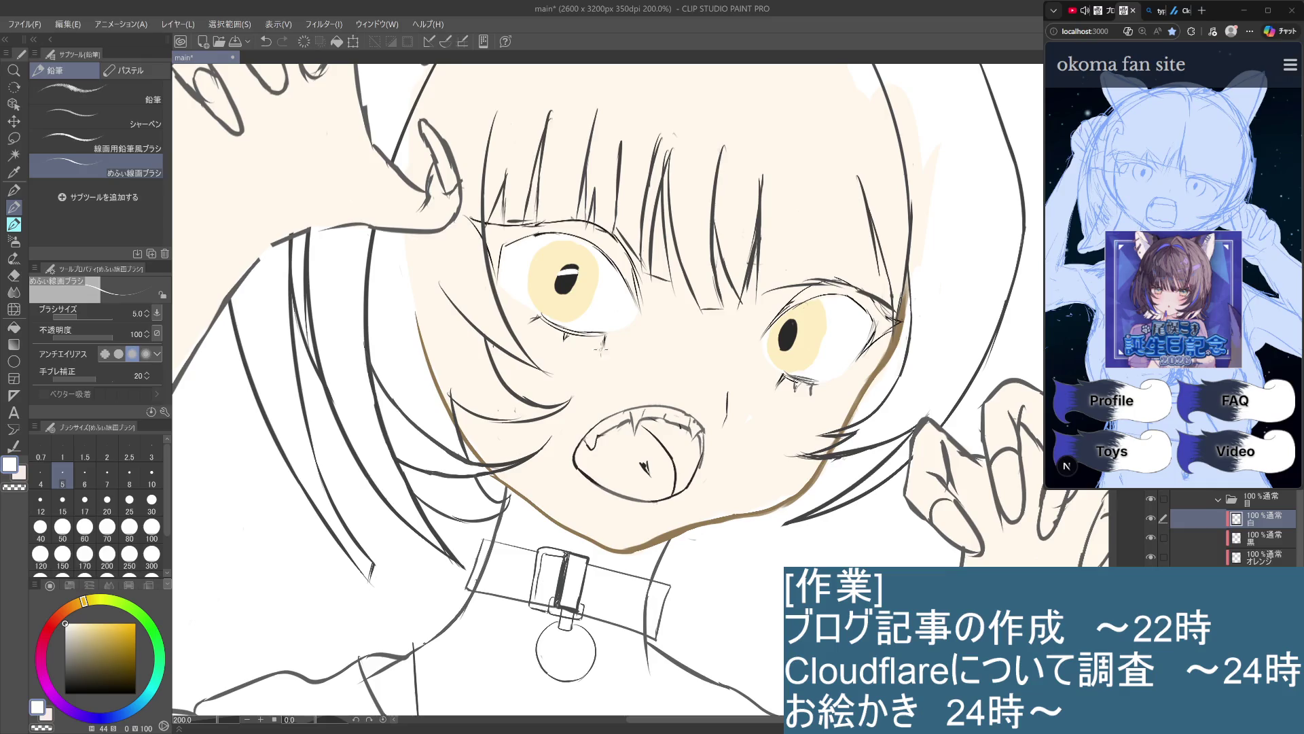
pyautogui.moveTo(595, 373); pyautogui.dragTo(628, 451)
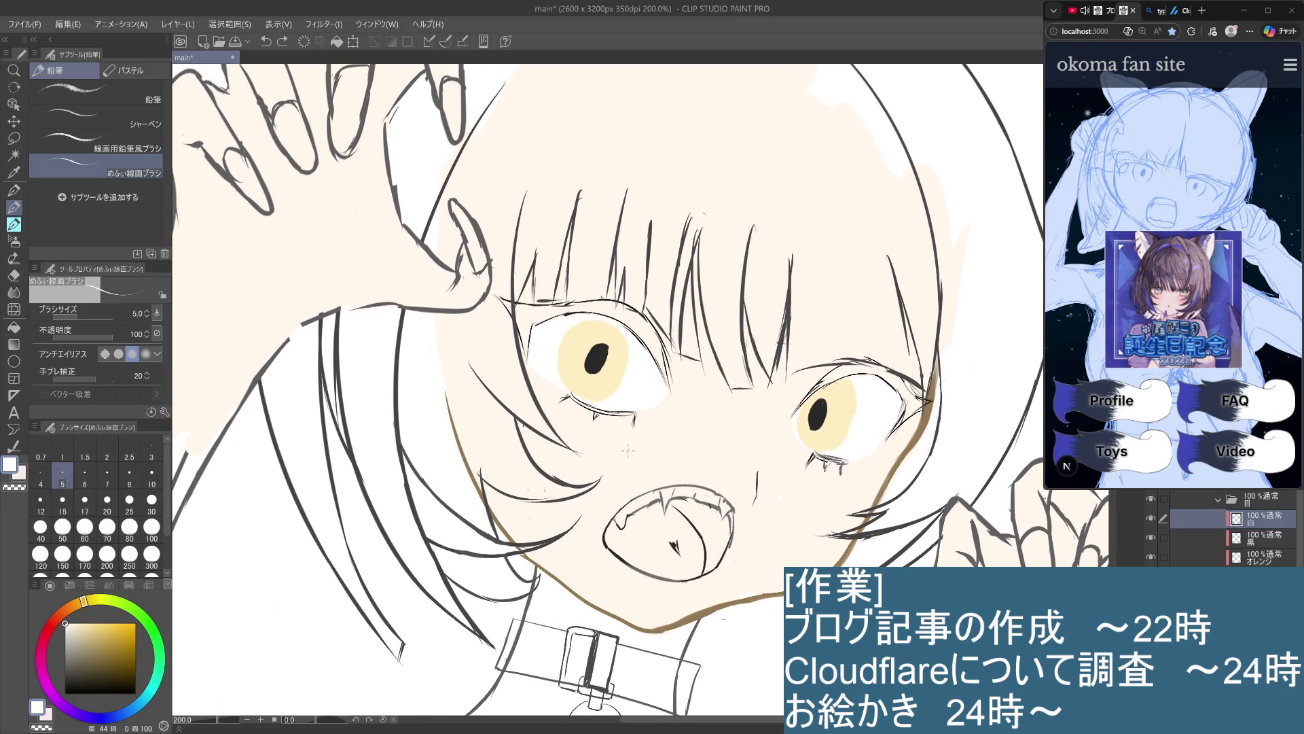
pyautogui.moveTo(588, 356)
pyautogui.mouseDown()
pyautogui.moveTo(605, 354)
pyautogui.moveTo(592, 360)
pyautogui.mouseUp()
pyautogui.scroll(5, 598, 351)
pyautogui.moveTo(581, 371)
pyautogui.mouseDown()
pyautogui.moveTo(603, 357)
pyautogui.moveTo(563, 370)
pyautogui.mouseUp()
# Add white catchlight highlights inside the right pupil
pyautogui.scroll(-8, 563, 371)
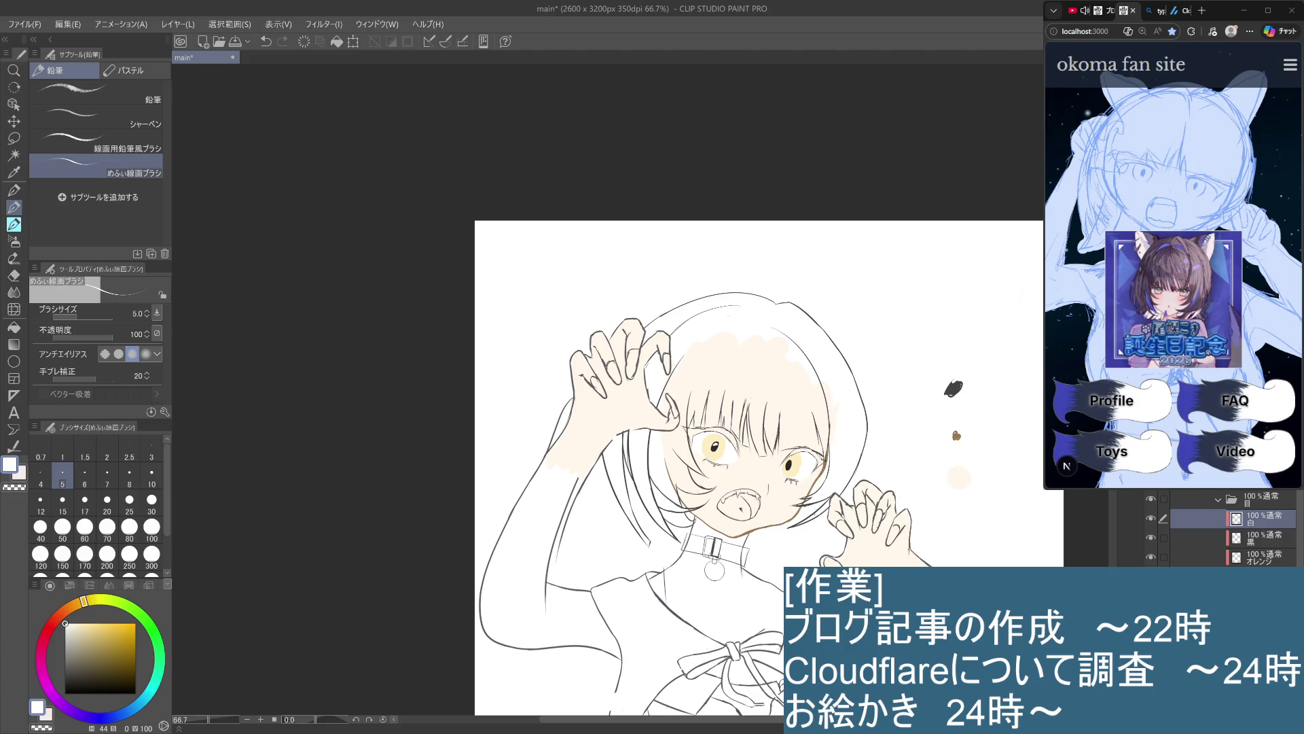
pyautogui.scroll(8, 726, 386)
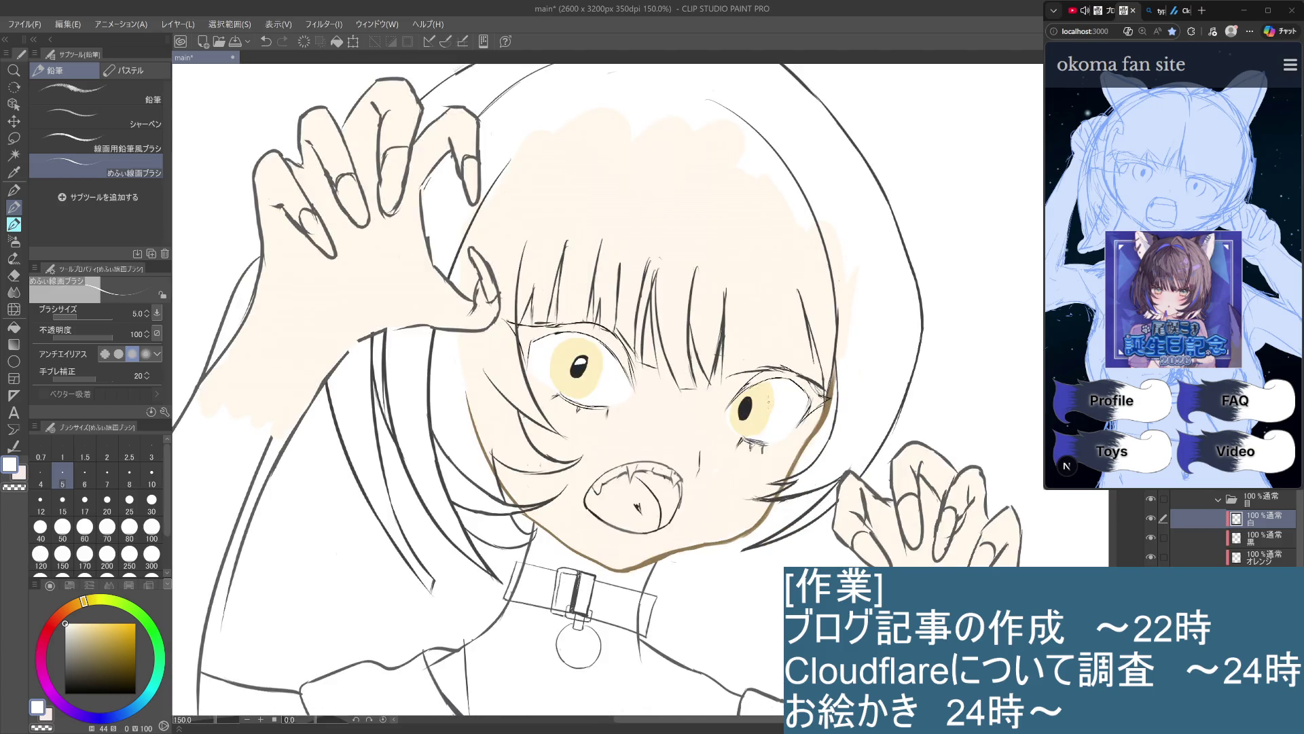
pyautogui.moveTo(732, 378)
pyautogui.mouseDown()
pyautogui.moveTo(731, 412)
pyautogui.moveTo(702, 407)
pyautogui.moveTo(720, 377)
pyautogui.moveTo(726, 408)
pyautogui.moveTo(710, 387)
pyautogui.moveTo(703, 411)
pyautogui.moveTo(726, 384)
pyautogui.moveTo(719, 408)
pyautogui.moveTo(711, 389)
pyautogui.moveTo(700, 413)
pyautogui.mouseUp()
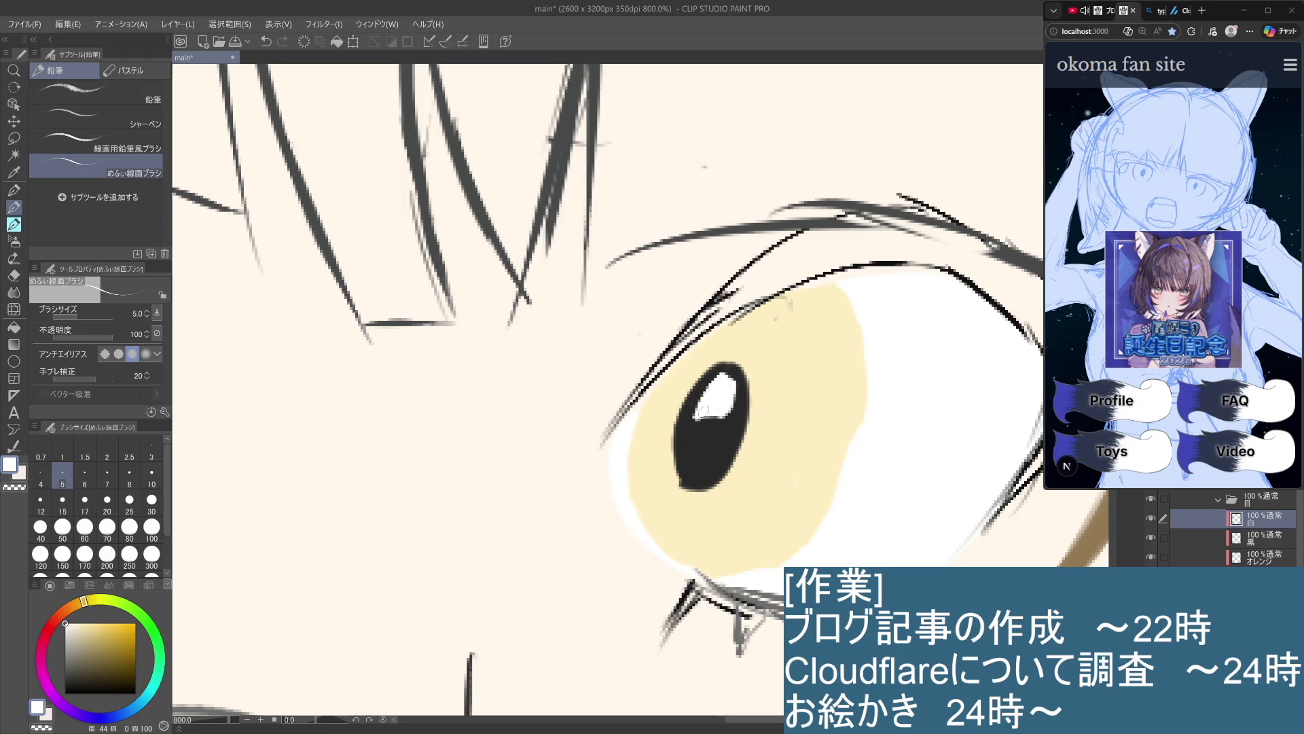
pyautogui.scroll(-8, 781, 474)
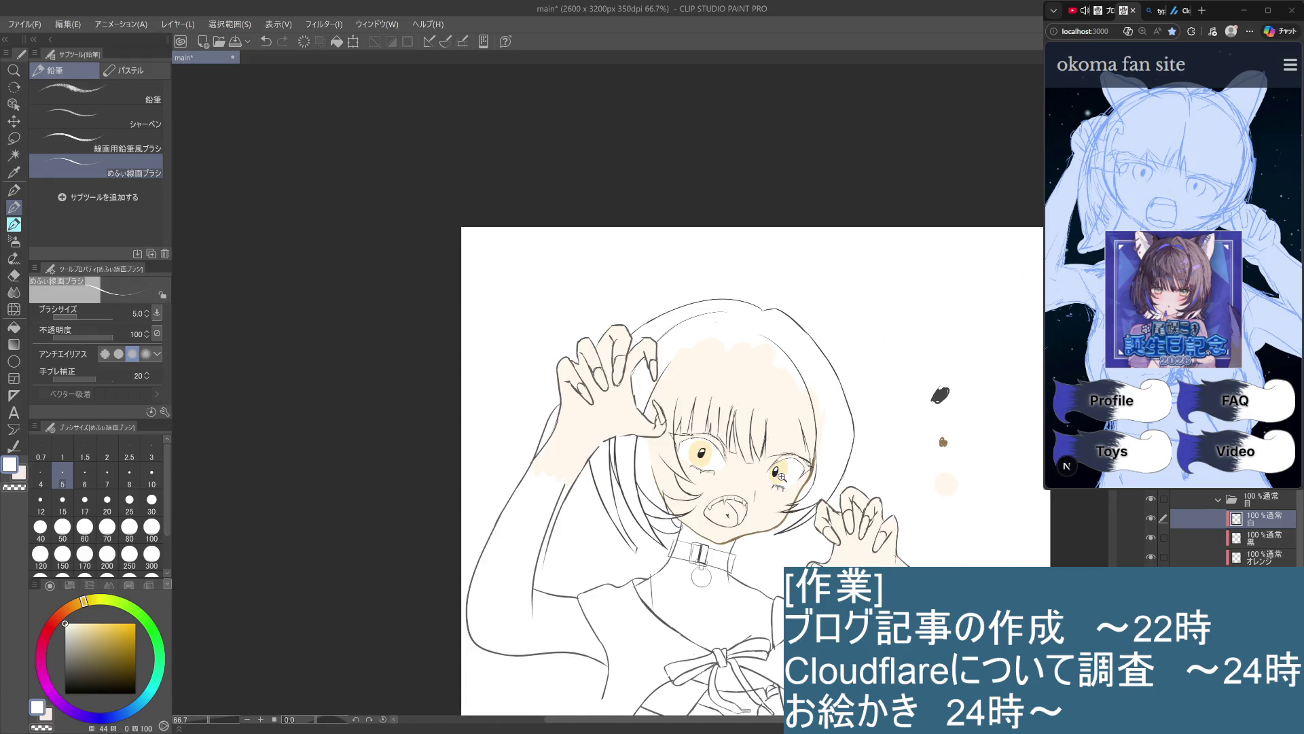
# Save the illustration with Ctrl+S and recentre the canvas on the character's face
pyautogui.hotkey('ctrl', 's')
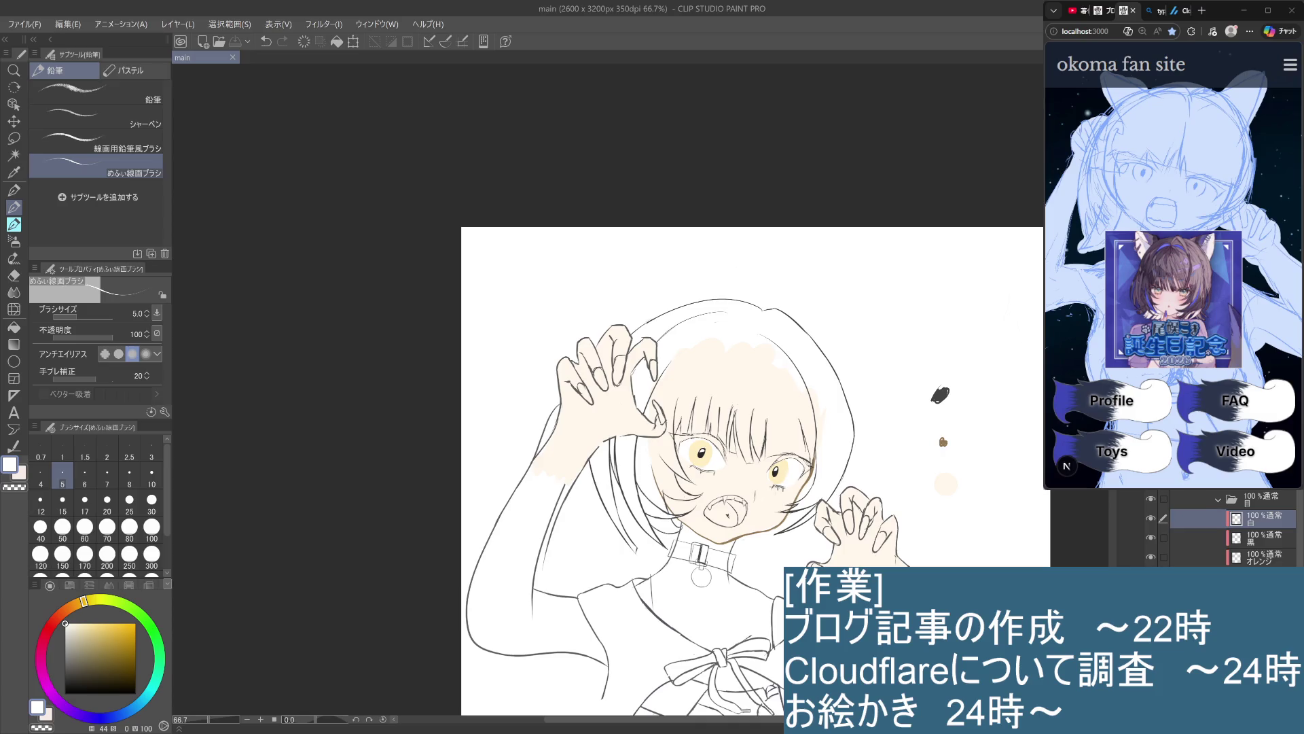
pyautogui.scroll(-1, 771, 501)
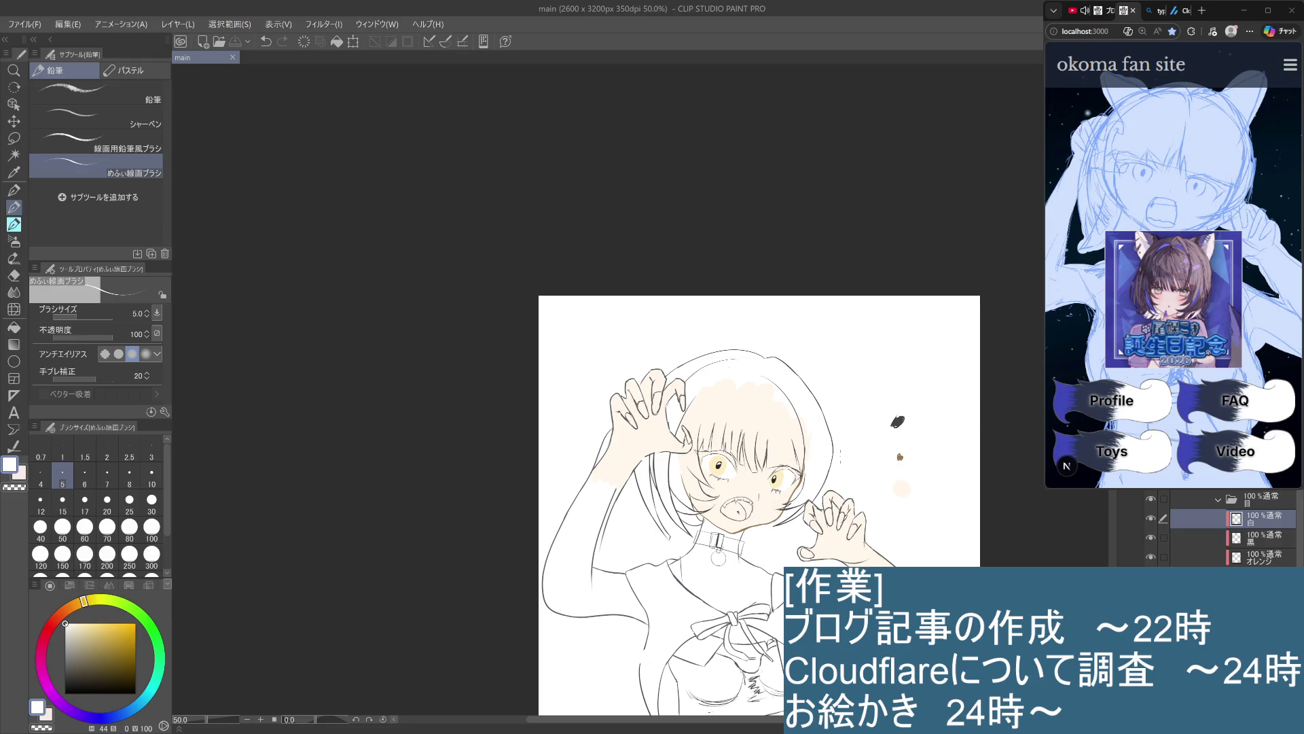
pyautogui.scroll(2, 685, 551)
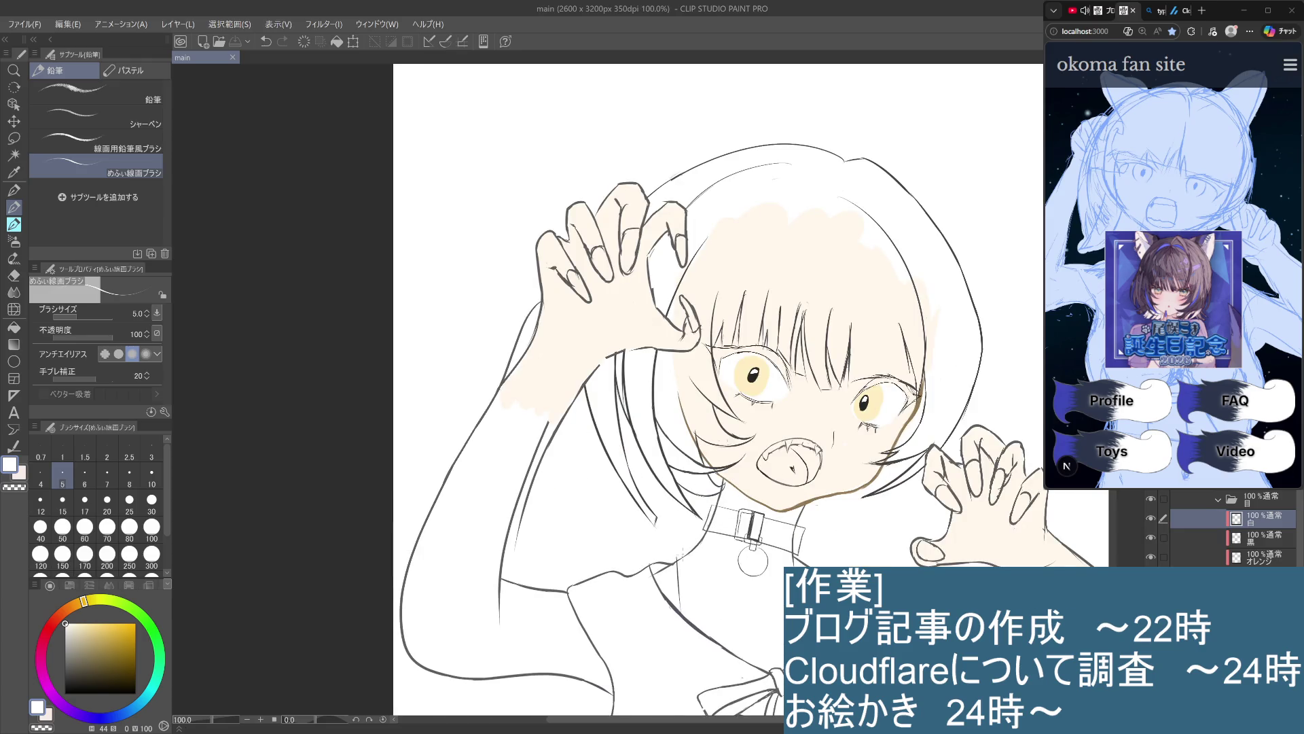
pyautogui.moveTo(696, 570); pyautogui.dragTo(610, 579)
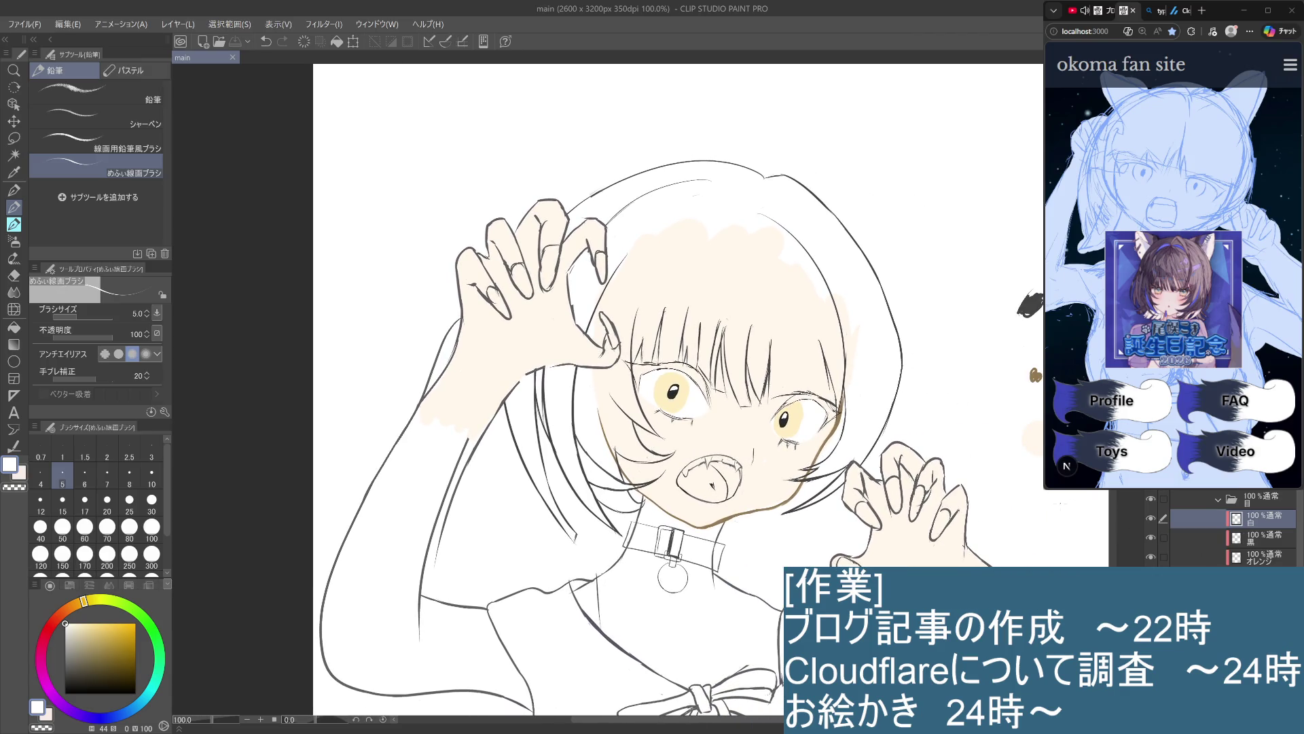
# Add a new raster layer named 青 above the オレンジ layer
pyautogui.click(1250, 539)
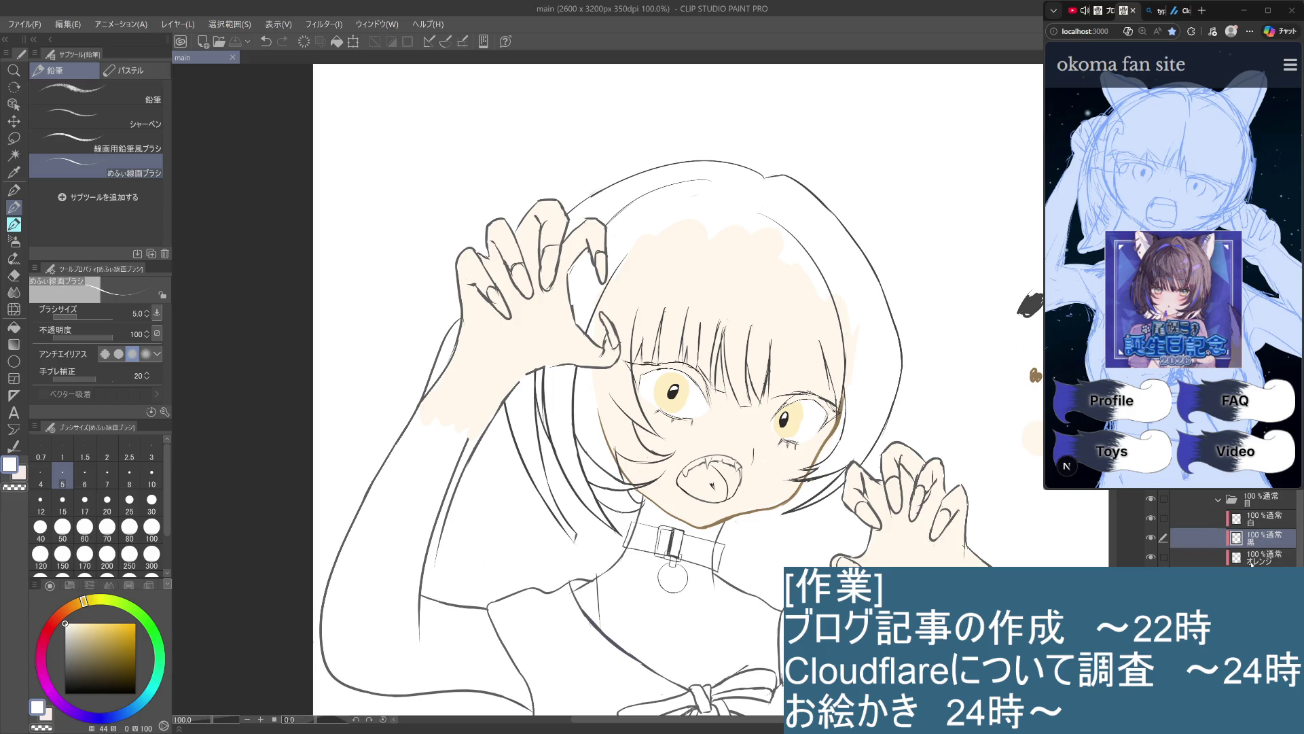
pyautogui.click(1259, 561)
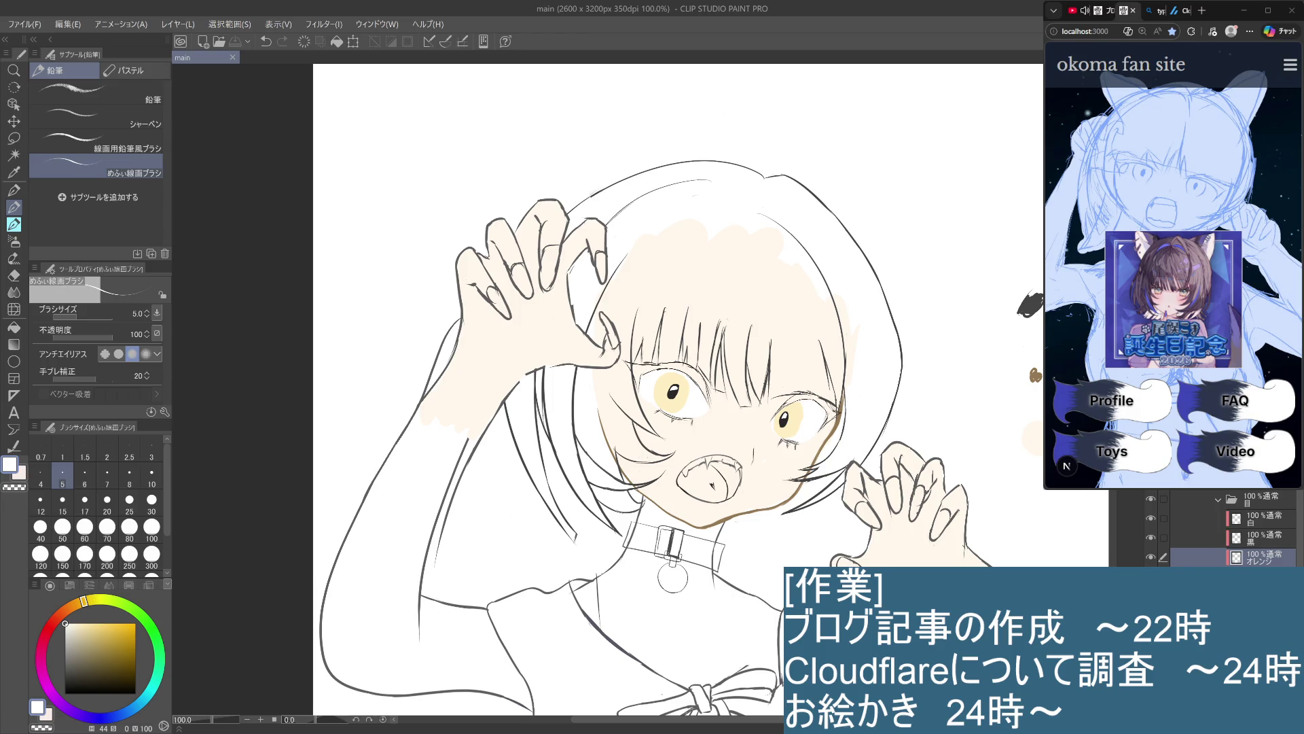
pyautogui.hotkey('ctrl', 'shift', 'n')
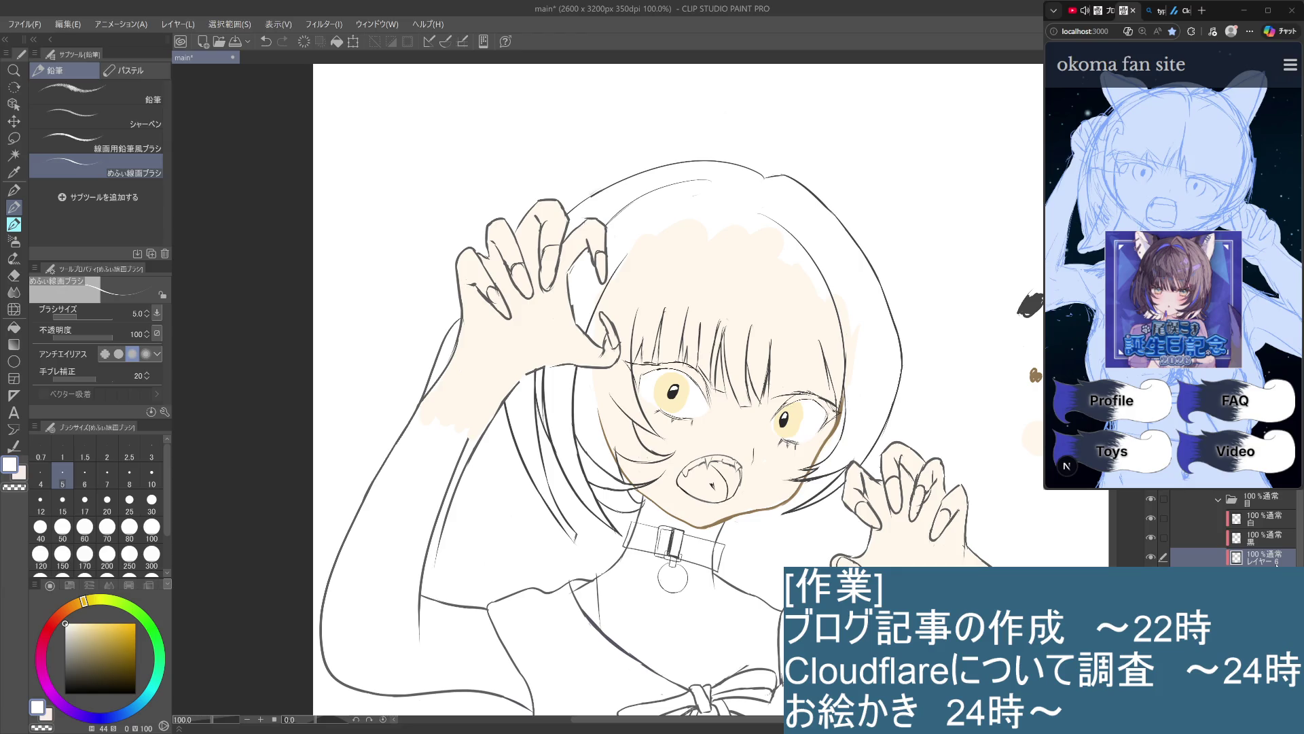
pyautogui.write('青')
# Pick a saturated, bright violet-blue drawing colour on the colour wheel
pyautogui.click(131, 710)
pyautogui.moveTo(131, 710); pyautogui.dragTo(110, 716)
pyautogui.click(86, 638)
pyautogui.moveTo(86, 639)
pyautogui.mouseDown()
pyautogui.moveTo(114, 642)
pyautogui.moveTo(119, 620)
pyautogui.moveTo(106, 635)
pyautogui.mouseUp()
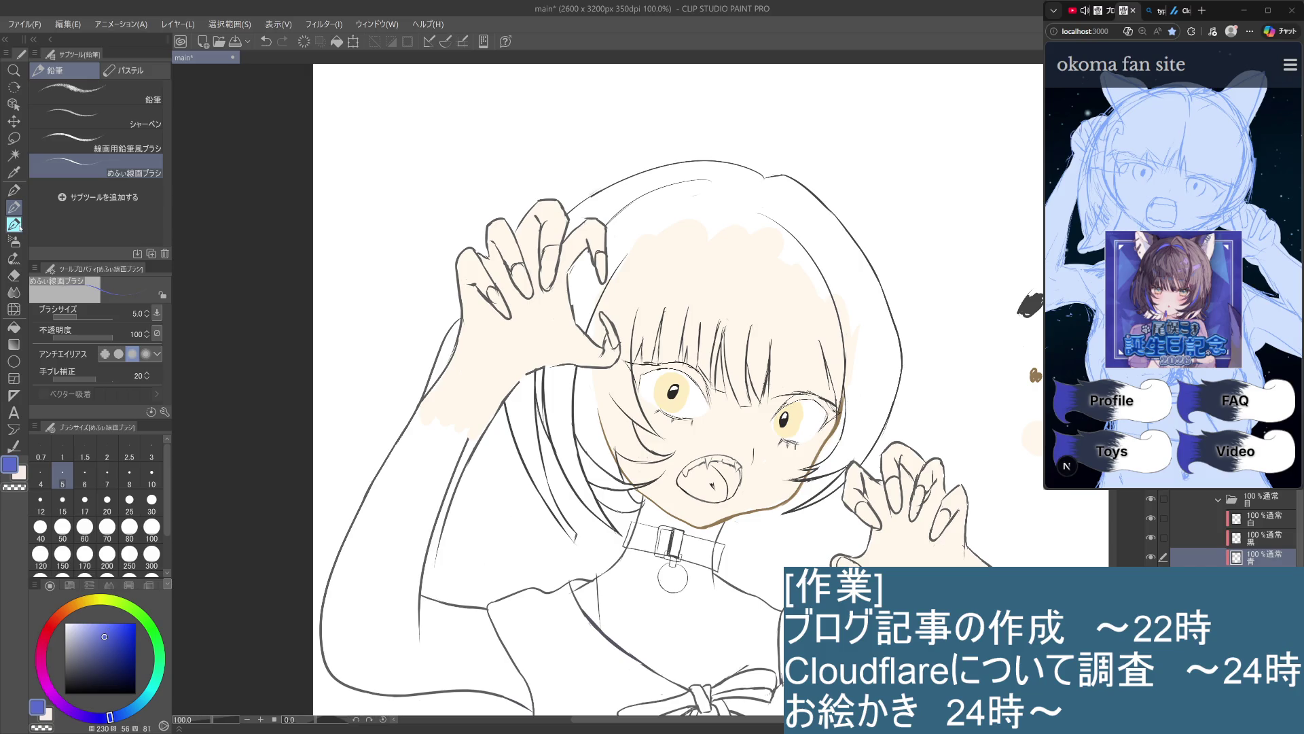
pyautogui.click(14, 222)
# Set the watercolour brush to size 30, lighten the blue, and test strokes on the right iris
pyautogui.click(152, 507)
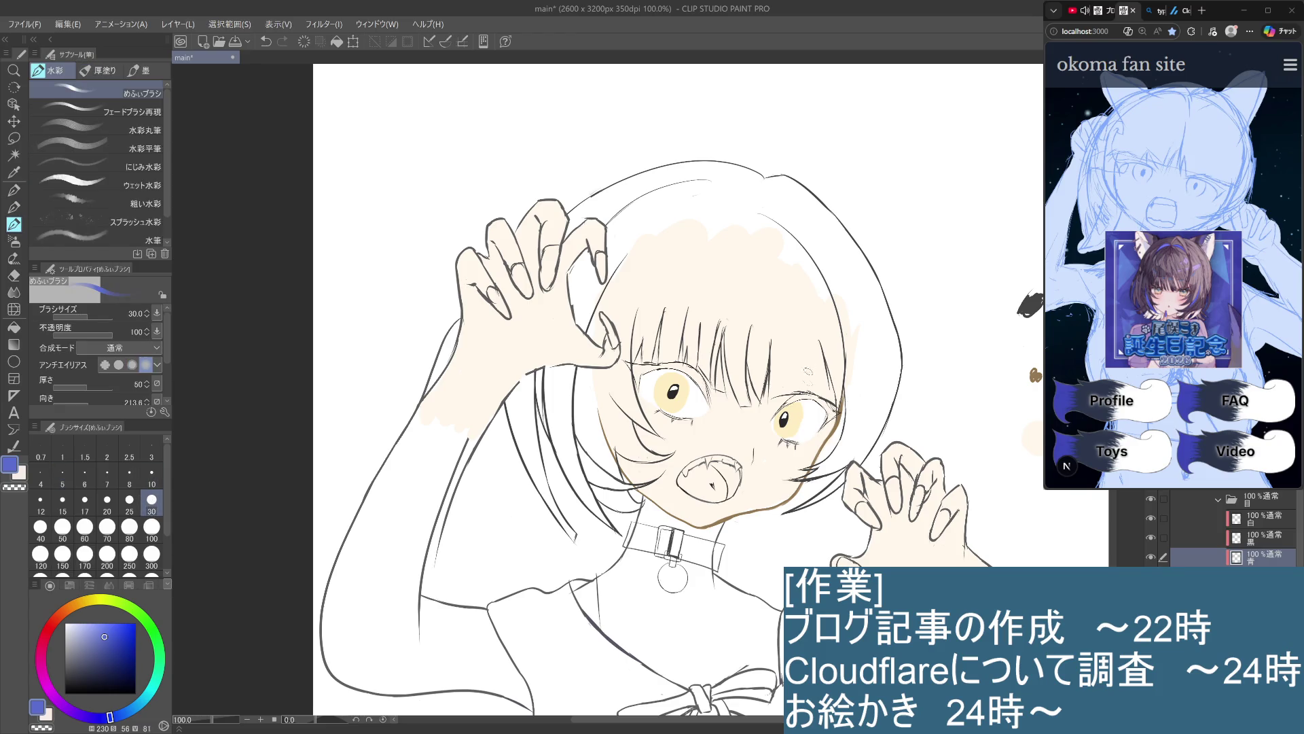
pyautogui.click(786, 417)
pyautogui.hotkey('ctrl', 'z')
pyautogui.moveTo(779, 411); pyautogui.dragTo(779, 425)
pyautogui.hotkey('ctrl', 'z')
pyautogui.hotkey('ctrl', 'z')
pyautogui.hotkey('ctrl', 'z')
pyautogui.moveTo(104, 636); pyautogui.dragTo(103, 626)
pyautogui.hotkey('ctrl', 'z')
pyautogui.moveTo(773, 425); pyautogui.dragTo(801, 405)
pyautogui.hotkey('ctrl', 'z')
pyautogui.moveTo(783, 413); pyautogui.dragTo(792, 405)
pyautogui.hotkey('ctrl', 'z')
pyautogui.hotkey('ctrl', 'z')
pyautogui.hotkey('ctrl', 'z')
# Test size-10 blue strokes on the right iris, undo them, and switch to the pencil at size 10
pyautogui.scroll(5, 795, 407)
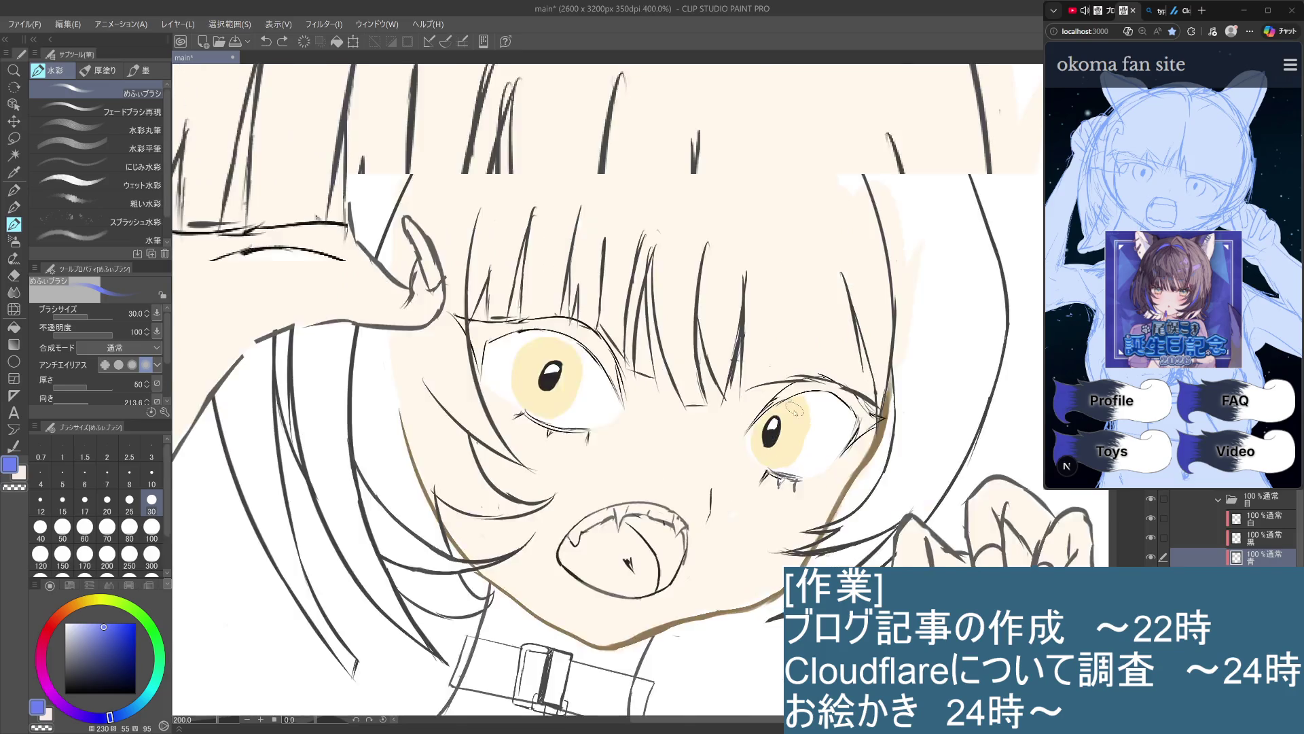
pyautogui.click(152, 475)
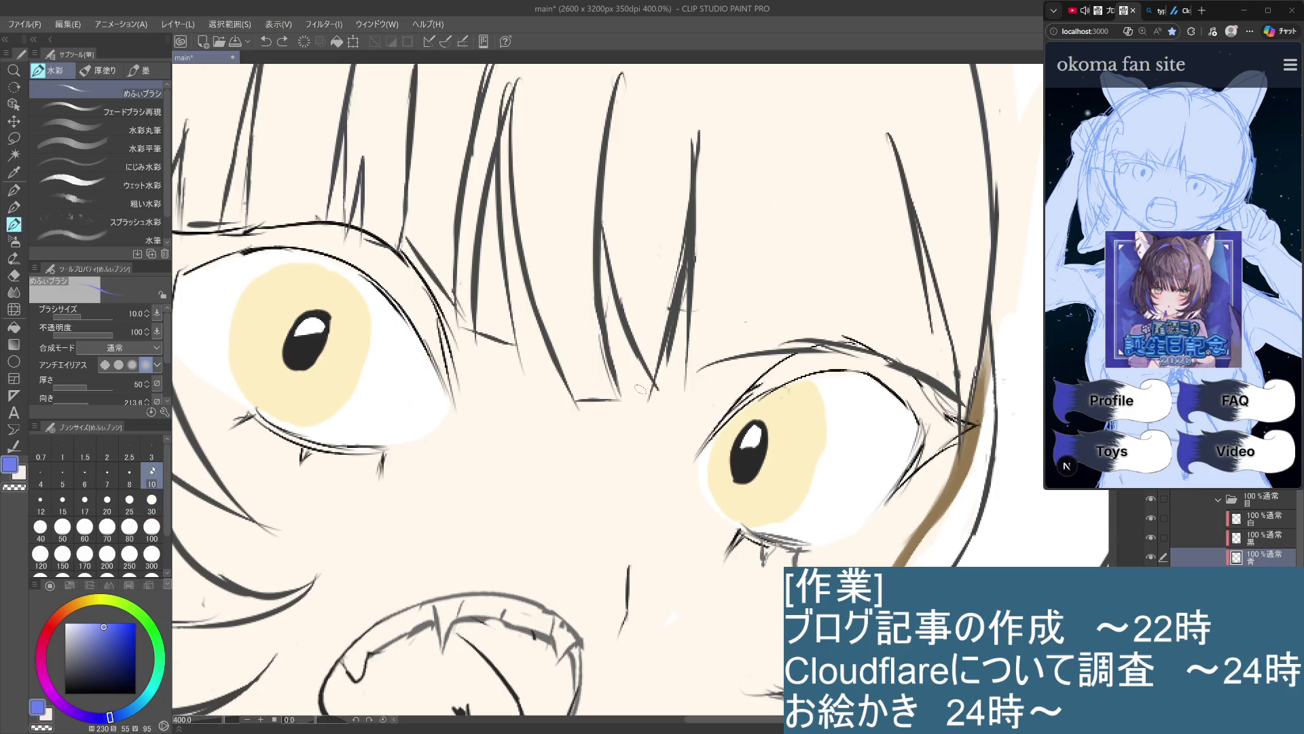
pyautogui.moveTo(747, 416)
pyautogui.mouseDown()
pyautogui.moveTo(802, 388)
pyautogui.moveTo(717, 449)
pyautogui.mouseUp()
pyautogui.hotkey('ctrl', 'z')
pyautogui.hotkey('ctrl', 'z')
pyautogui.moveTo(786, 393); pyautogui.dragTo(713, 468)
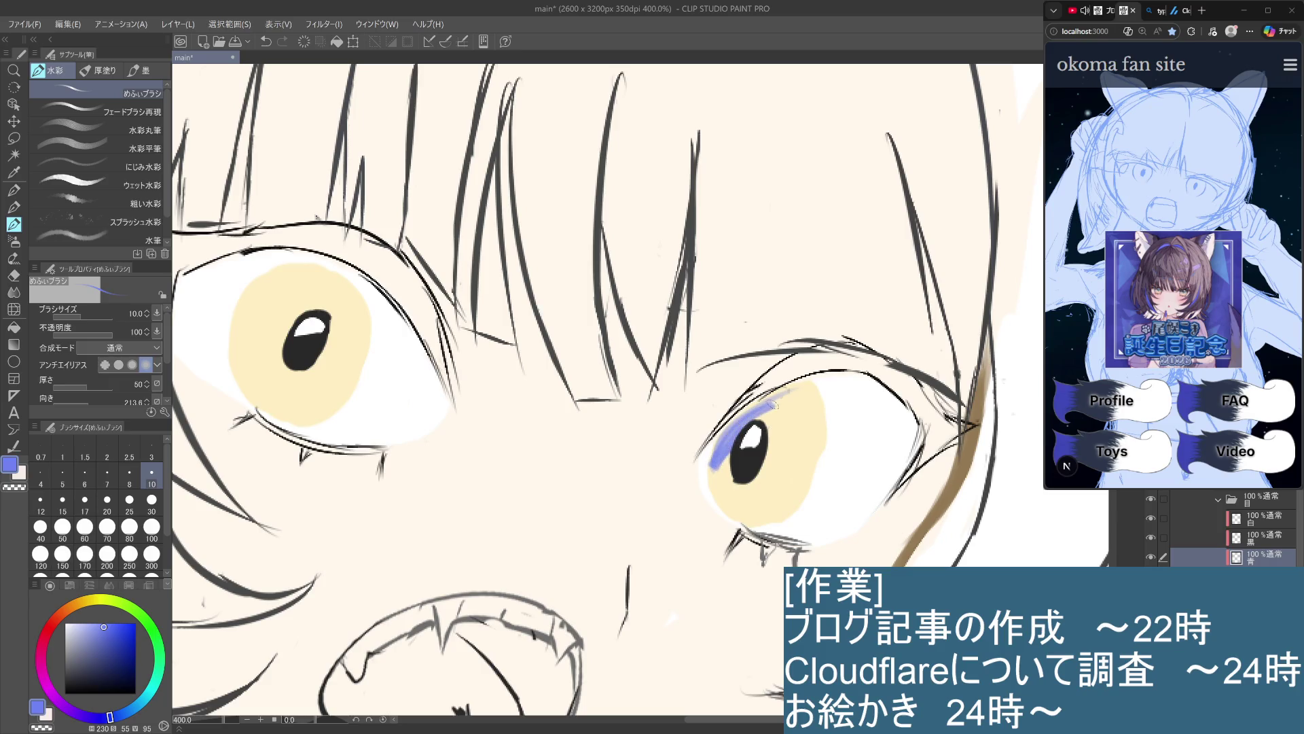
pyautogui.hotkey('ctrl', 'z')
pyautogui.hotkey('ctrl', 'z')
pyautogui.hotkey('ctrl', 'z')
pyautogui.hotkey('ctrl', 'z')
pyautogui.hotkey('ctrl', 'z')
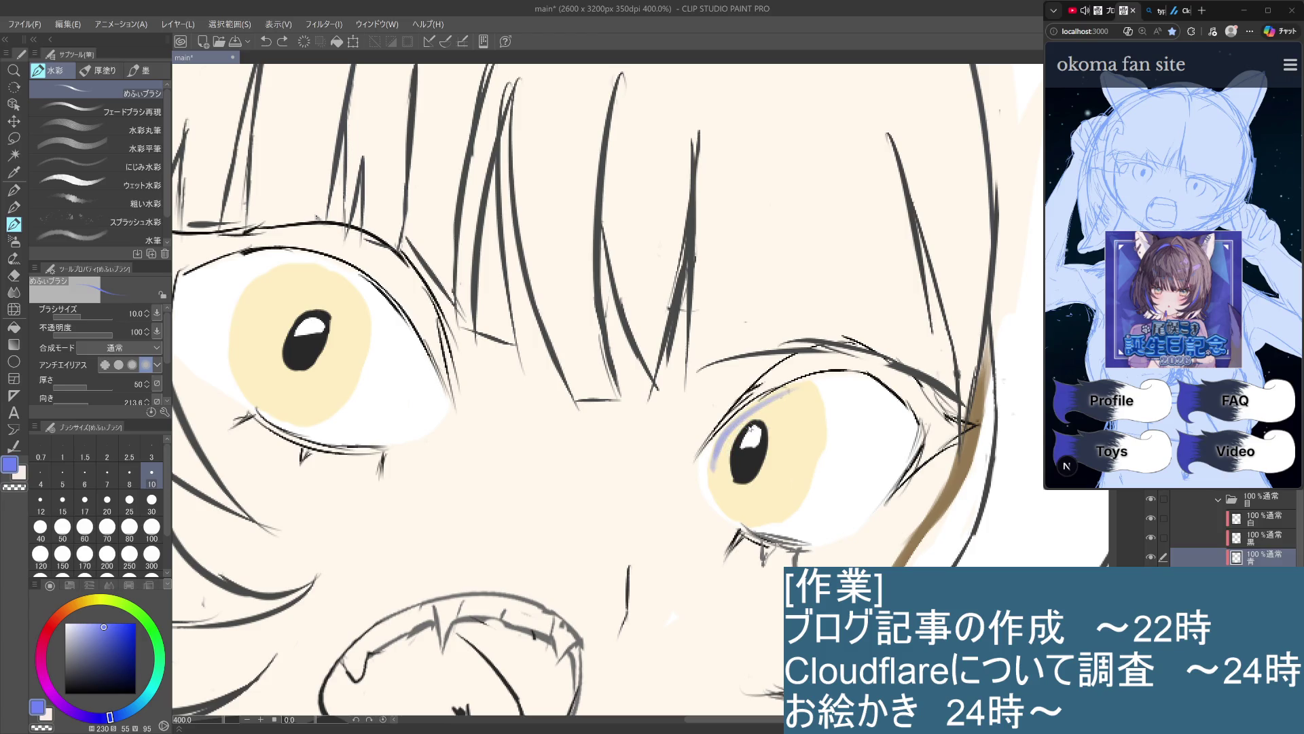
pyautogui.hotkey('ctrl', 'z')
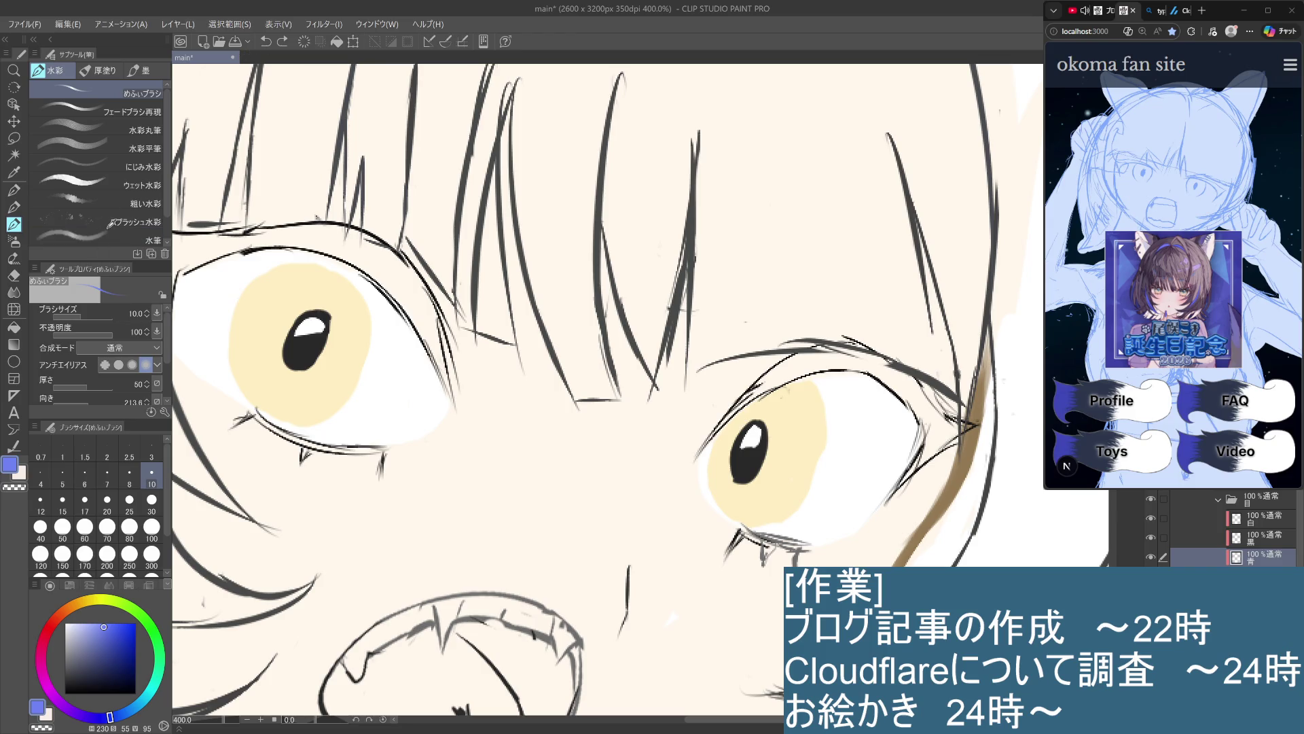
pyautogui.click(14, 207)
pyautogui.click(151, 479)
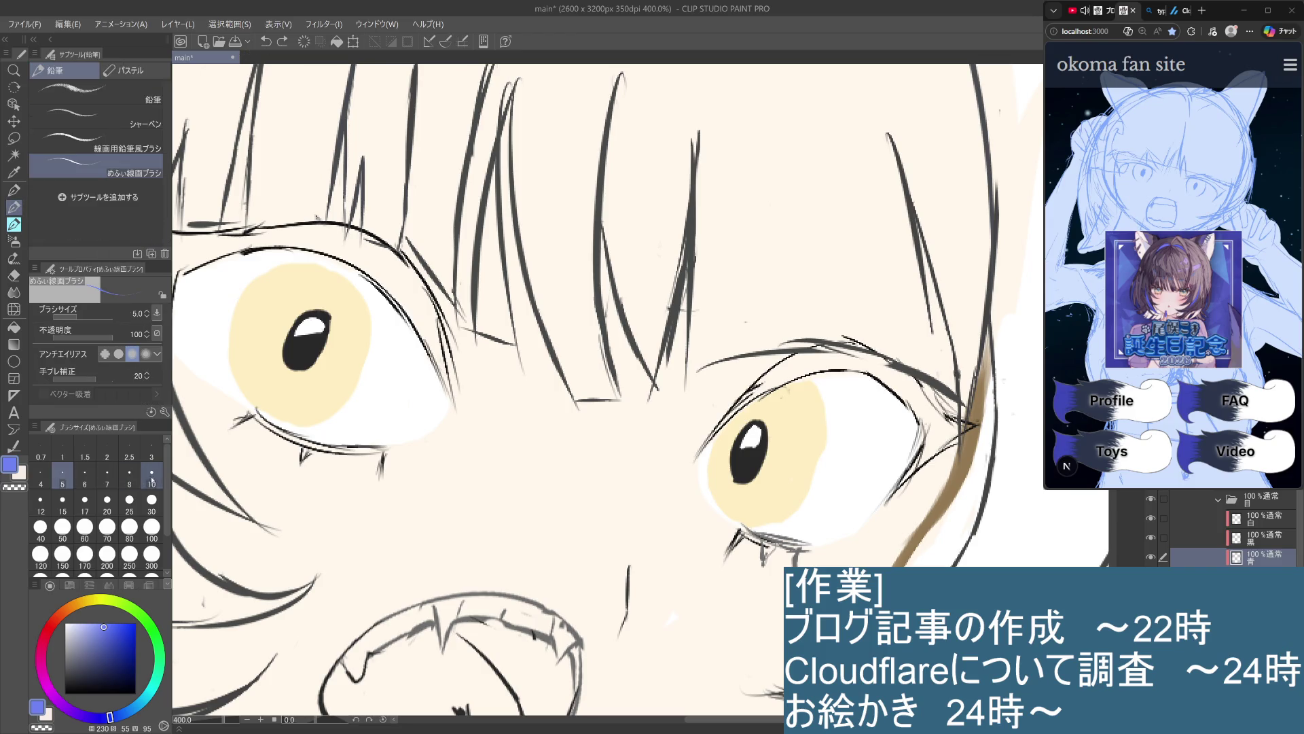
# Paint a lighter blue band across the top of the right iris
pyautogui.moveTo(781, 413)
pyautogui.mouseDown()
pyautogui.moveTo(788, 401)
pyautogui.moveTo(767, 423)
pyautogui.moveTo(797, 406)
pyautogui.moveTo(800, 452)
pyautogui.moveTo(778, 411)
pyautogui.moveTo(769, 424)
pyautogui.moveTo(759, 406)
pyautogui.moveTo(733, 435)
pyautogui.mouseUp()
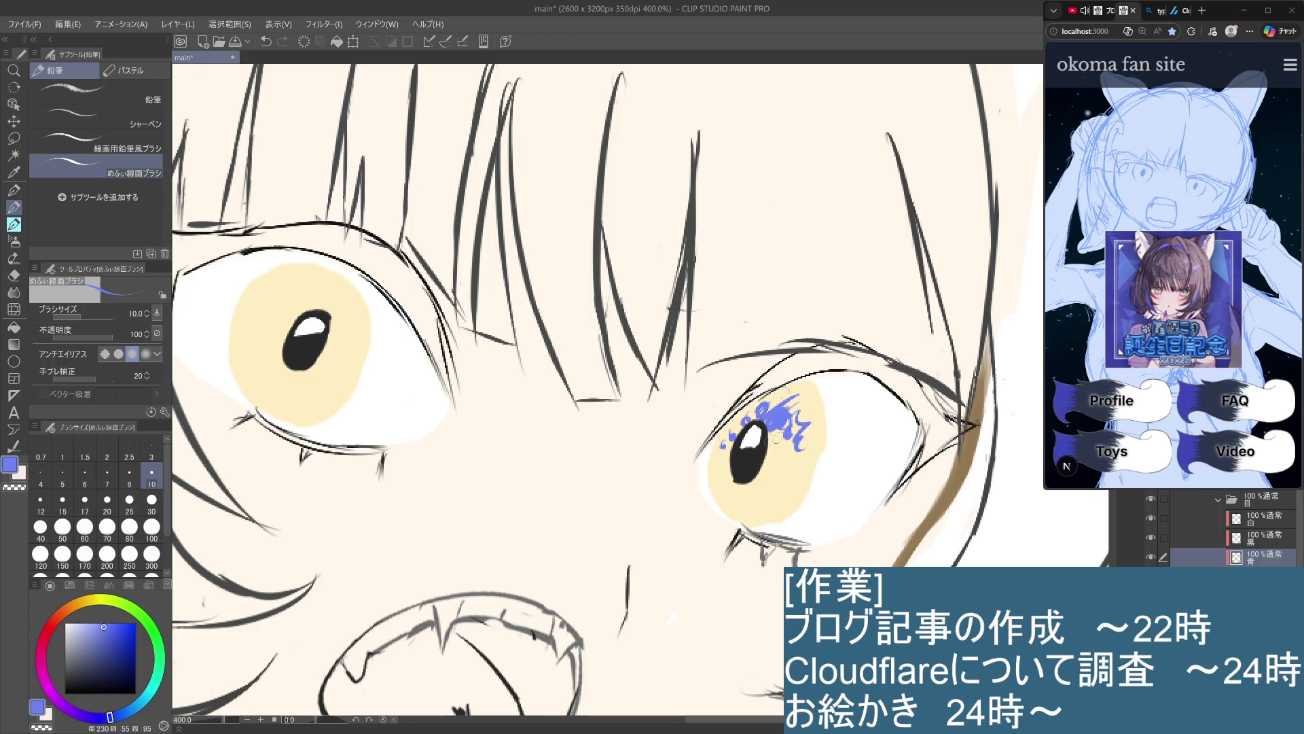
pyautogui.moveTo(795, 391)
pyautogui.mouseDown()
pyautogui.moveTo(734, 421)
pyautogui.moveTo(712, 464)
pyautogui.mouseUp()
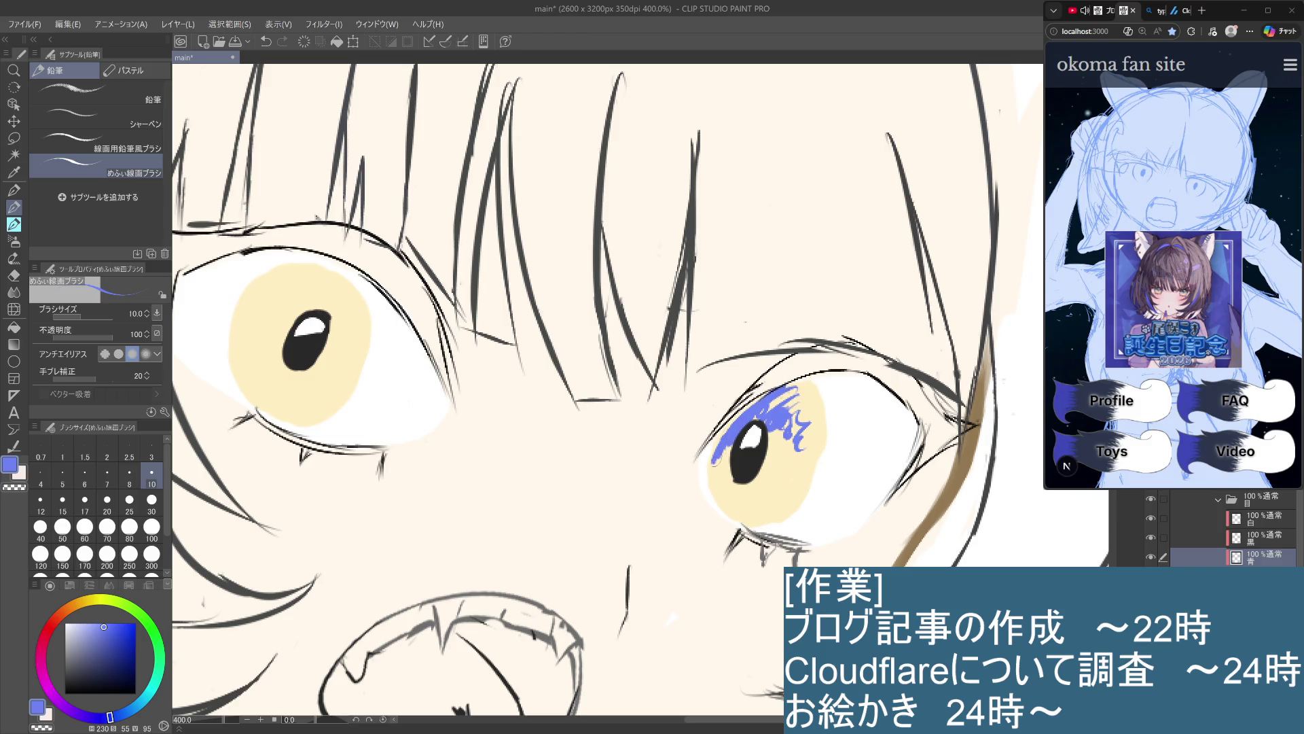
pyautogui.hotkey('ctrl', 'z')
pyautogui.hotkey('ctrl', 'z')
pyautogui.hotkey('ctrl', 'z')
pyautogui.hotkey('ctrl', 'z')
pyautogui.hotkey('ctrl', 'z')
pyautogui.hotkey('ctrl', 'z')
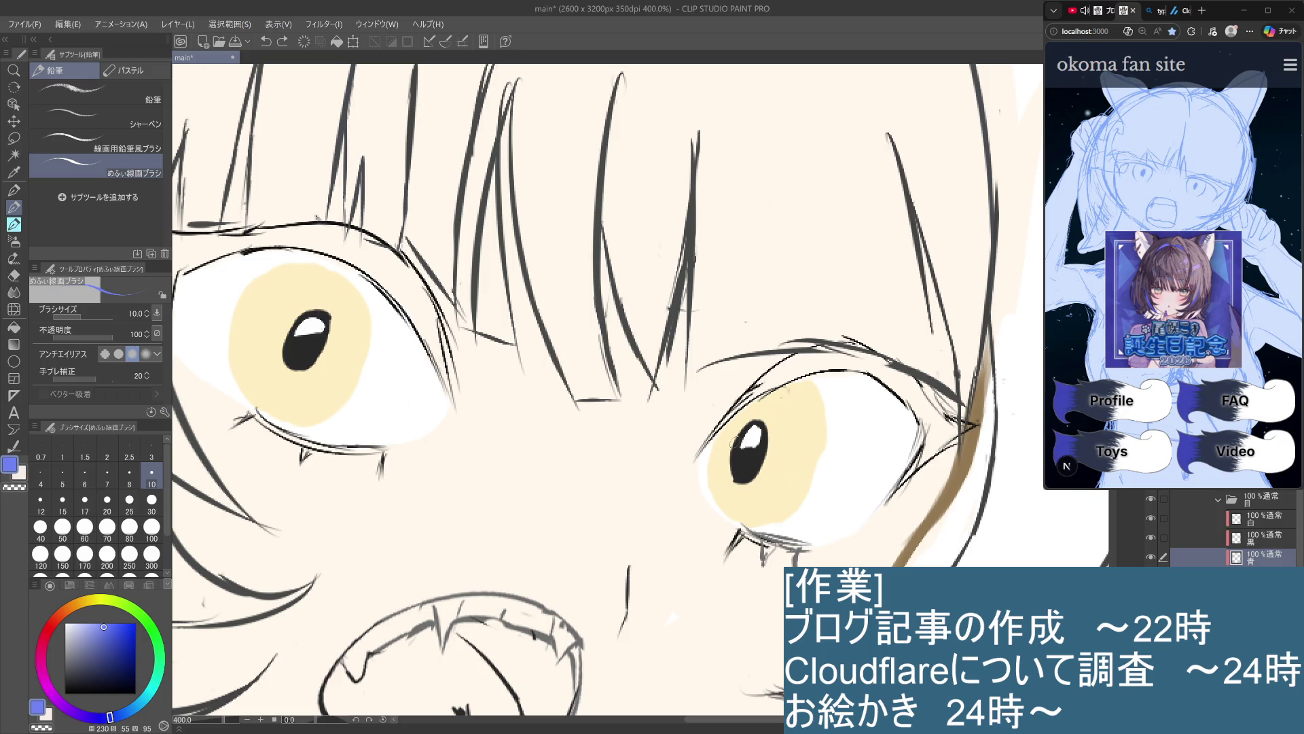
pyautogui.click(90, 629)
pyautogui.moveTo(803, 382); pyautogui.dragTo(750, 438)
pyautogui.hotkey('ctrl', 'z')
pyautogui.moveTo(807, 382); pyautogui.dragTo(712, 454)
pyautogui.moveTo(793, 390)
pyautogui.mouseDown()
pyautogui.moveTo(739, 422)
pyautogui.moveTo(709, 465)
pyautogui.mouseUp()
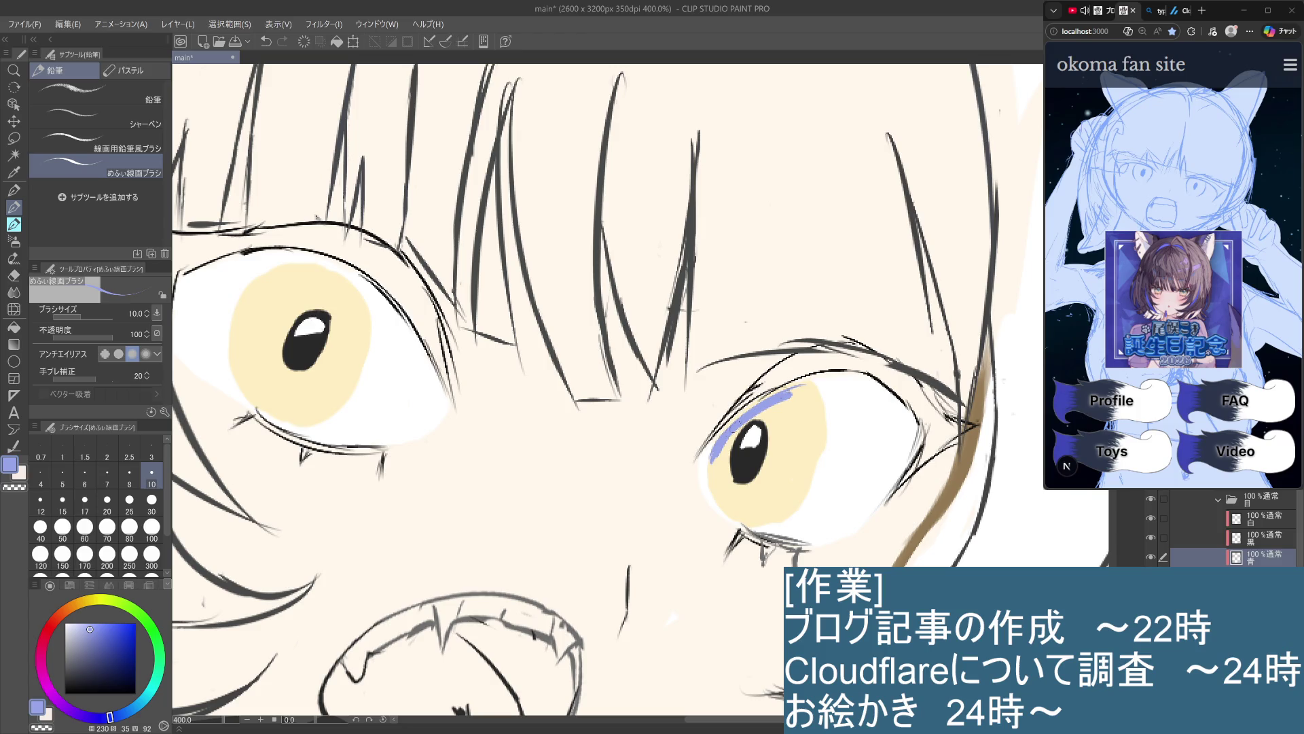
pyautogui.moveTo(771, 396)
pyautogui.mouseDown()
pyautogui.moveTo(736, 421)
pyautogui.moveTo(786, 392)
pyautogui.mouseUp()
# Extend the blue shading down the right iris's left and right edges and fill gaps
pyautogui.moveTo(712, 466); pyautogui.dragTo(808, 384)
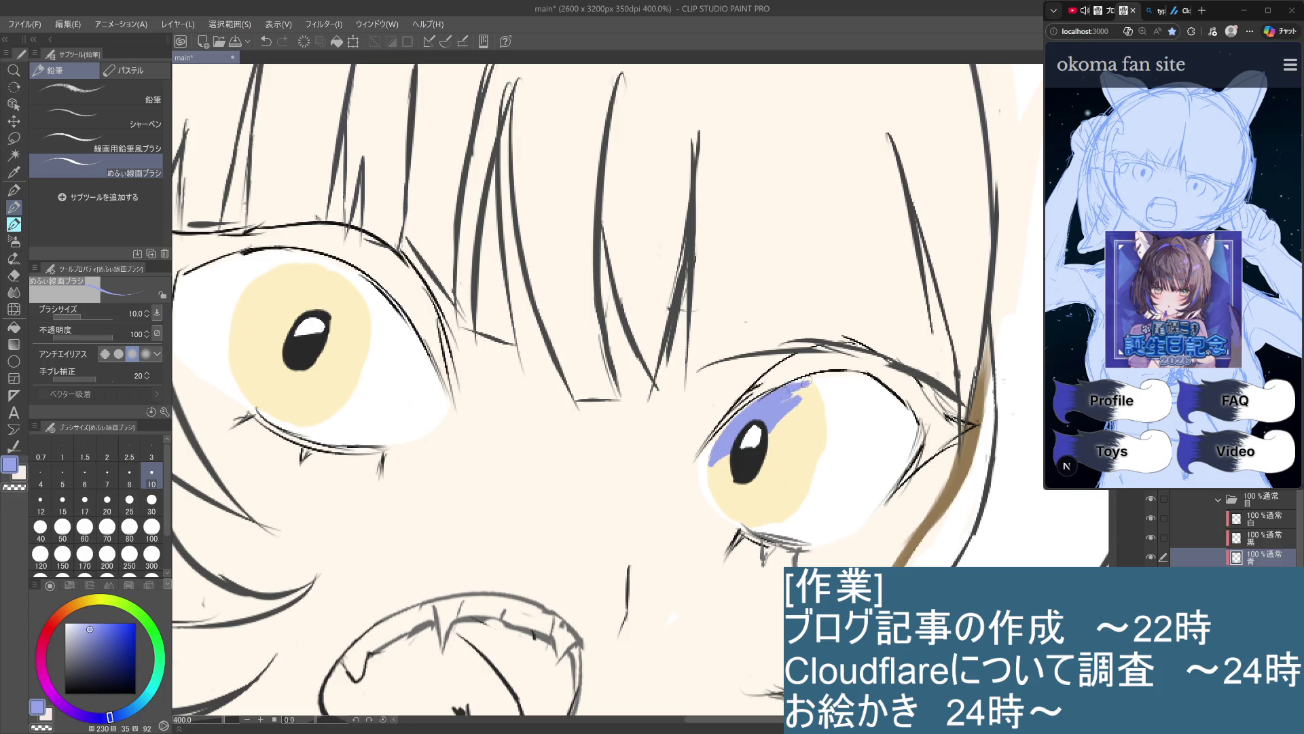
pyautogui.moveTo(808, 382); pyautogui.dragTo(814, 454)
pyautogui.moveTo(820, 405)
pyautogui.mouseDown()
pyautogui.moveTo(816, 469)
pyautogui.moveTo(814, 451)
pyautogui.mouseUp()
pyautogui.hotkey('ctrl', 'z')
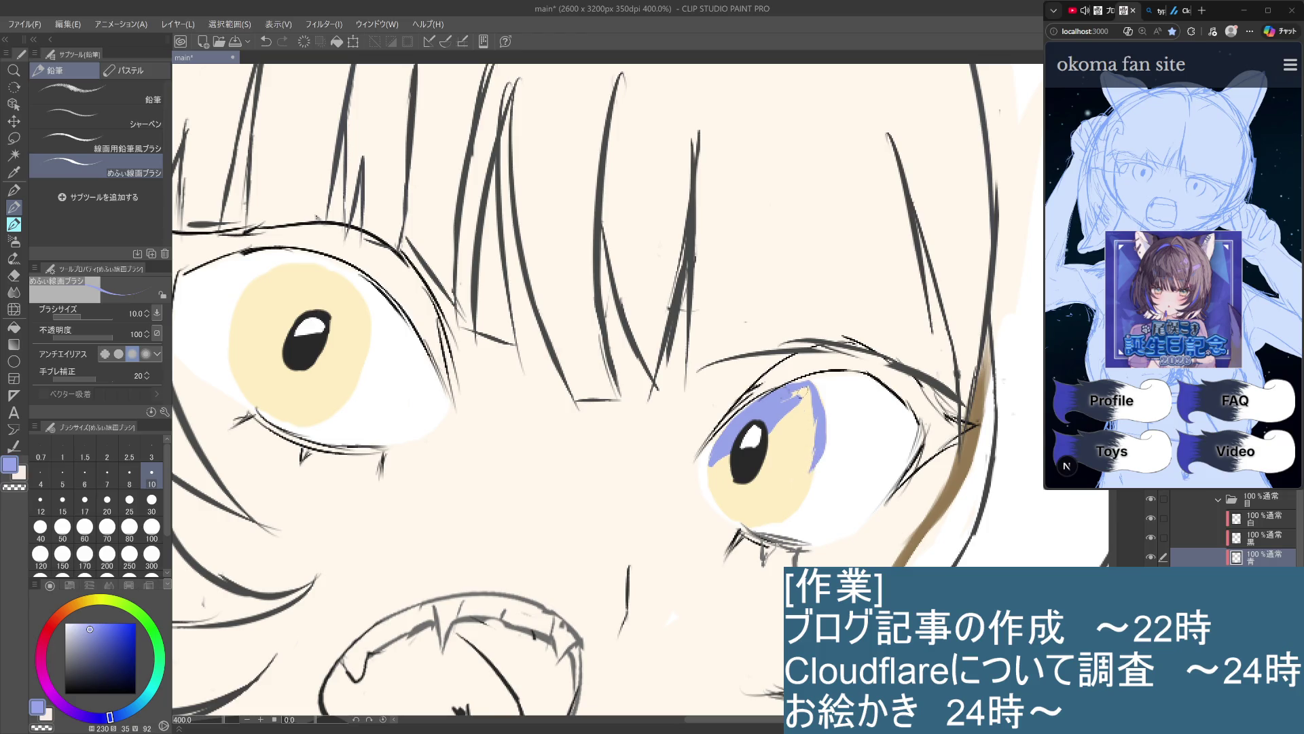
pyautogui.moveTo(792, 394)
pyautogui.mouseDown()
pyautogui.moveTo(809, 404)
pyautogui.moveTo(812, 454)
pyautogui.mouseUp()
pyautogui.moveTo(801, 409)
pyautogui.mouseDown()
pyautogui.moveTo(806, 399)
pyautogui.moveTo(803, 450)
pyautogui.mouseUp()
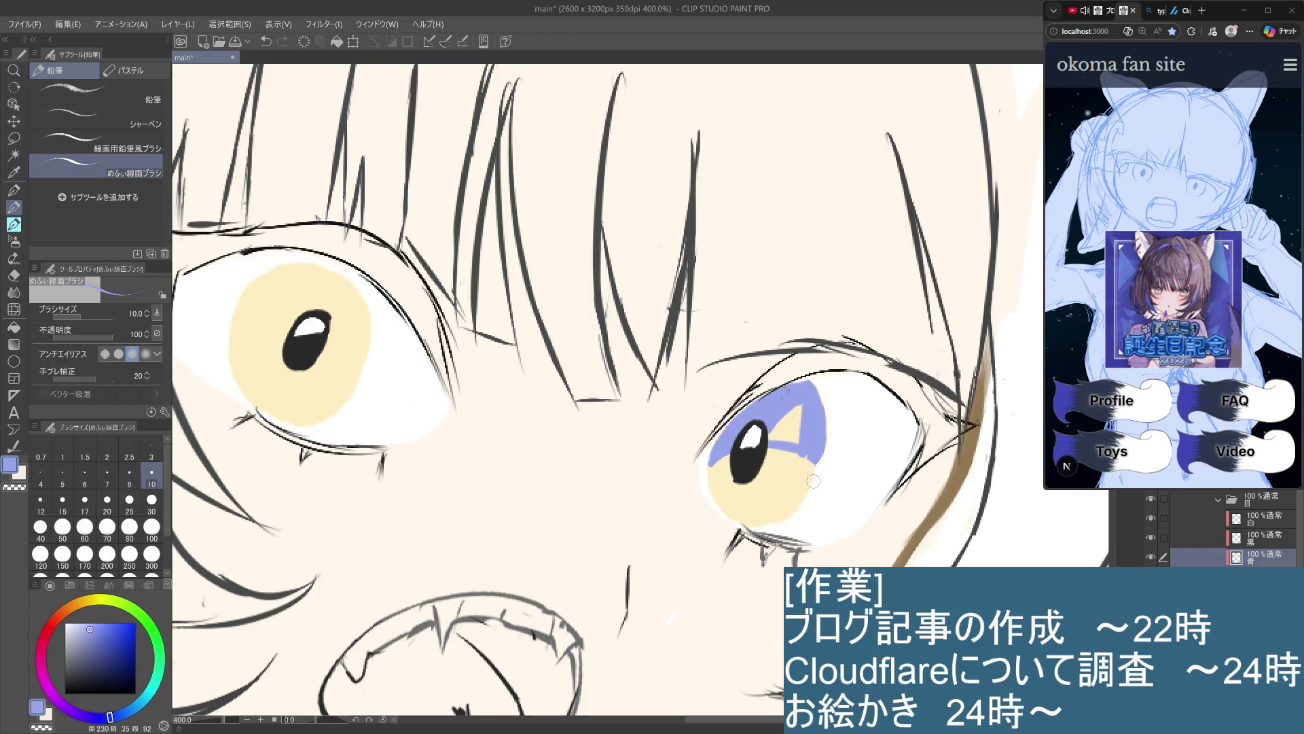
pyautogui.moveTo(788, 432)
pyautogui.mouseDown()
pyautogui.moveTo(800, 407)
pyautogui.moveTo(769, 443)
pyautogui.moveTo(797, 424)
pyautogui.moveTo(782, 438)
pyautogui.moveTo(805, 442)
pyautogui.moveTo(795, 439)
pyautogui.mouseUp()
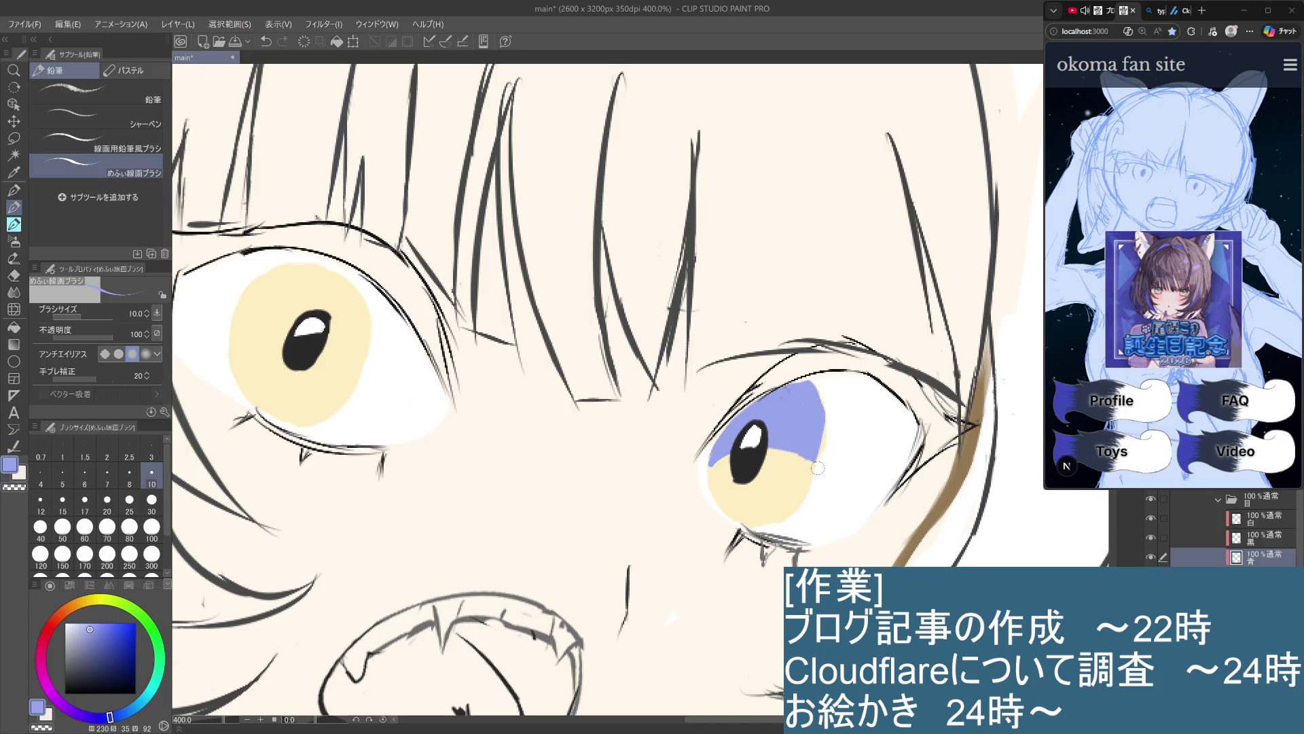
# Touch up the iris's right edge, zoom in on the face, and reactivate the 青 layer
pyautogui.hotkey('alt', '[')
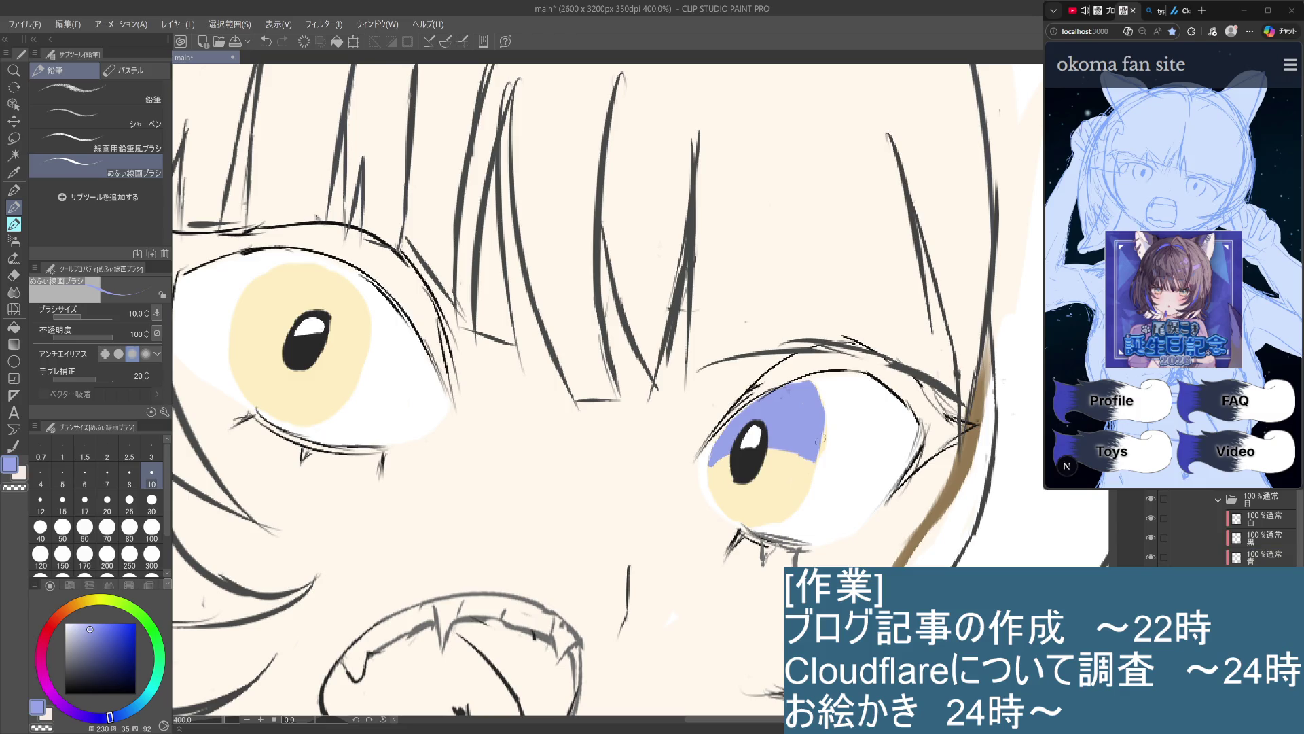
pyautogui.moveTo(823, 467)
pyautogui.mouseDown()
pyautogui.moveTo(815, 492)
pyautogui.moveTo(818, 471)
pyautogui.mouseUp()
pyautogui.scroll(-6, 863, 511)
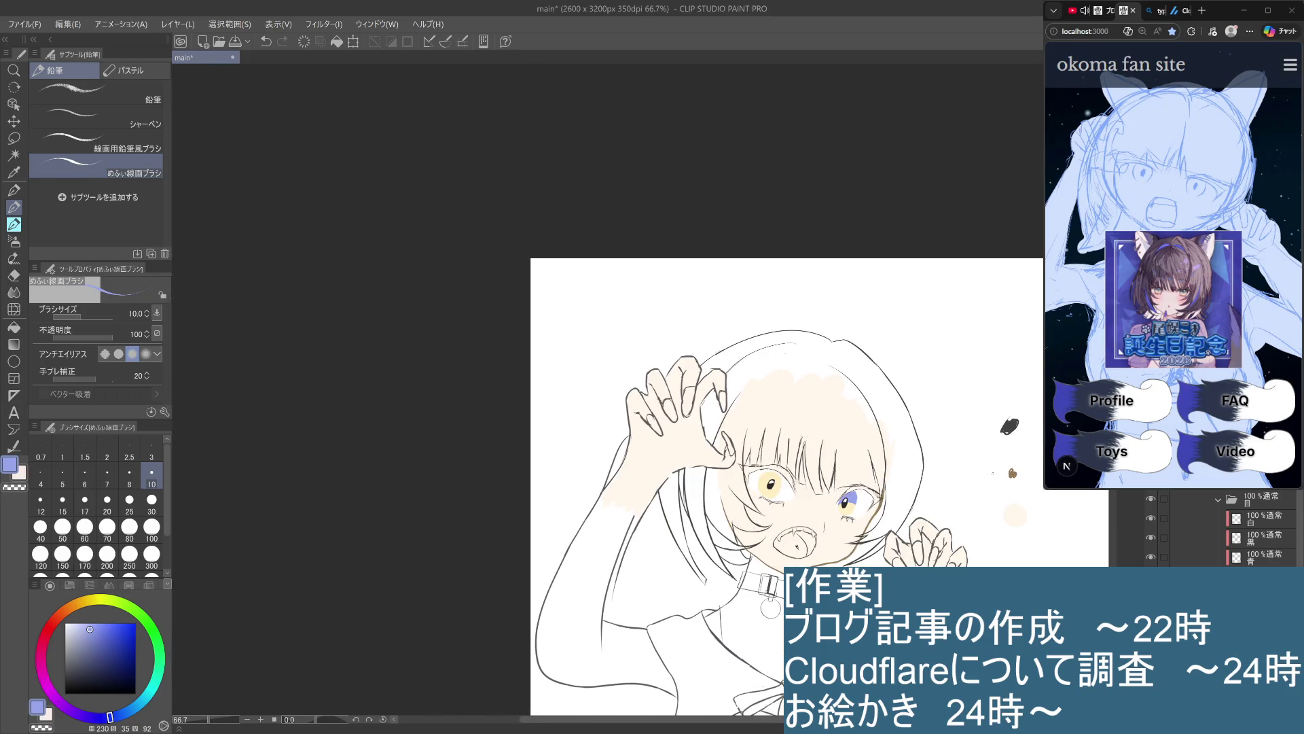
pyautogui.scroll(3, 769, 609)
pyautogui.moveTo(850, 327)
pyautogui.mouseDown()
pyautogui.moveTo(926, 458)
pyautogui.moveTo(912, 524)
pyautogui.mouseUp()
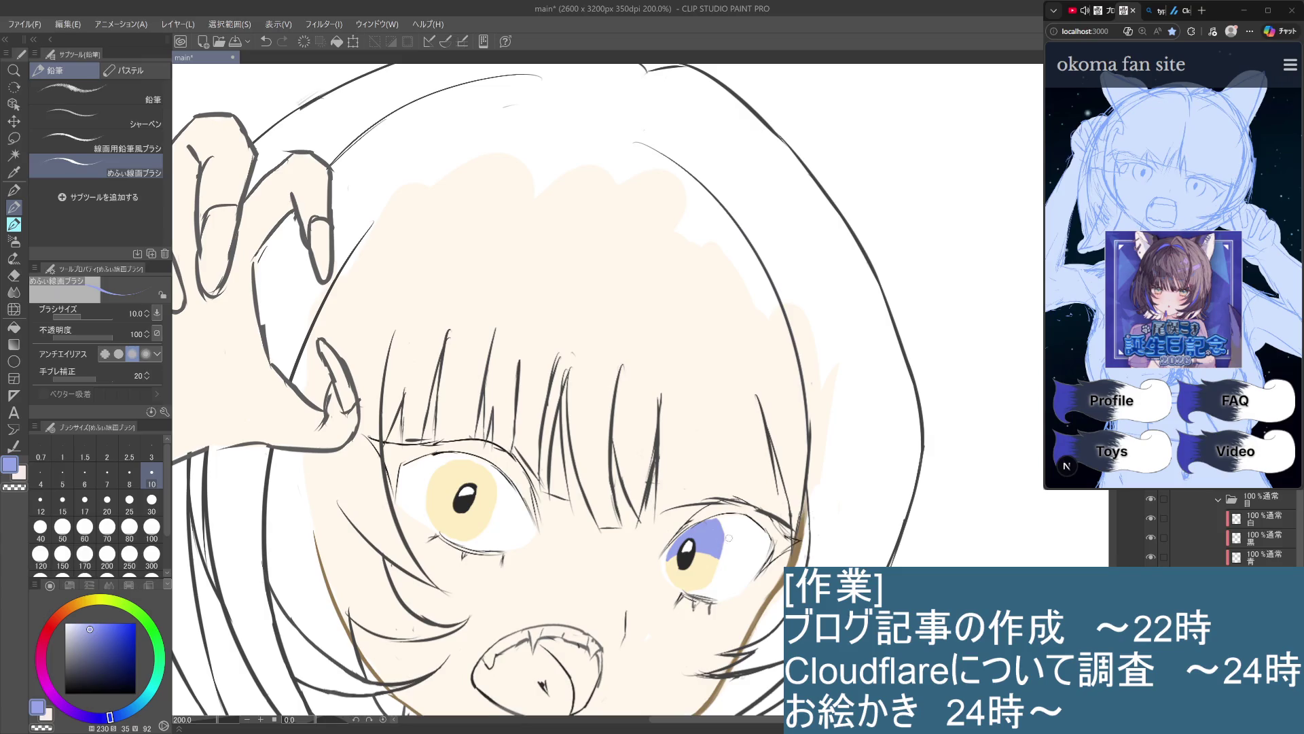
pyautogui.moveTo(571, 615); pyautogui.dragTo(699, 566)
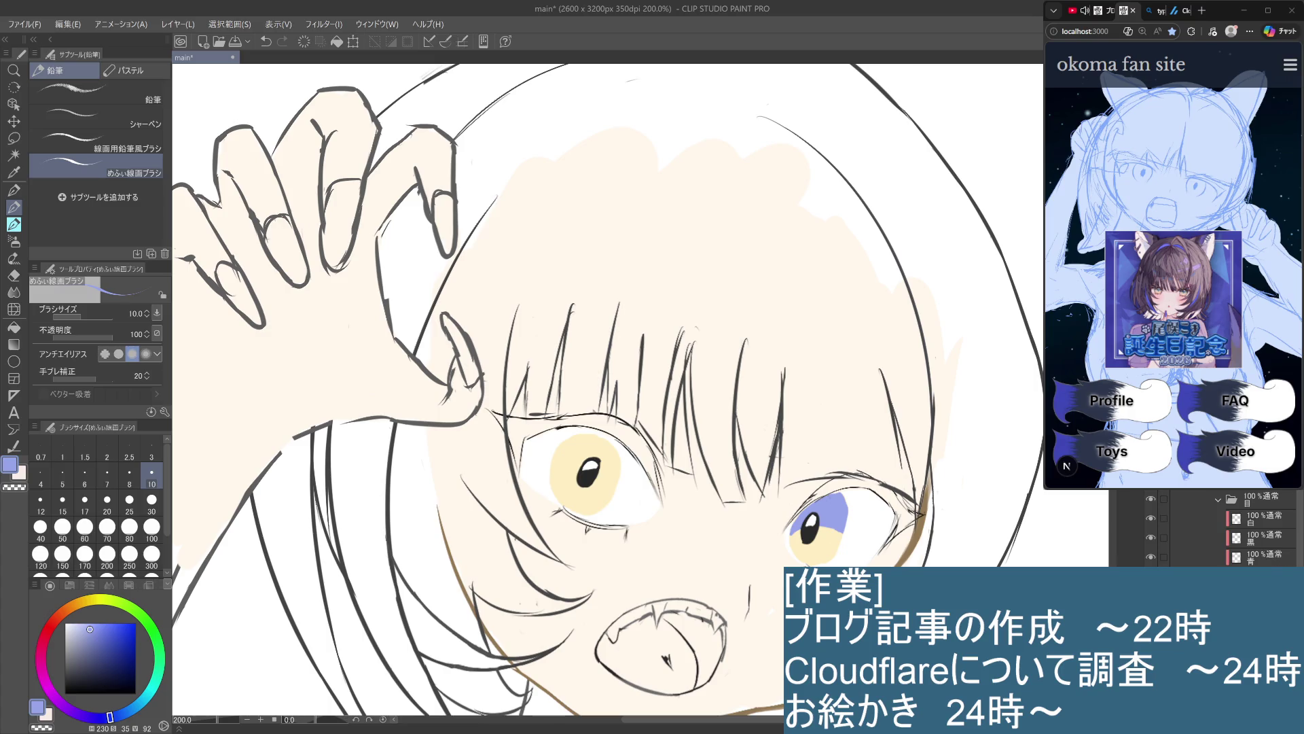
pyautogui.click(1265, 564)
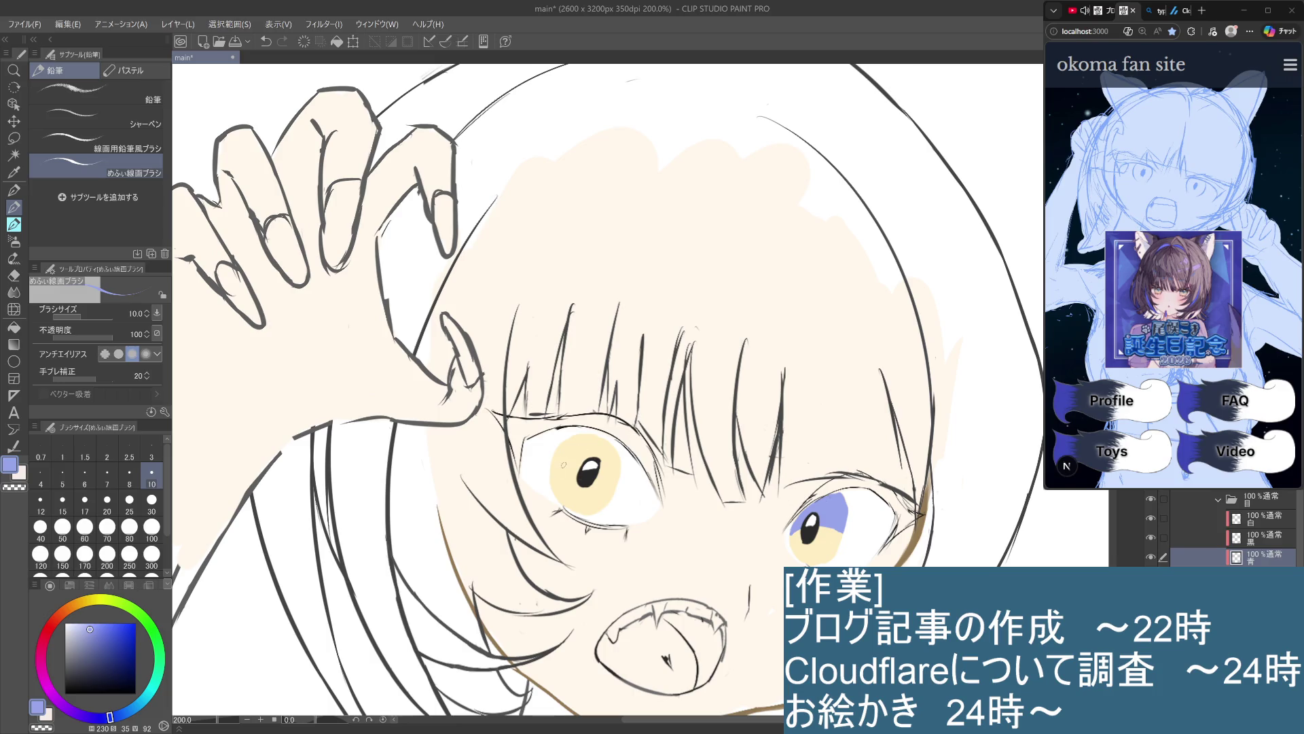
pyautogui.hotkey('ctrl', 'z')
# Paint a size-30 blue band over the left eye's upper iris
pyautogui.click(152, 499)
pyautogui.scroll(6, 579, 475)
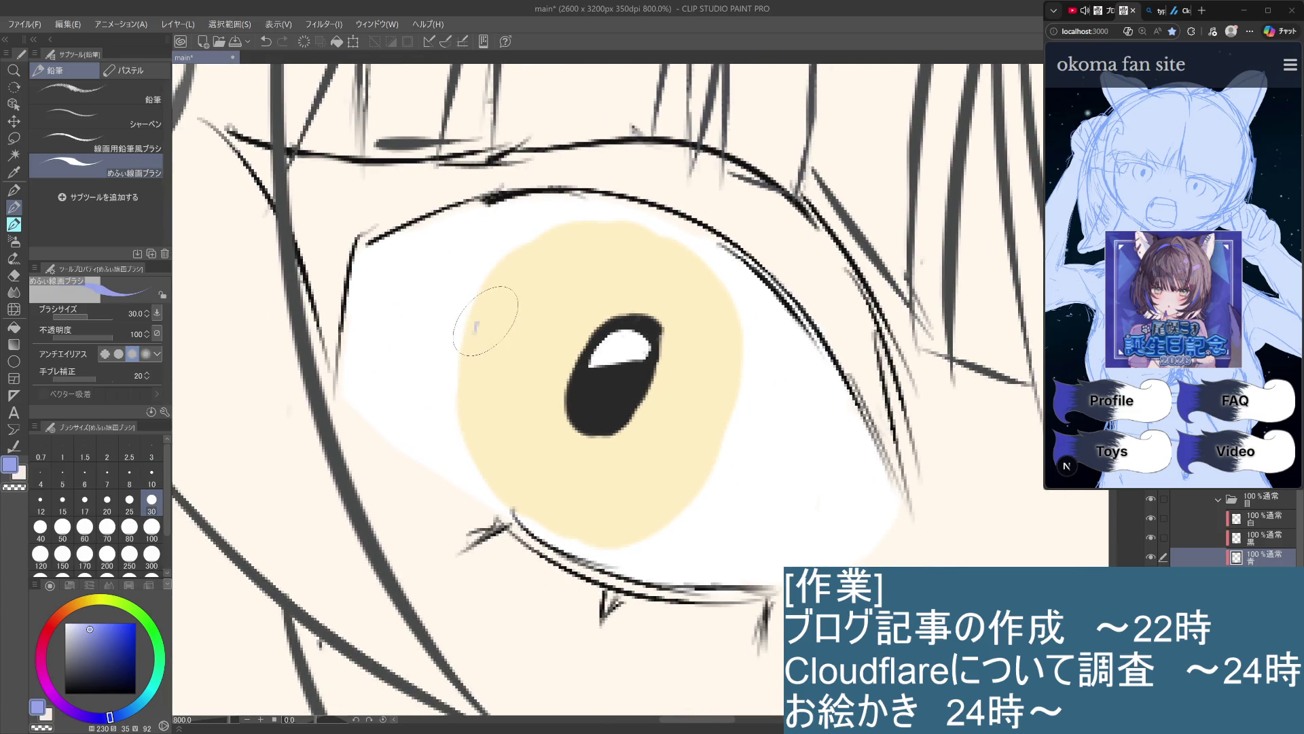
pyautogui.moveTo(484, 320); pyautogui.dragTo(592, 276)
pyautogui.hotkey('ctrl', 'z')
pyautogui.moveTo(495, 293)
pyautogui.mouseDown()
pyautogui.moveTo(544, 255)
pyautogui.moveTo(632, 246)
pyautogui.moveTo(707, 313)
pyautogui.moveTo(699, 359)
pyautogui.mouseUp()
pyautogui.moveTo(707, 285)
pyautogui.mouseDown()
pyautogui.moveTo(731, 326)
pyautogui.moveTo(710, 378)
pyautogui.mouseUp()
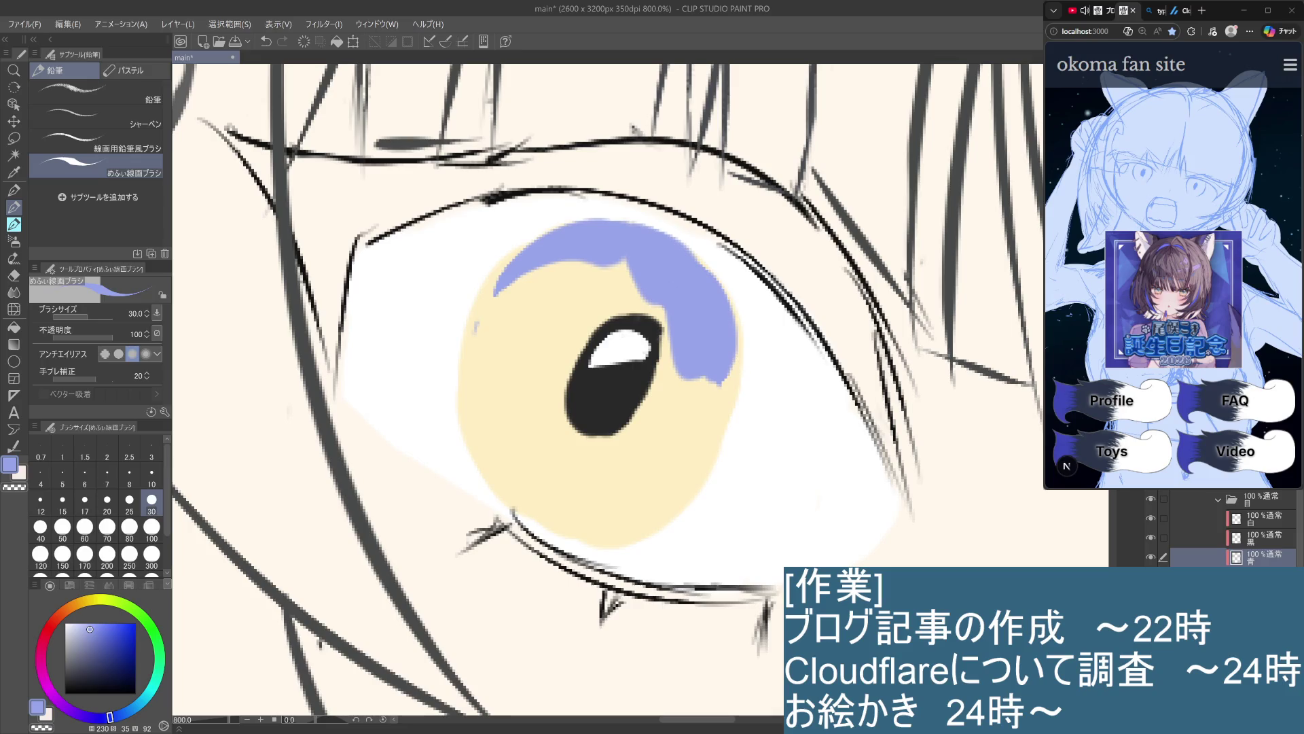
pyautogui.scroll(-4, 644, 385)
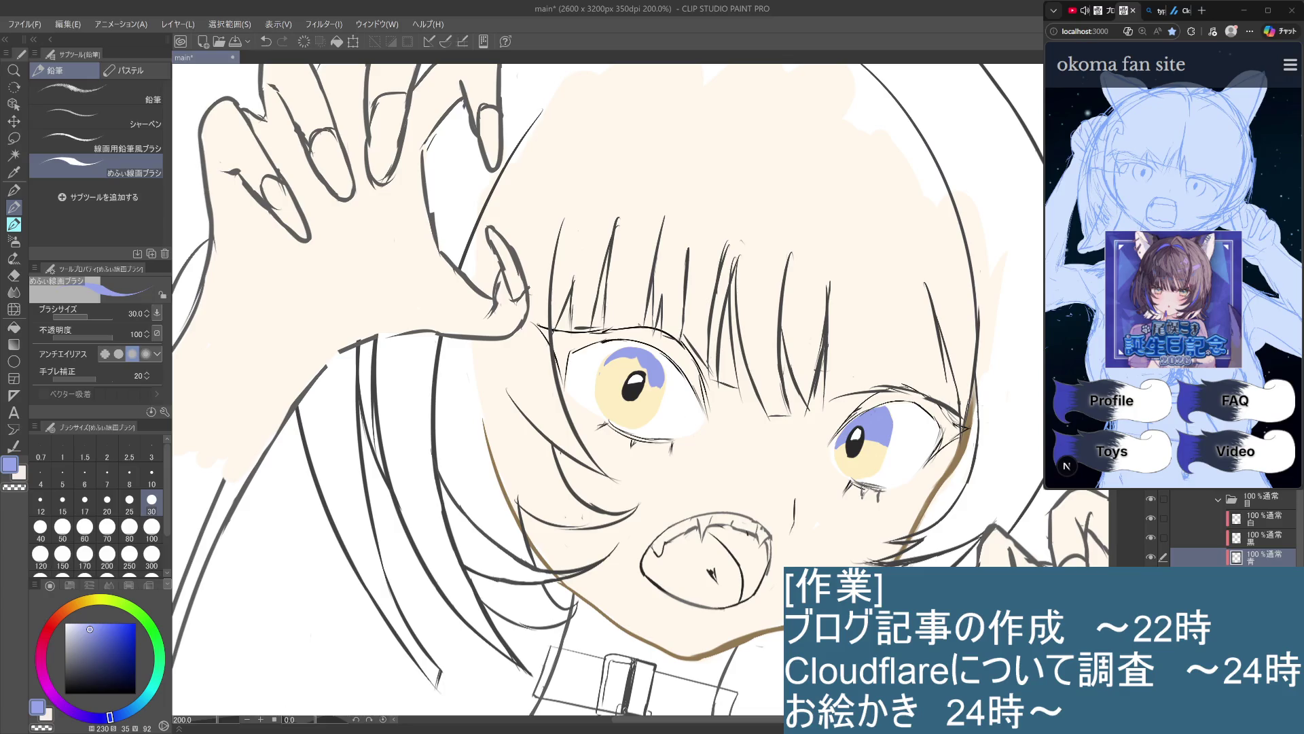
# Sample the eye's cream yellow, return to the 青 layer, and pick up the iris's light blue
pyautogui.hotkey('alt', '[')
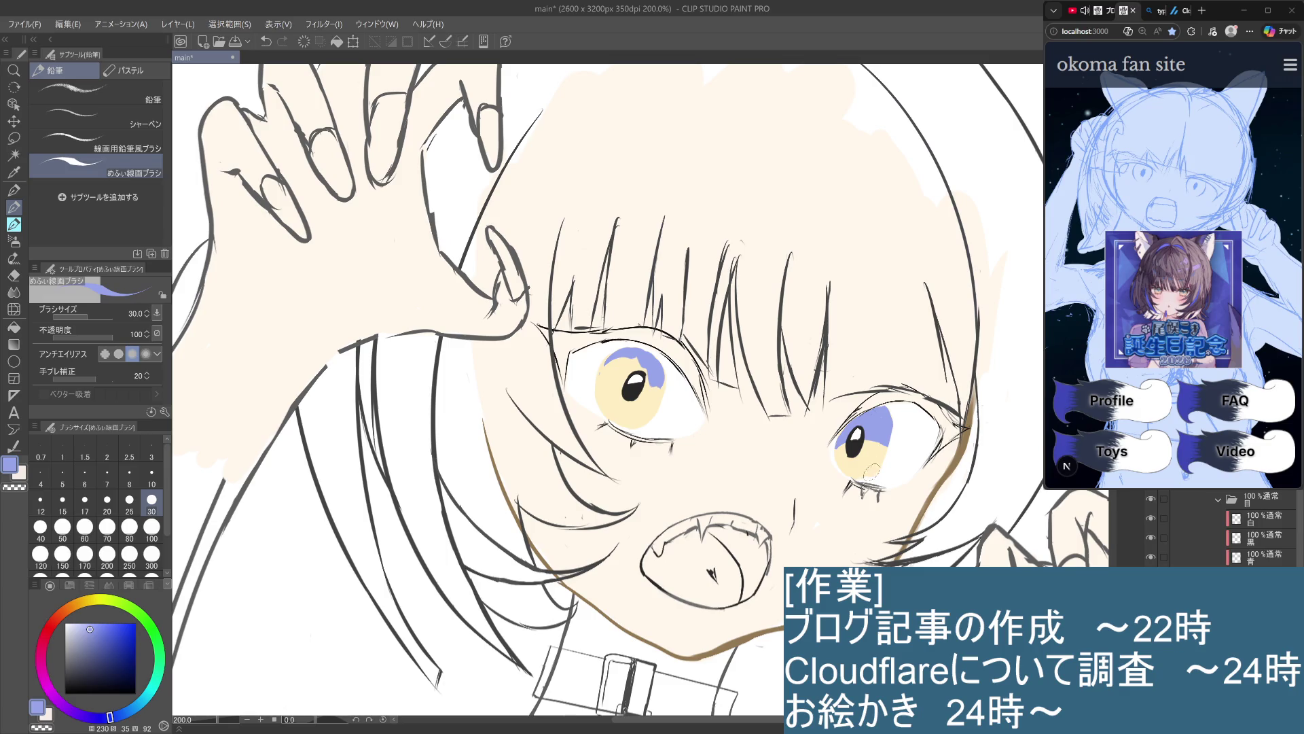
pyautogui.keyDown('alt'); pyautogui.click(876, 450); pyautogui.keyUp('alt')
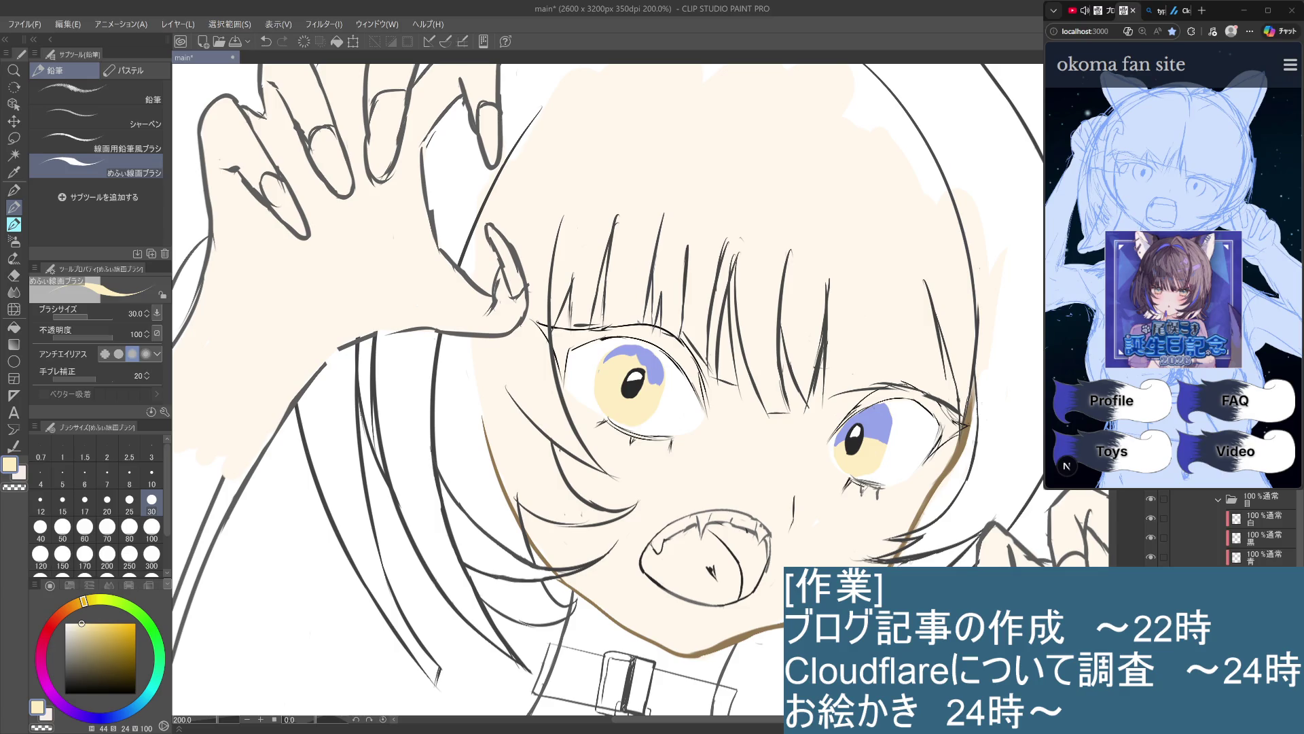
pyautogui.click(1278, 556)
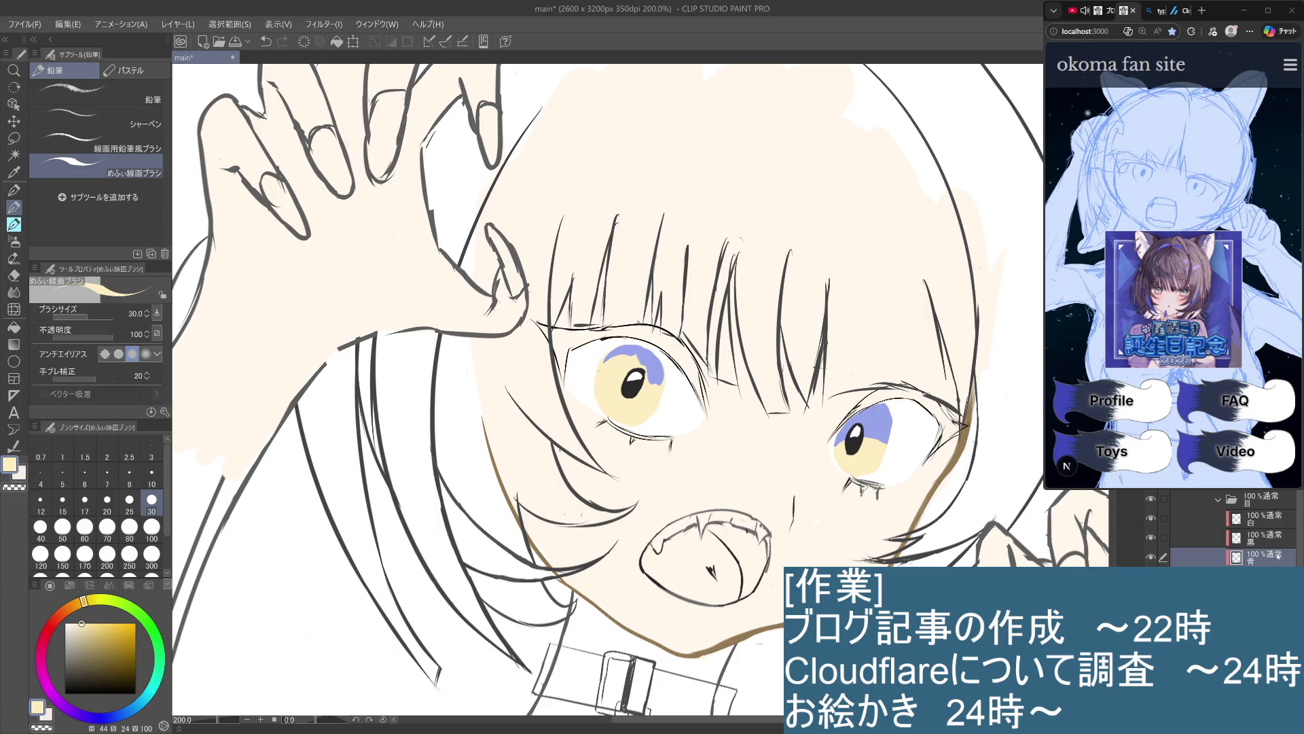
pyautogui.keyDown('alt'); pyautogui.click(654, 359); pyautogui.keyUp('alt')
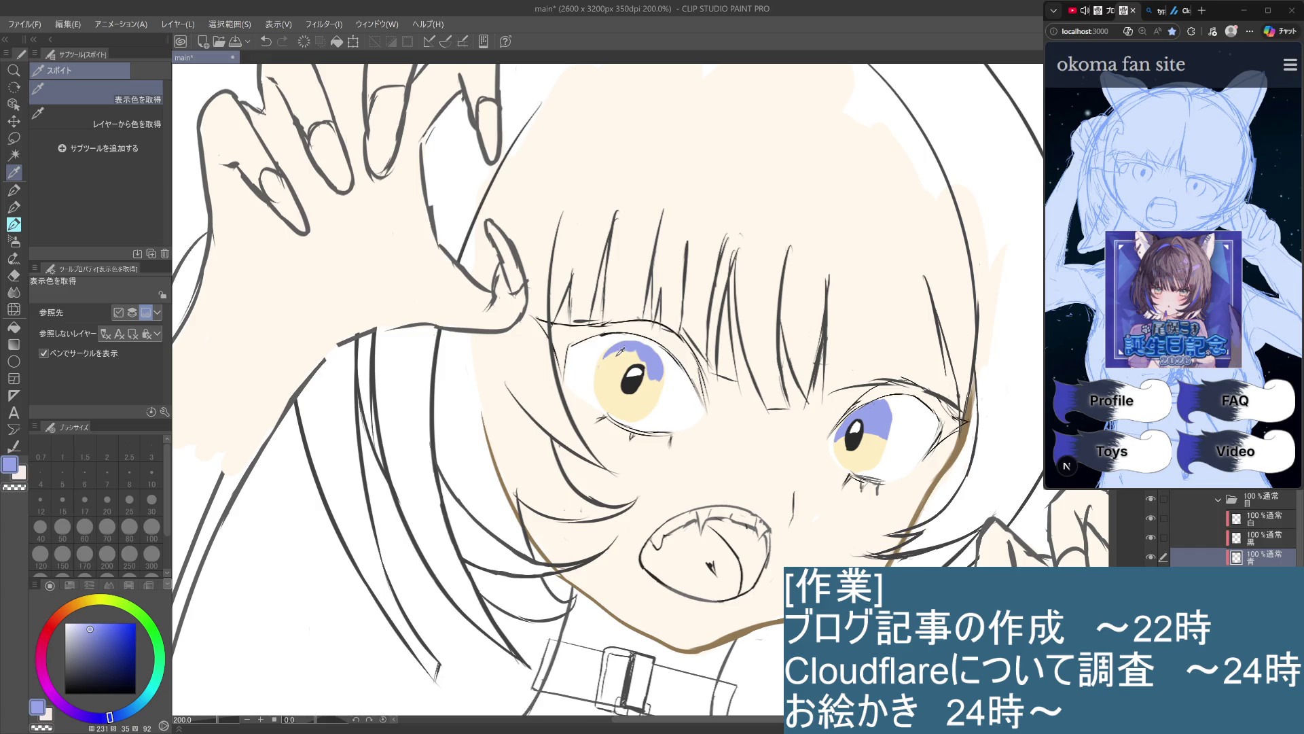
# Extend the light blue over more of the left iris, rotating the view to check
pyautogui.moveTo(620, 345)
pyautogui.mouseDown()
pyautogui.moveTo(599, 365)
pyautogui.moveTo(642, 355)
pyautogui.moveTo(651, 382)
pyautogui.moveTo(615, 370)
pyautogui.mouseUp()
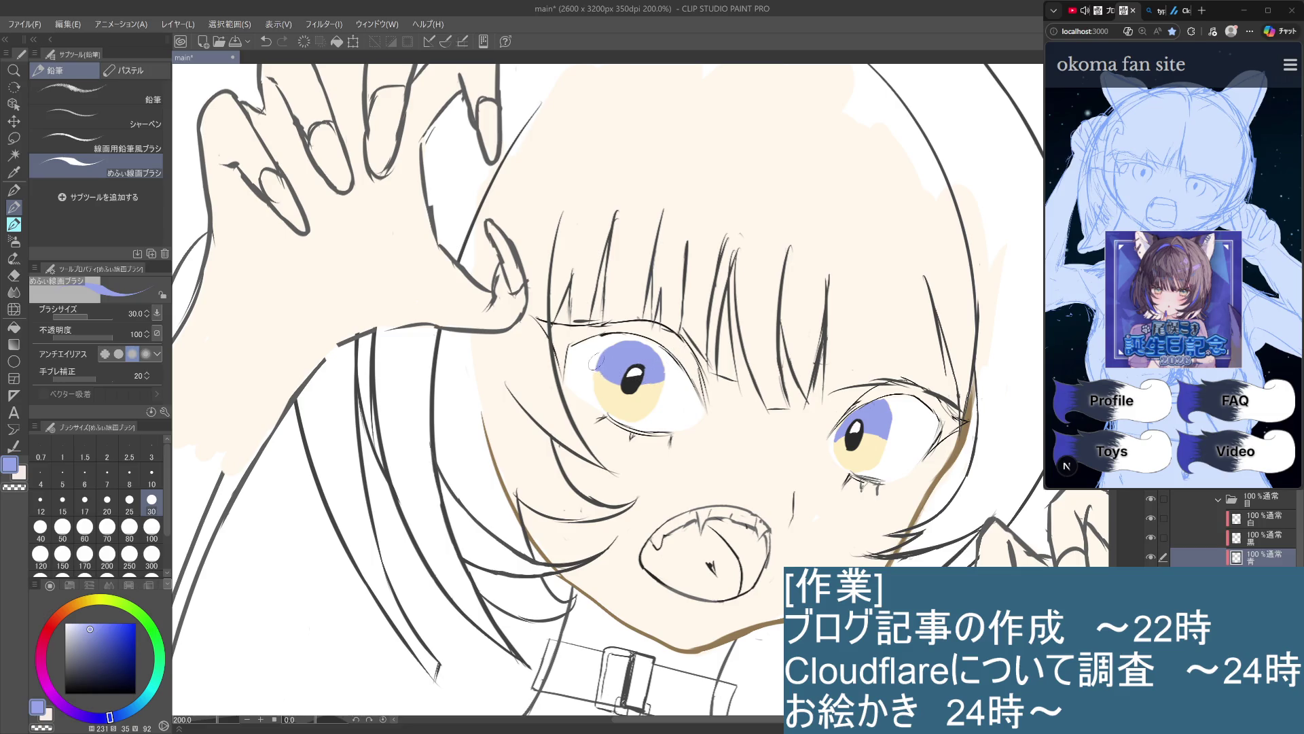
pyautogui.moveTo(637, 386); pyautogui.dragTo(661, 391)
pyautogui.moveTo(768, 417); pyautogui.dragTo(639, 365)
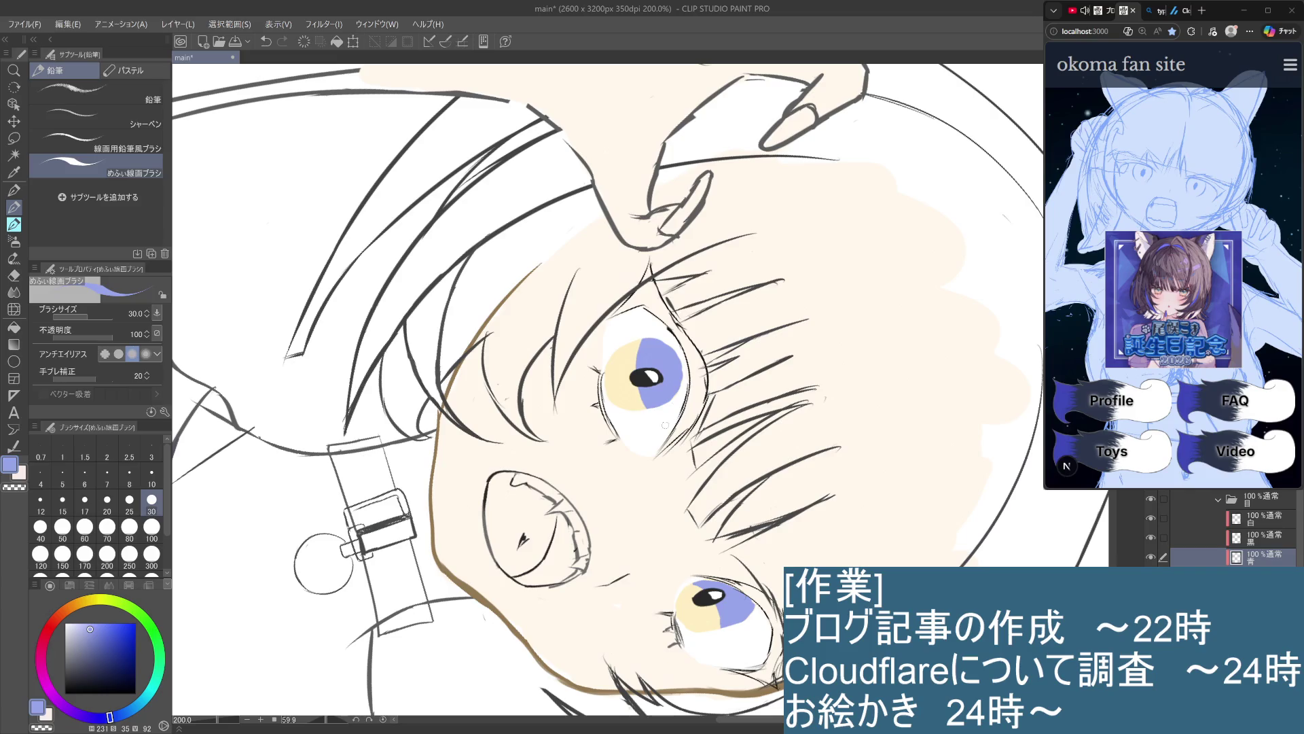
pyautogui.hotkey('ctrl', 'z')
pyautogui.moveTo(845, 179)
pyautogui.mouseDown()
pyautogui.moveTo(938, 327)
pyautogui.moveTo(968, 414)
pyautogui.moveTo(906, 564)
pyautogui.mouseUp()
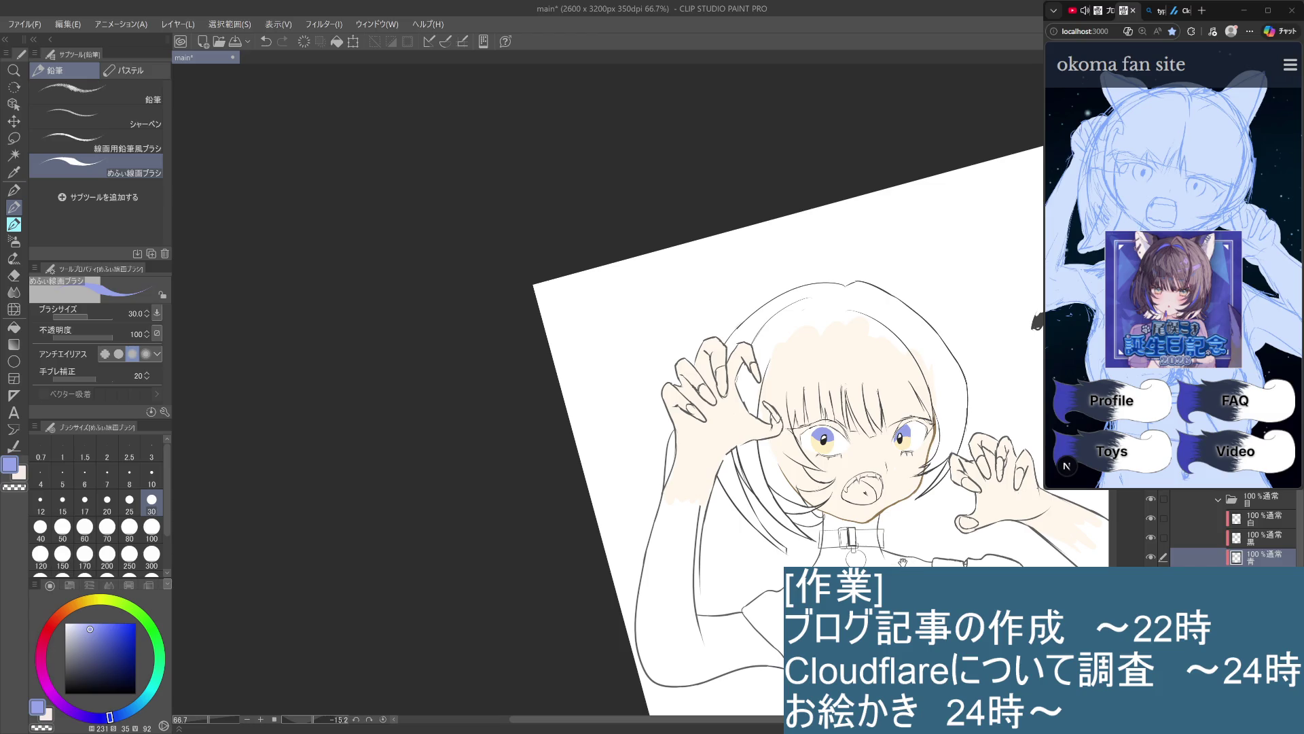
pyautogui.moveTo(902, 563); pyautogui.dragTo(909, 544)
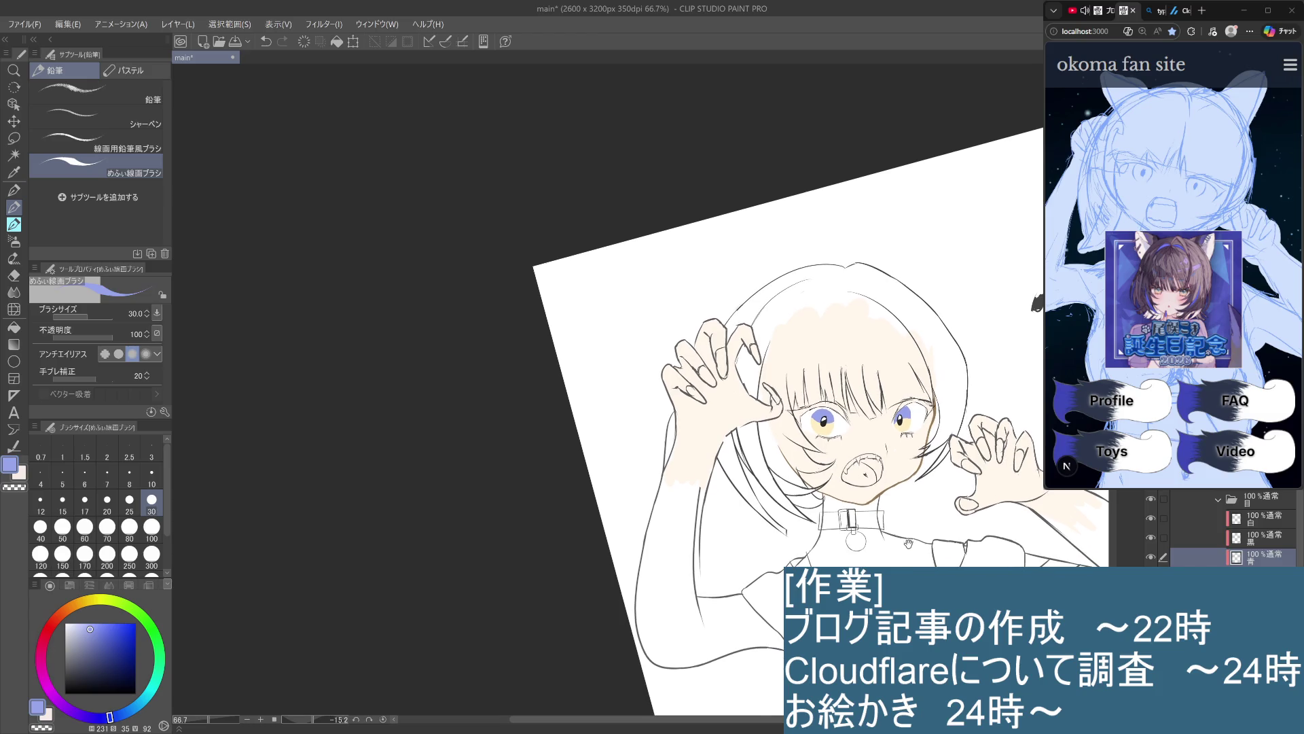
pyautogui.scroll(3, 910, 540)
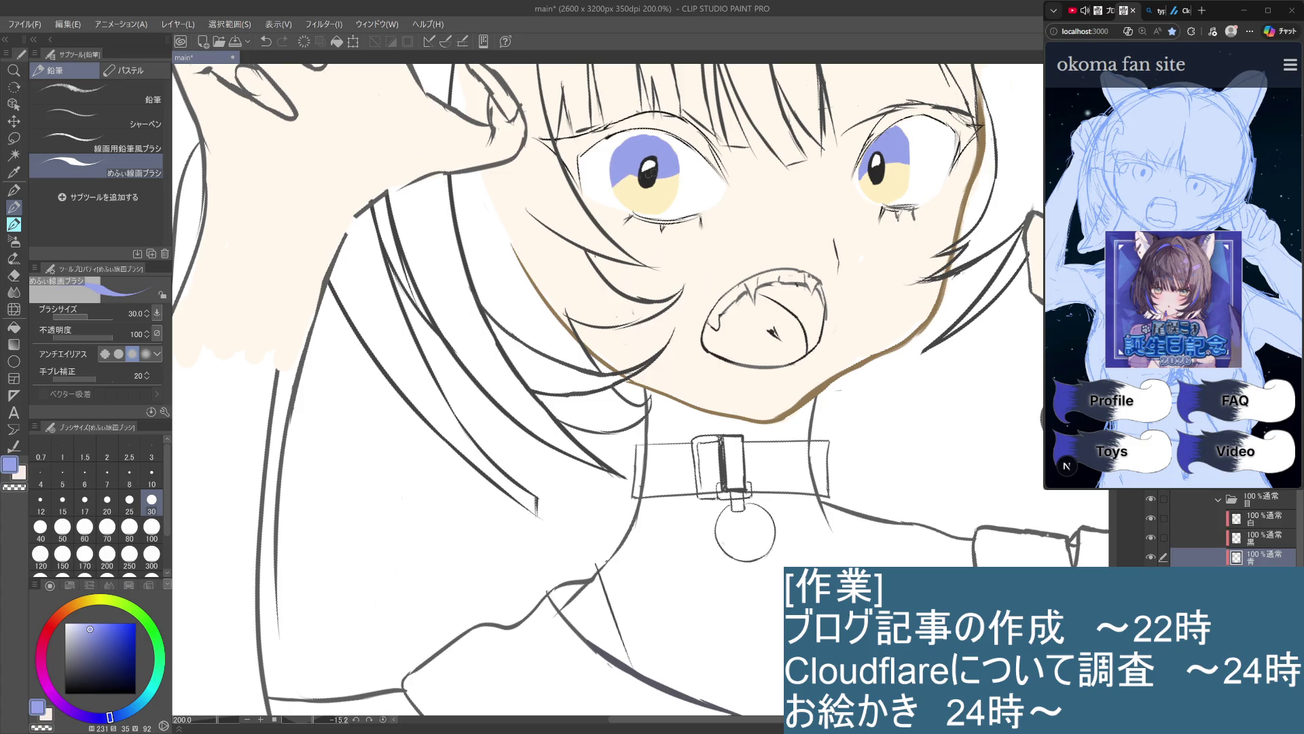
pyautogui.moveTo(658, 169); pyautogui.dragTo(680, 170)
pyautogui.hotkey('ctrl', 'z')
pyautogui.scroll(-2, 624, 216)
pyautogui.scroll(-3, 931, 551)
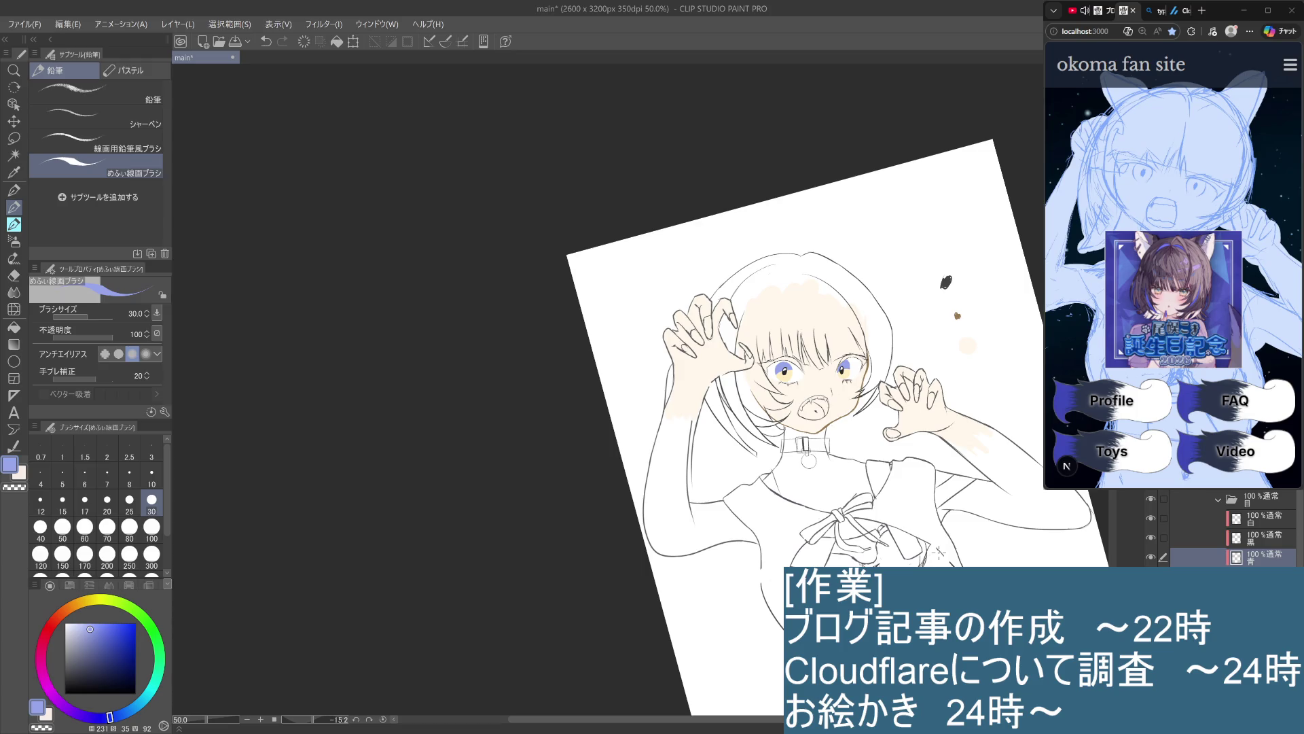
pyautogui.scroll(-1, 939, 553)
pyautogui.scroll(-2, 940, 553)
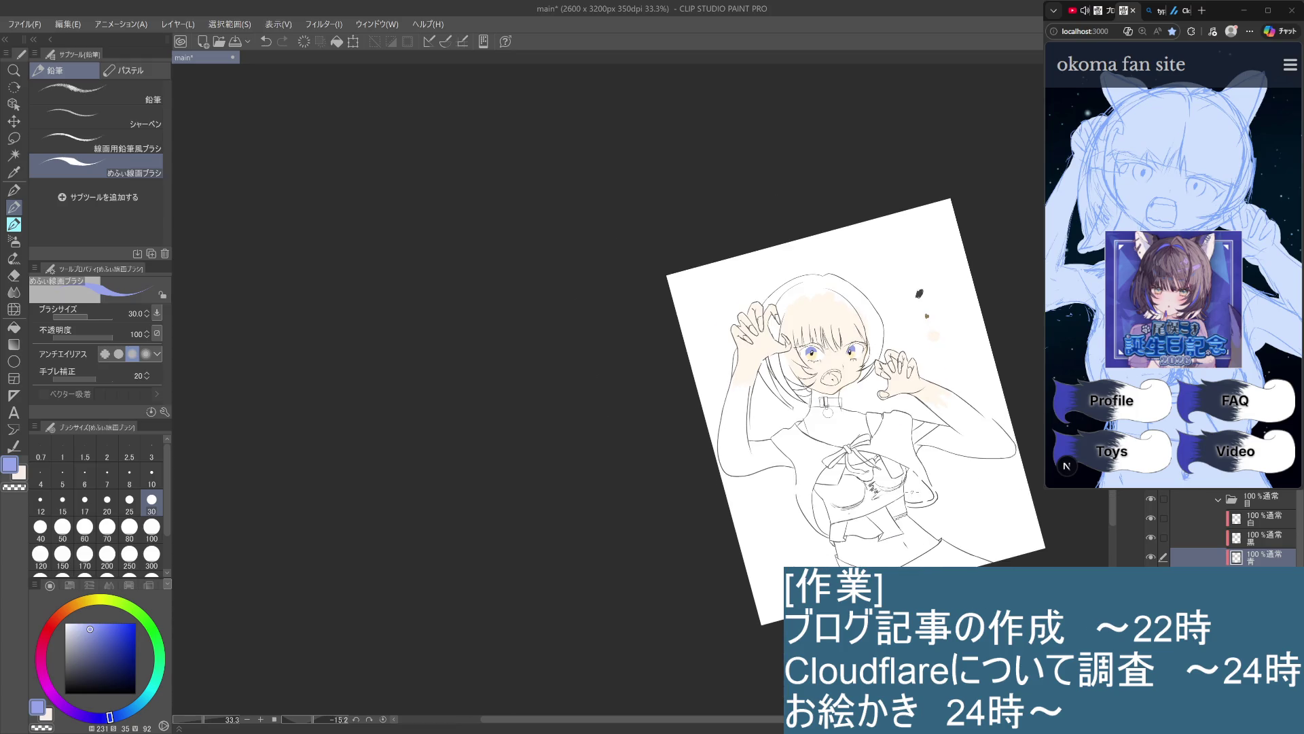
pyautogui.moveTo(940, 552); pyautogui.dragTo(903, 517)
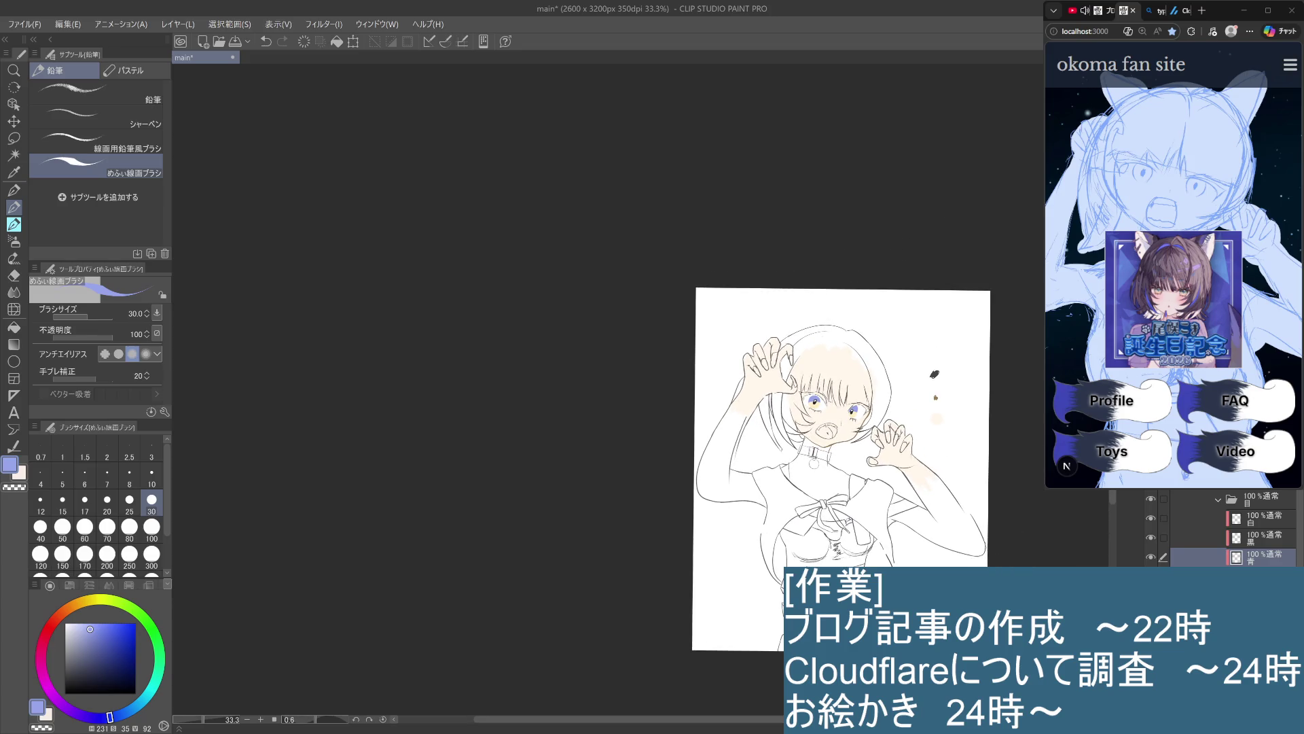
pyautogui.scroll(1, 799, 538)
pyautogui.scroll(1, 782, 558)
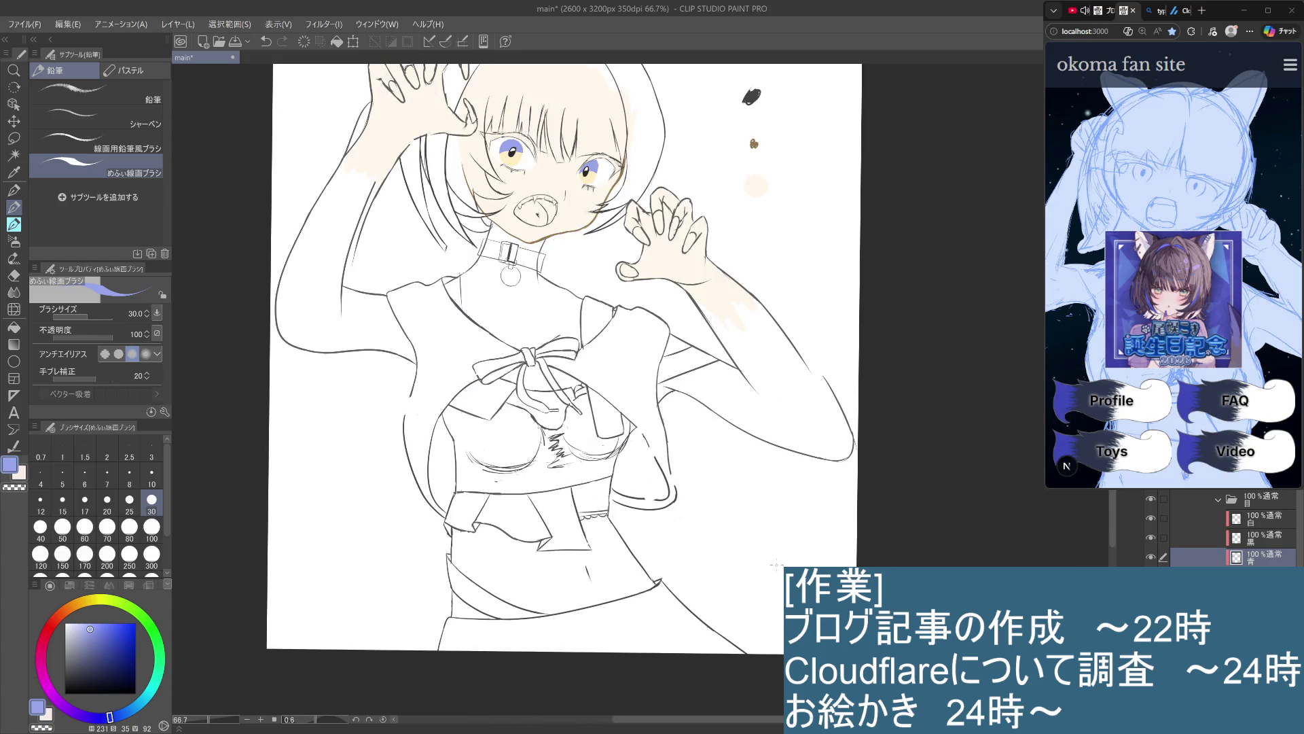
pyautogui.moveTo(721, 513); pyautogui.dragTo(808, 519)
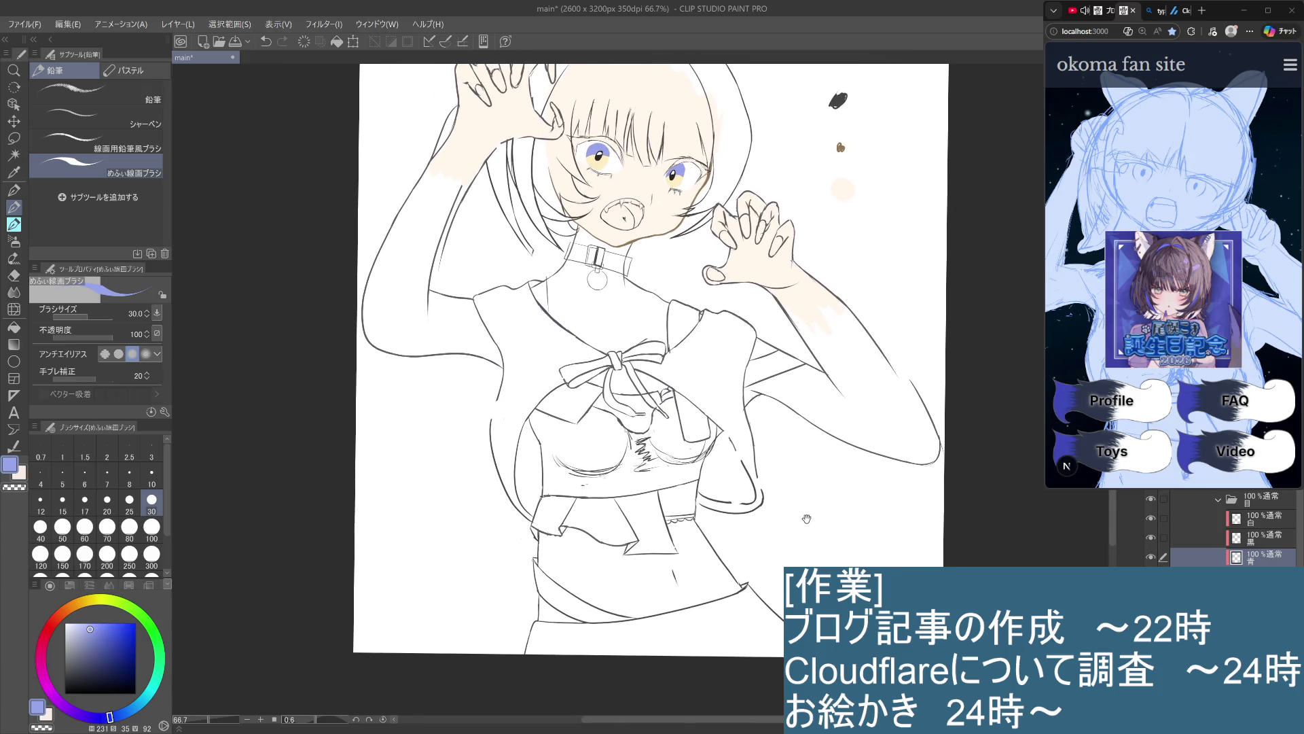
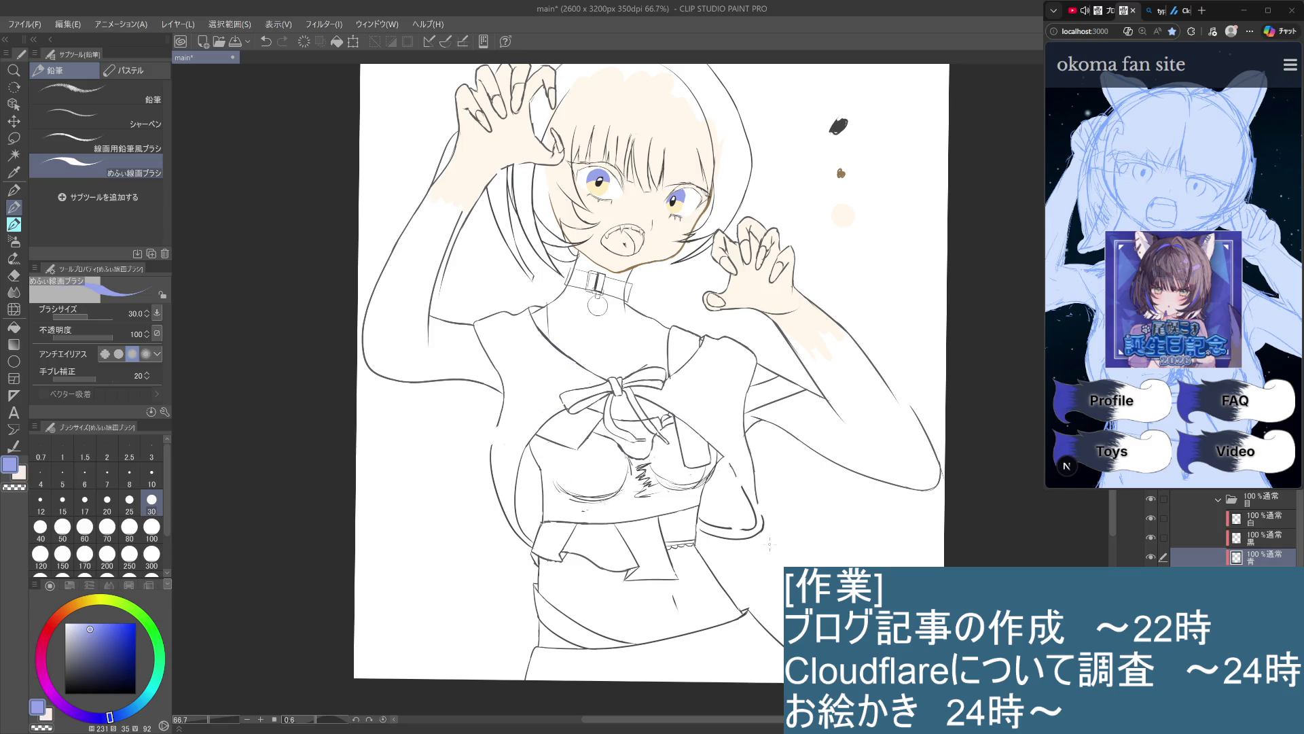
# Put the 白 layer into a new folder named 目玉
pyautogui.scroll(3, 769, 472)
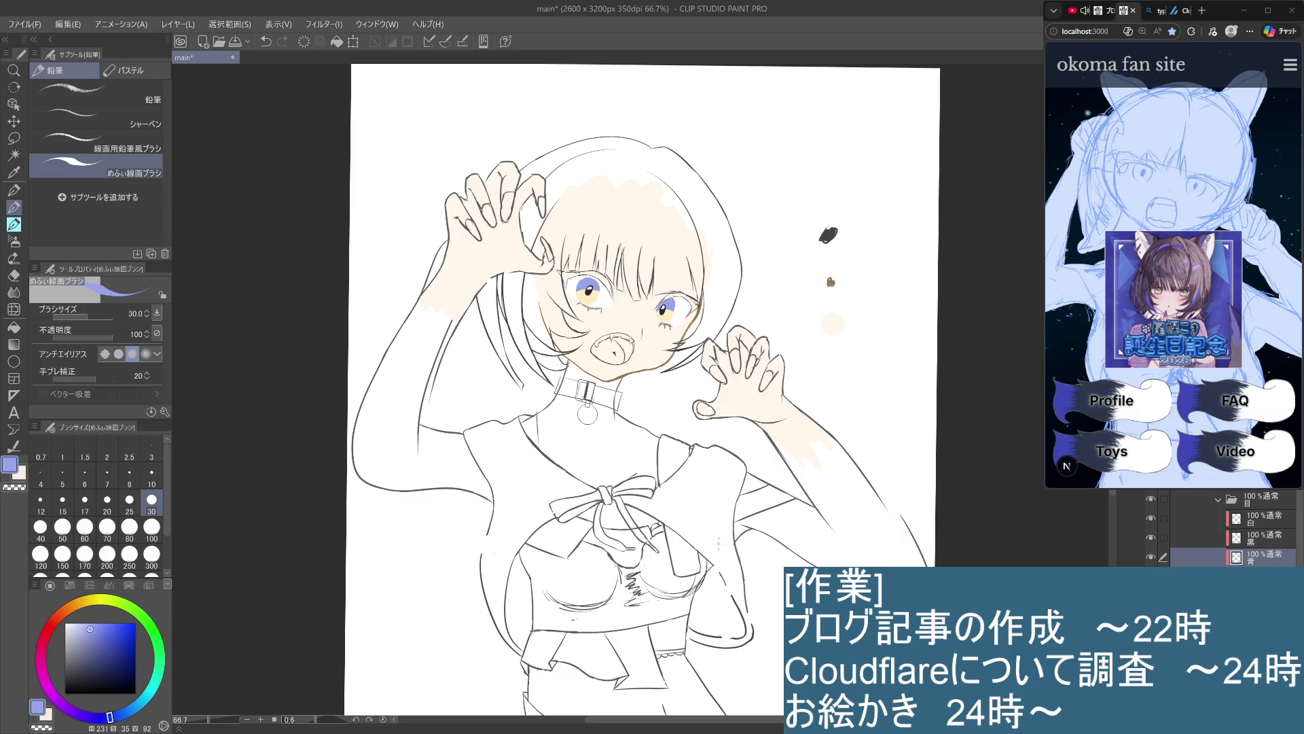
pyautogui.click(1258, 516)
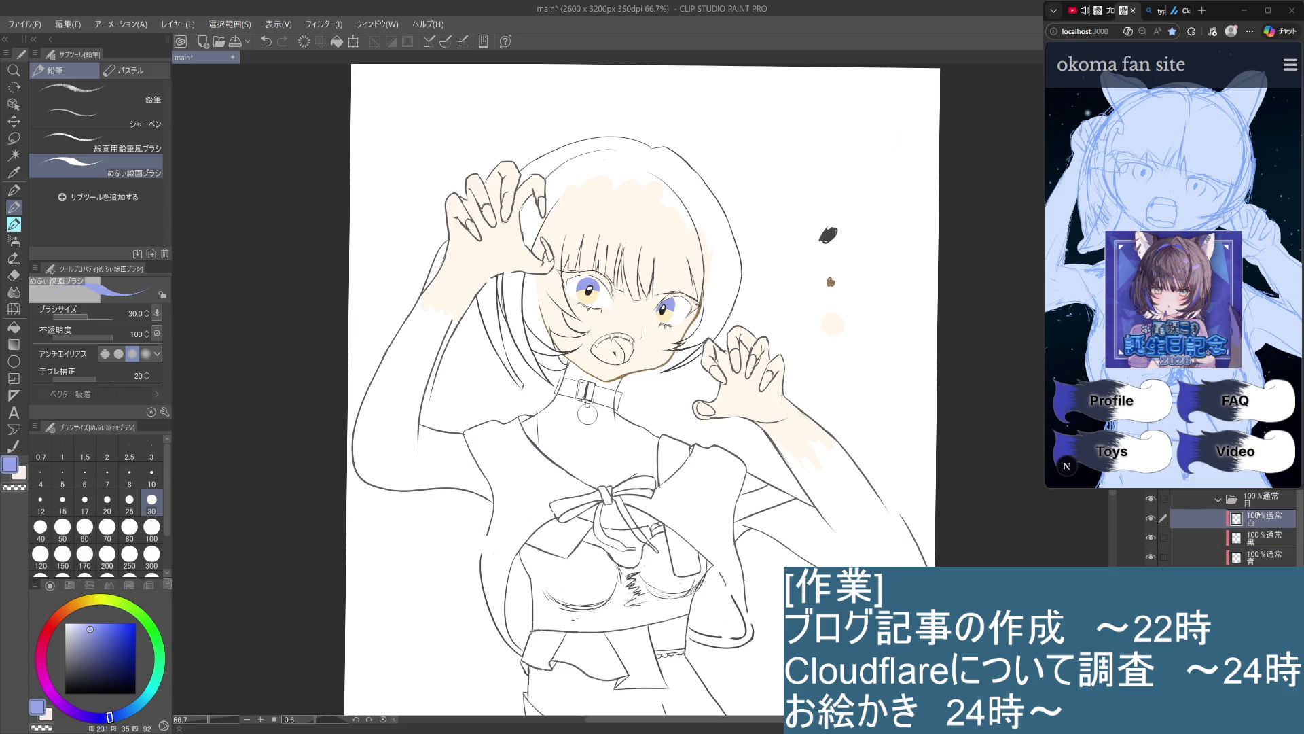
pyautogui.hotkey('ctrl', 'g')
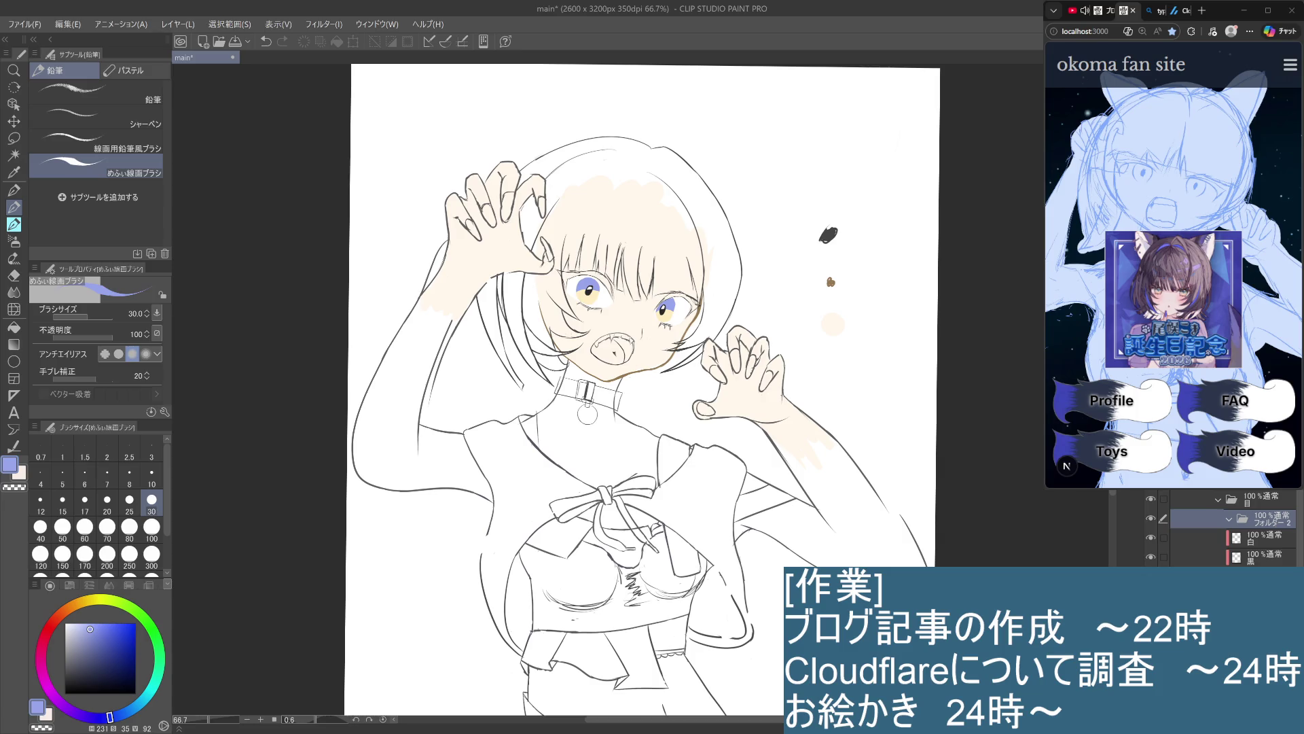
pyautogui.write('目玉')
pyautogui.press('Return')
# Move the 白 and 黒 layers together into the 目玉 folder
pyautogui.click(1163, 537)
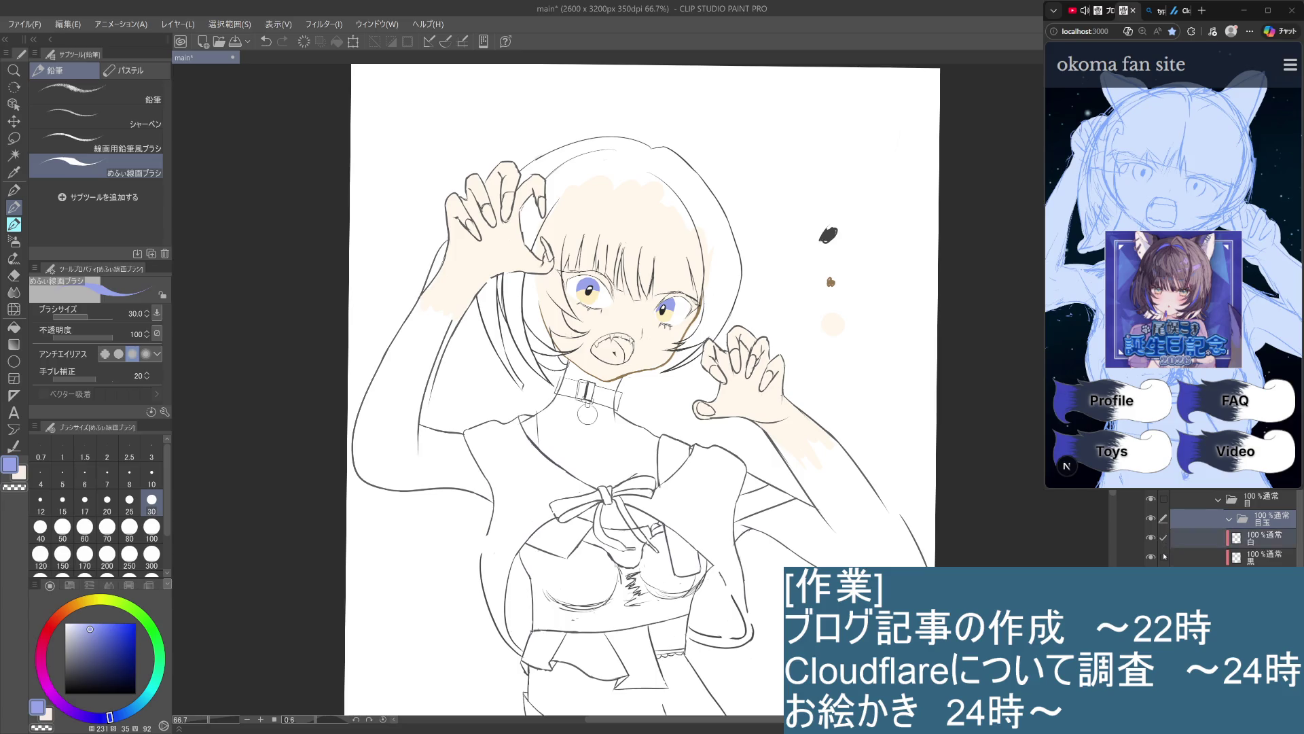
pyautogui.click(1164, 557)
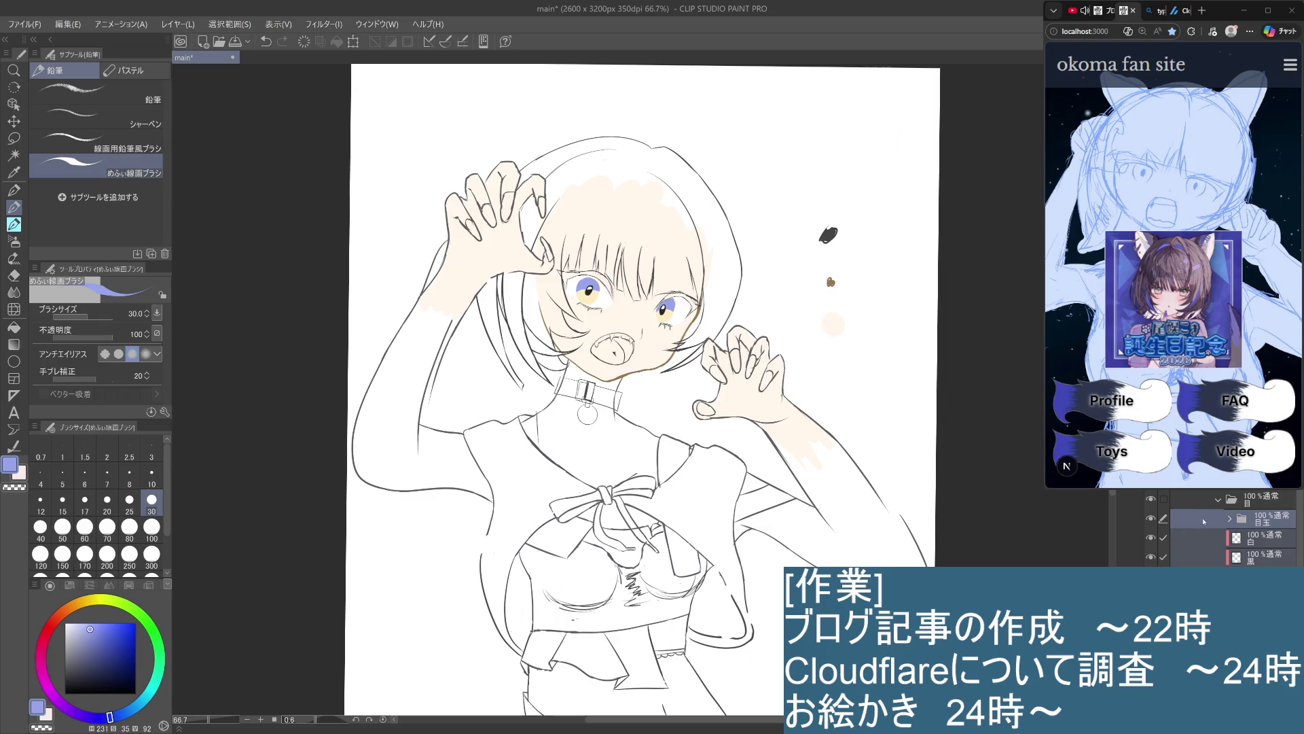
pyautogui.click(1260, 502)
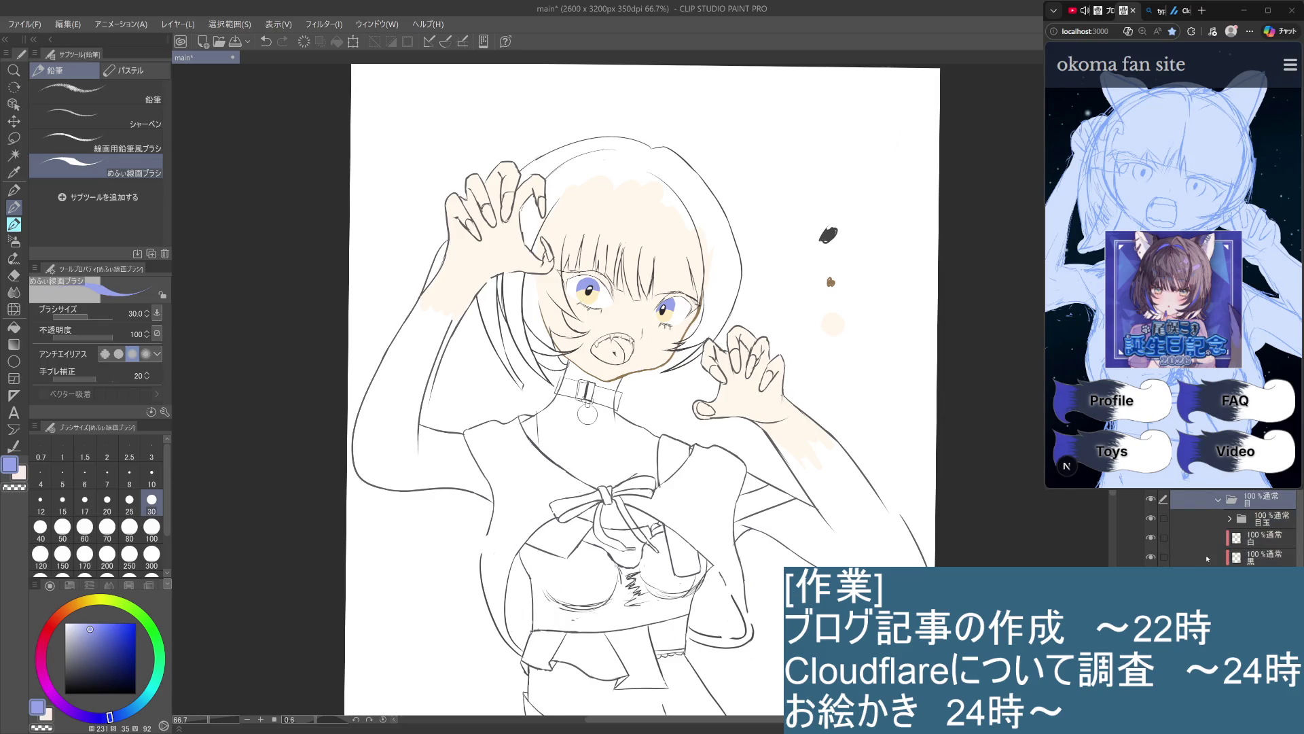
pyautogui.moveTo(1164, 537); pyautogui.dragTo(1163, 557)
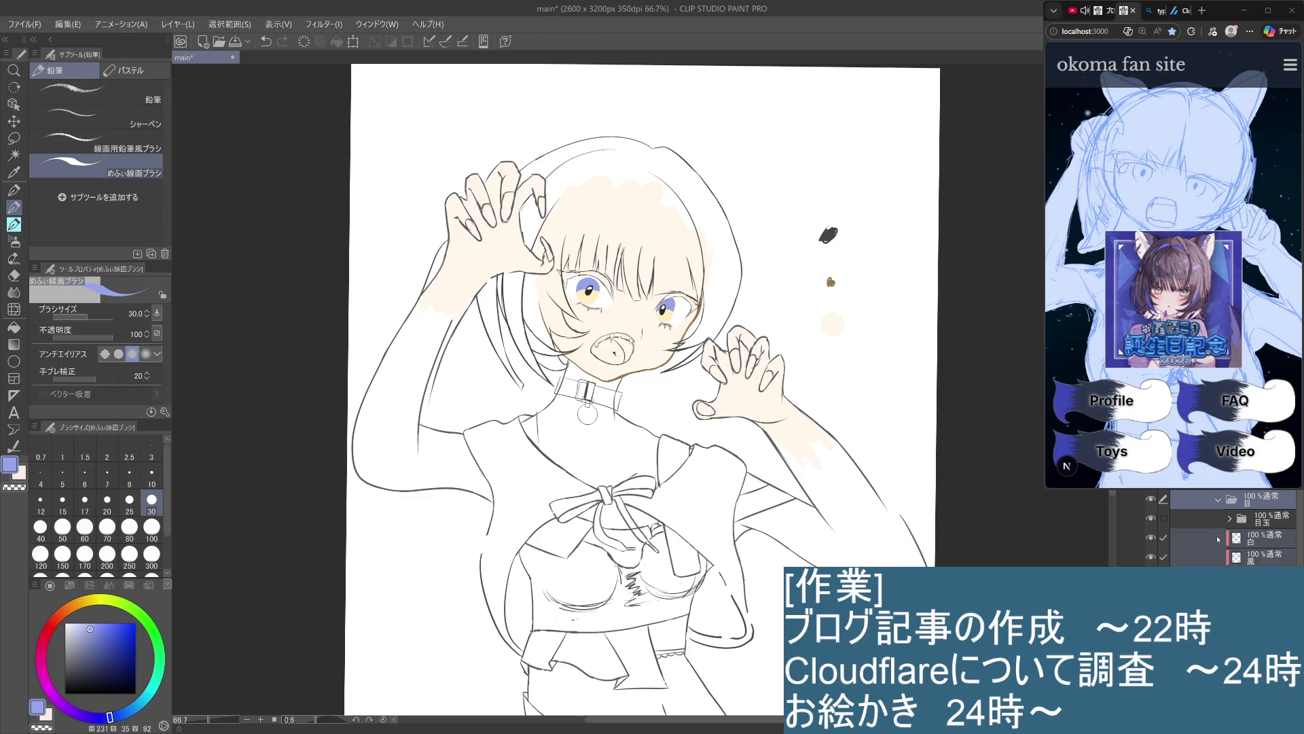
pyautogui.click(1245, 540)
pyautogui.click(1163, 556)
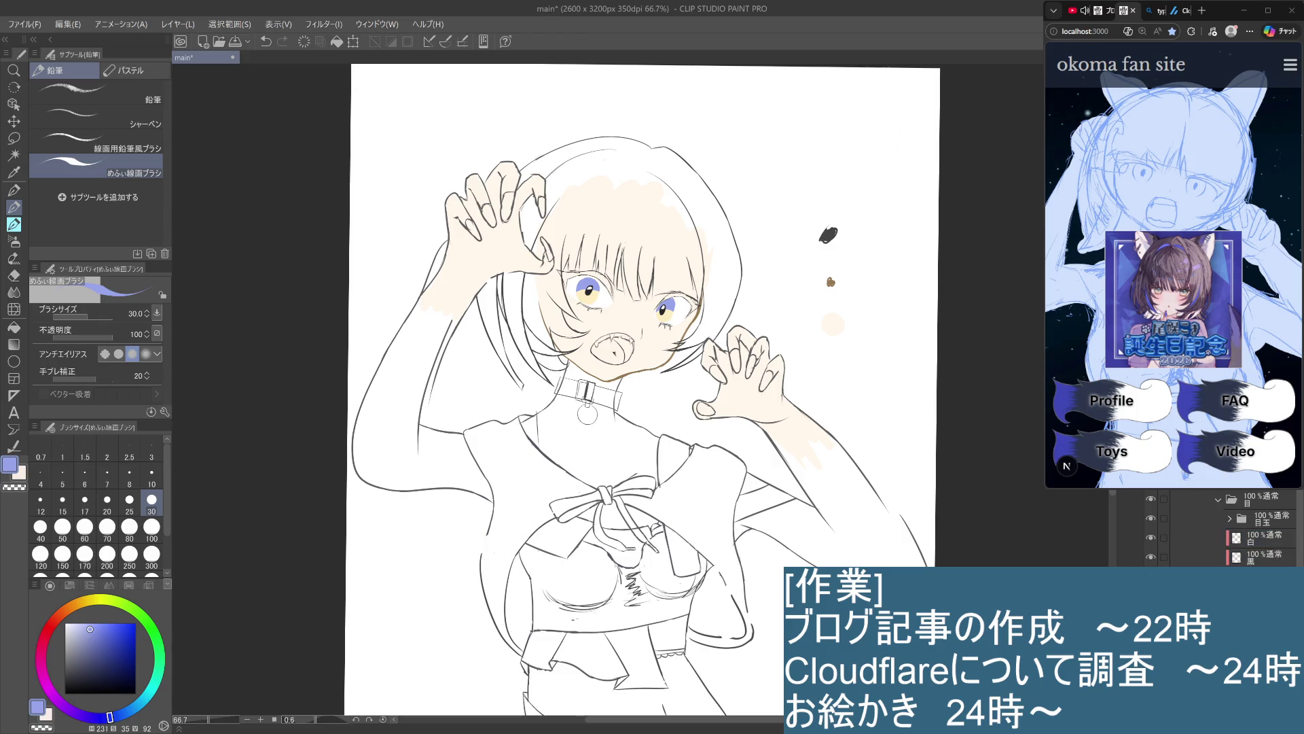
pyautogui.click(1164, 557)
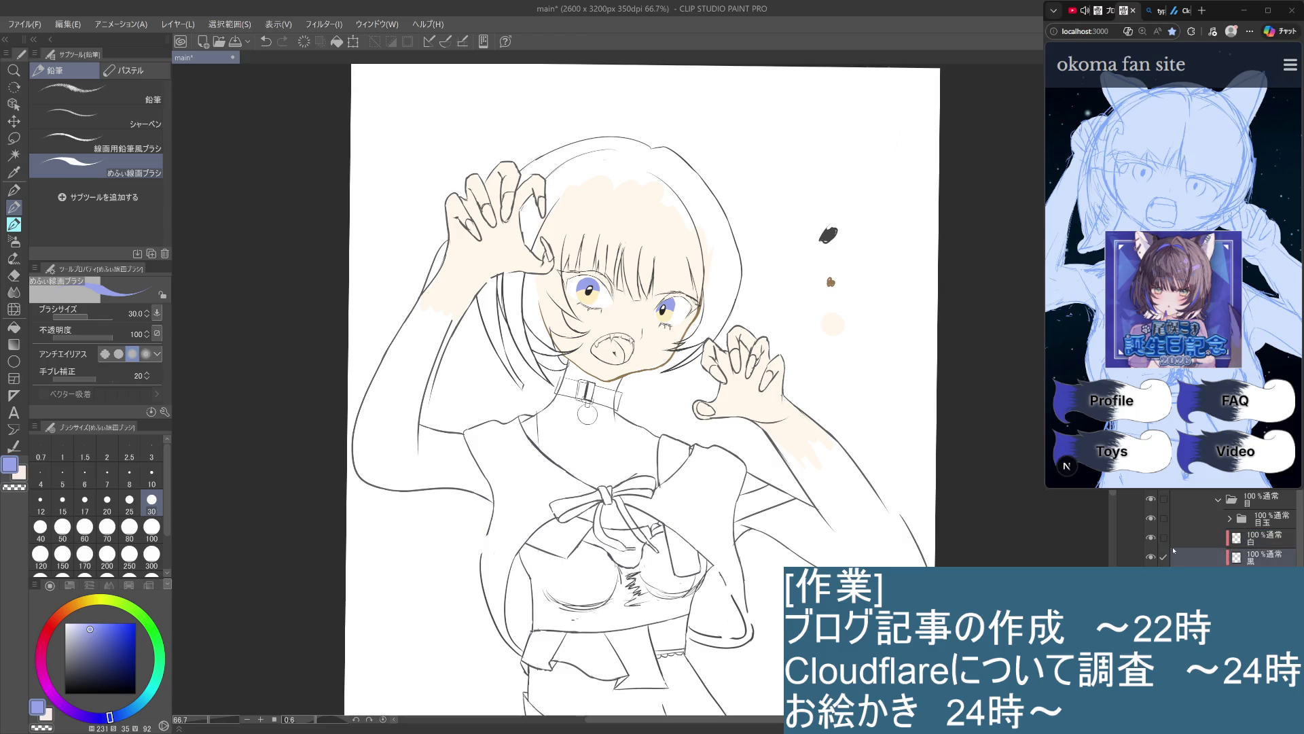
pyautogui.click(1163, 538)
pyautogui.moveTo(1268, 525); pyautogui.dragTo(1267, 524)
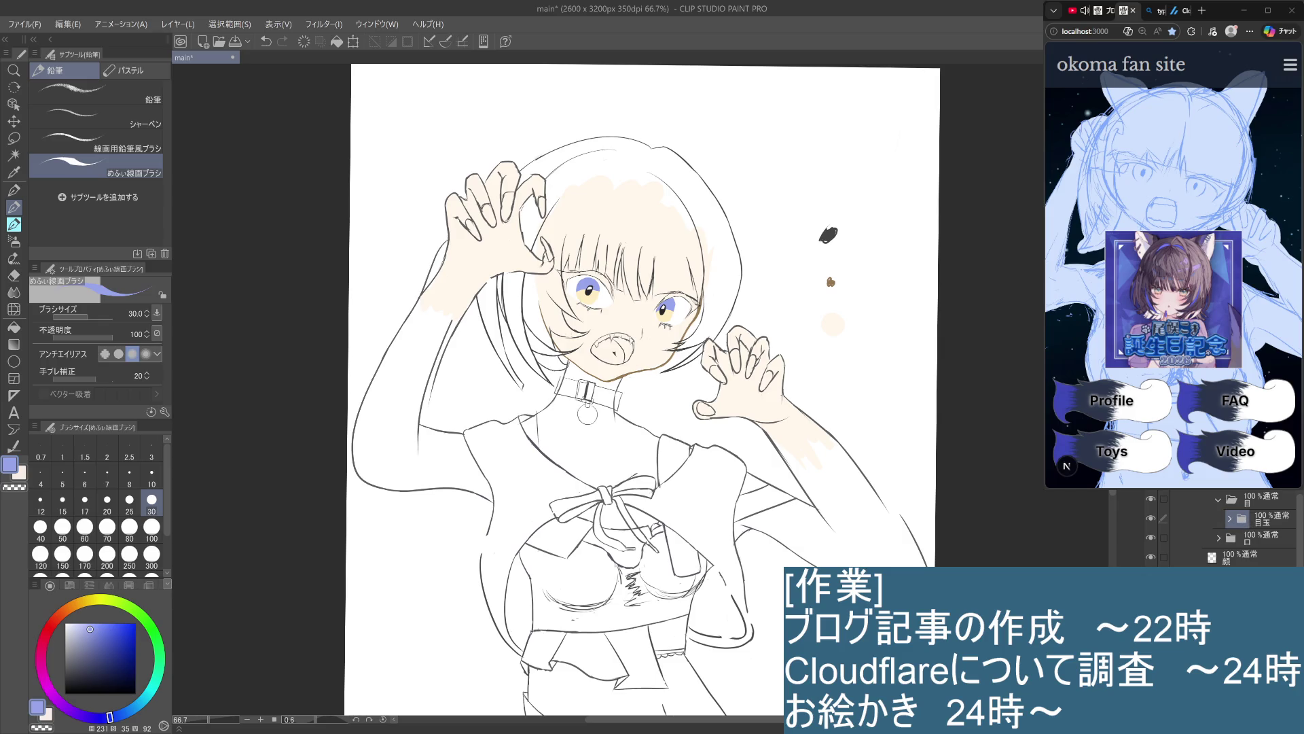
# Collapse the 目玉 folder and add a new empty layer above it
pyautogui.click(1235, 520)
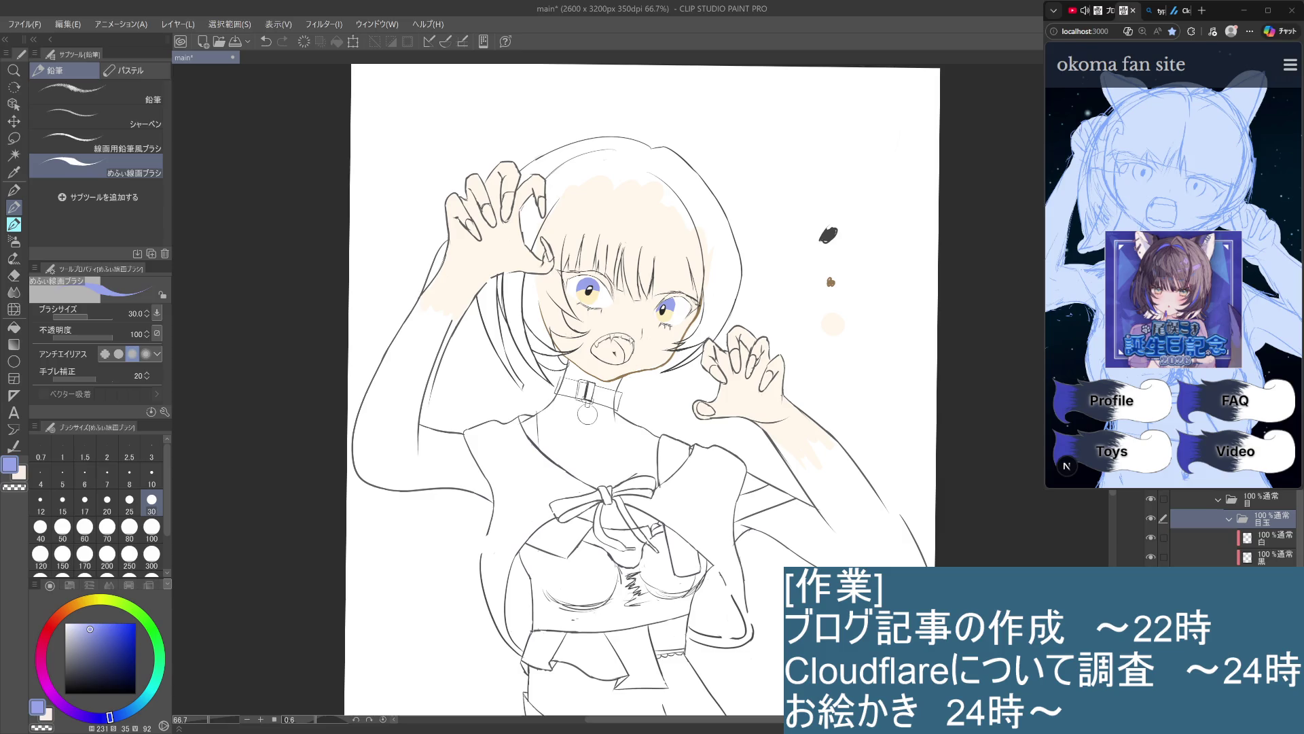
pyautogui.click(1245, 515)
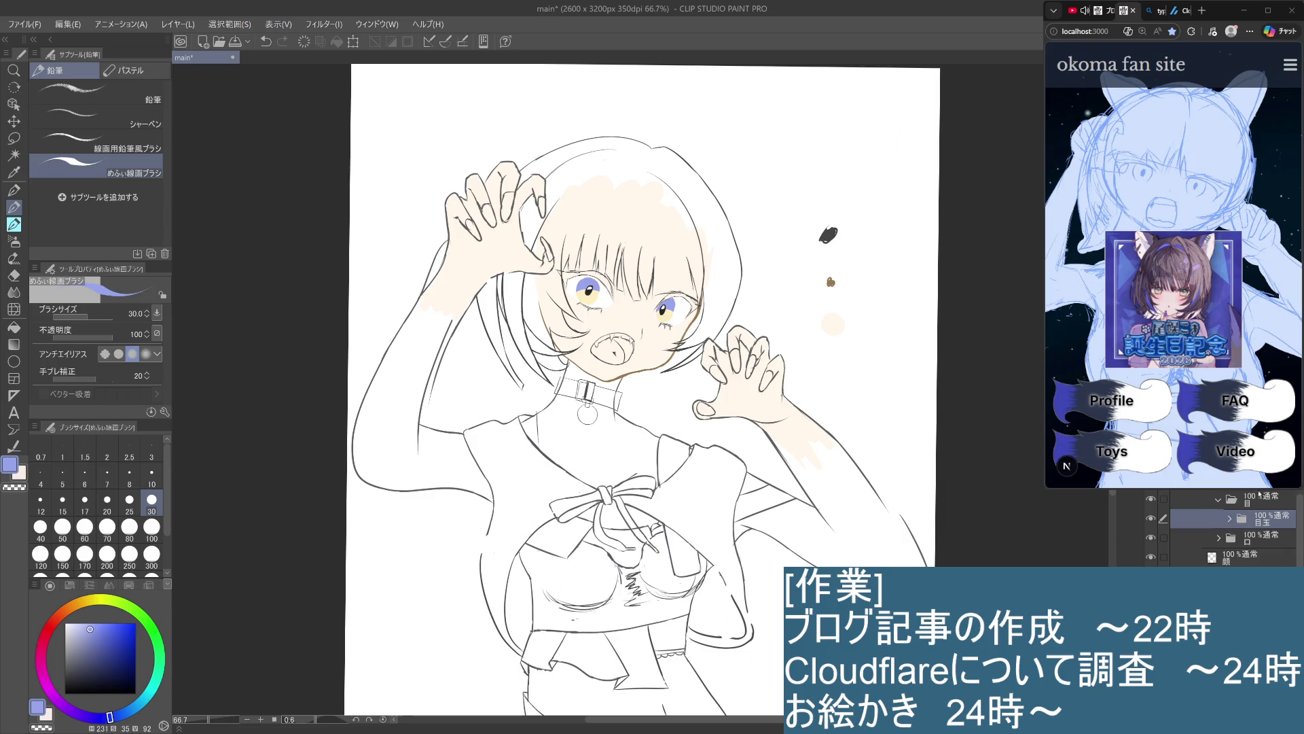
pyautogui.hotkey('ctrl', 'shift', 'n')
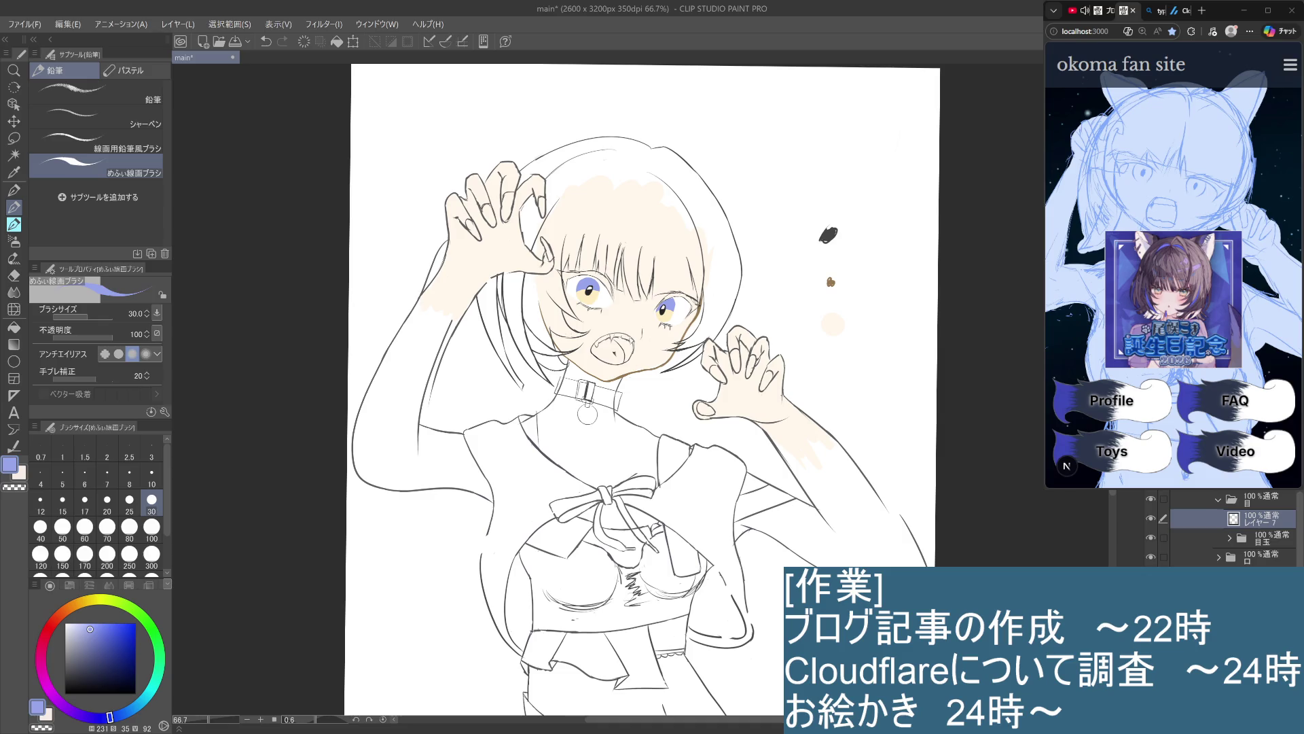
# Clip the new layer to the layer below, pick a pale blue, and use the watercolour brush at size 30
pyautogui.hotkey('ctrl', 'alt', 'g')
pyautogui.scroll(4, 875, 169)
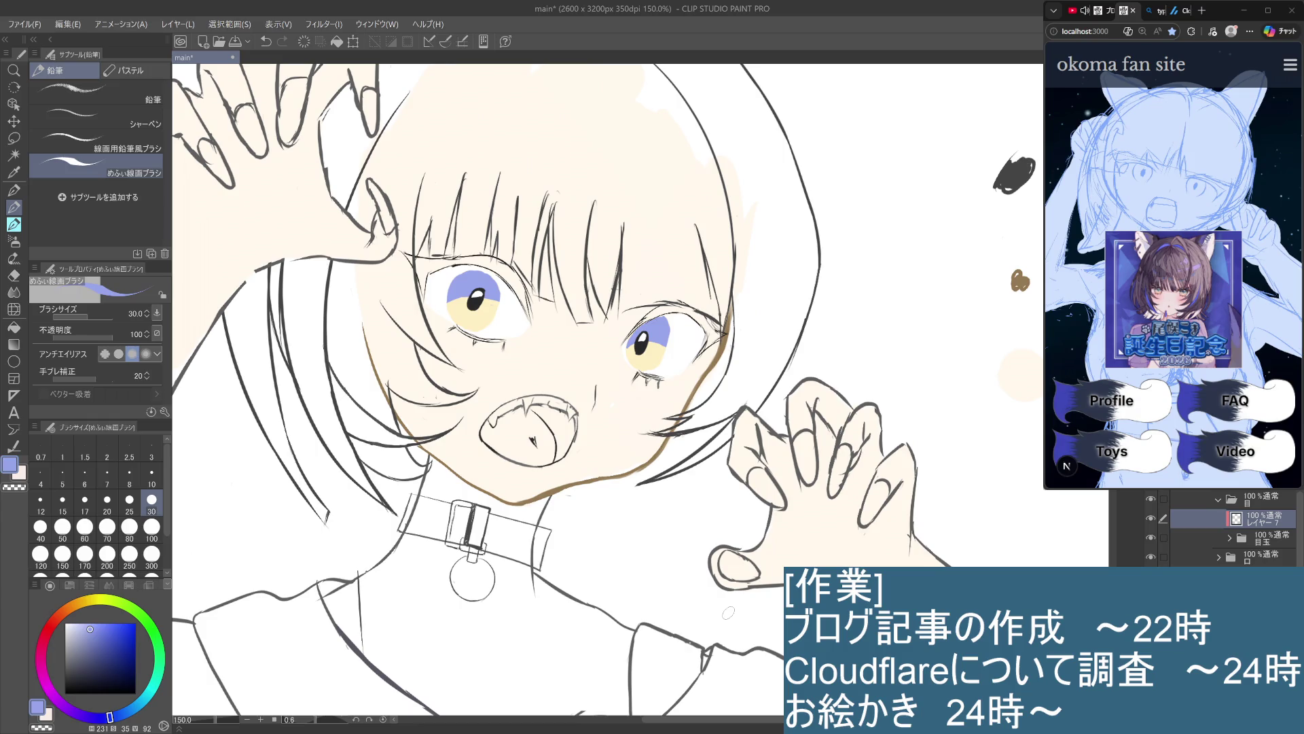
pyautogui.moveTo(86, 629)
pyautogui.mouseDown()
pyautogui.moveTo(67, 625)
pyautogui.moveTo(63, 644)
pyautogui.mouseUp()
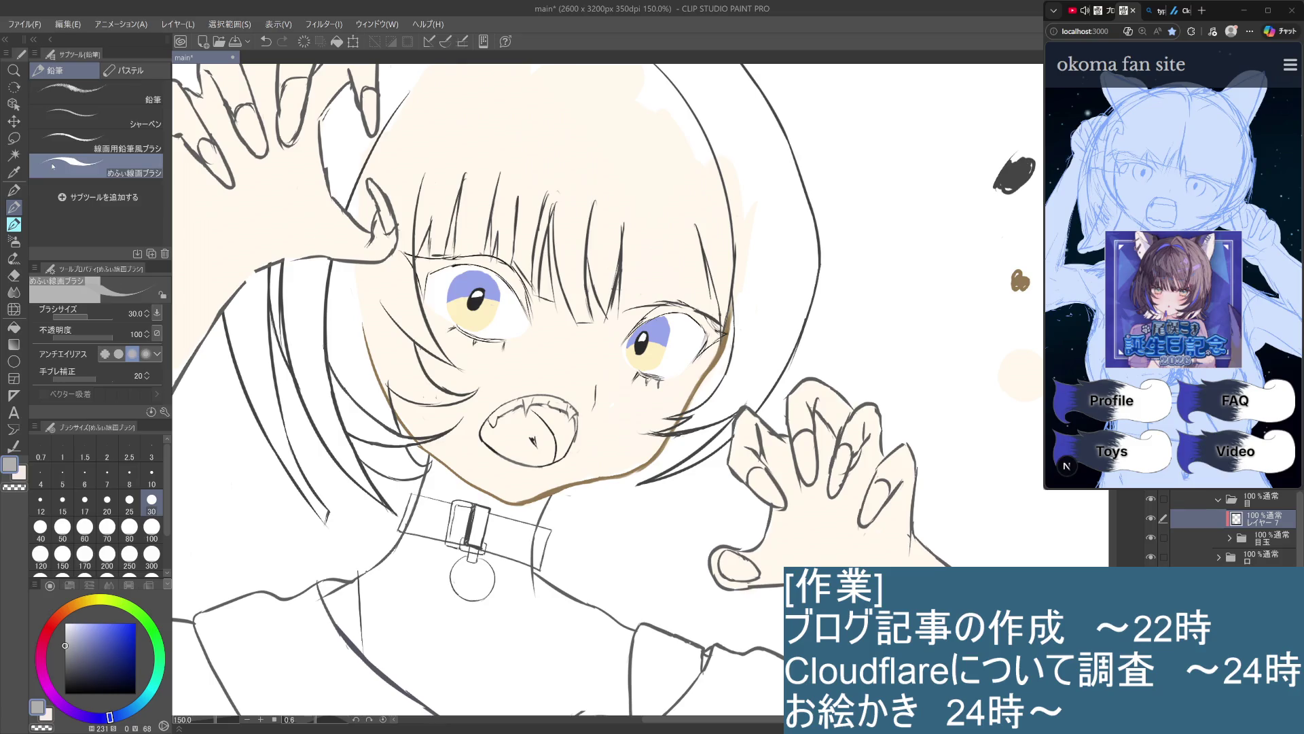
pyautogui.click(15, 208)
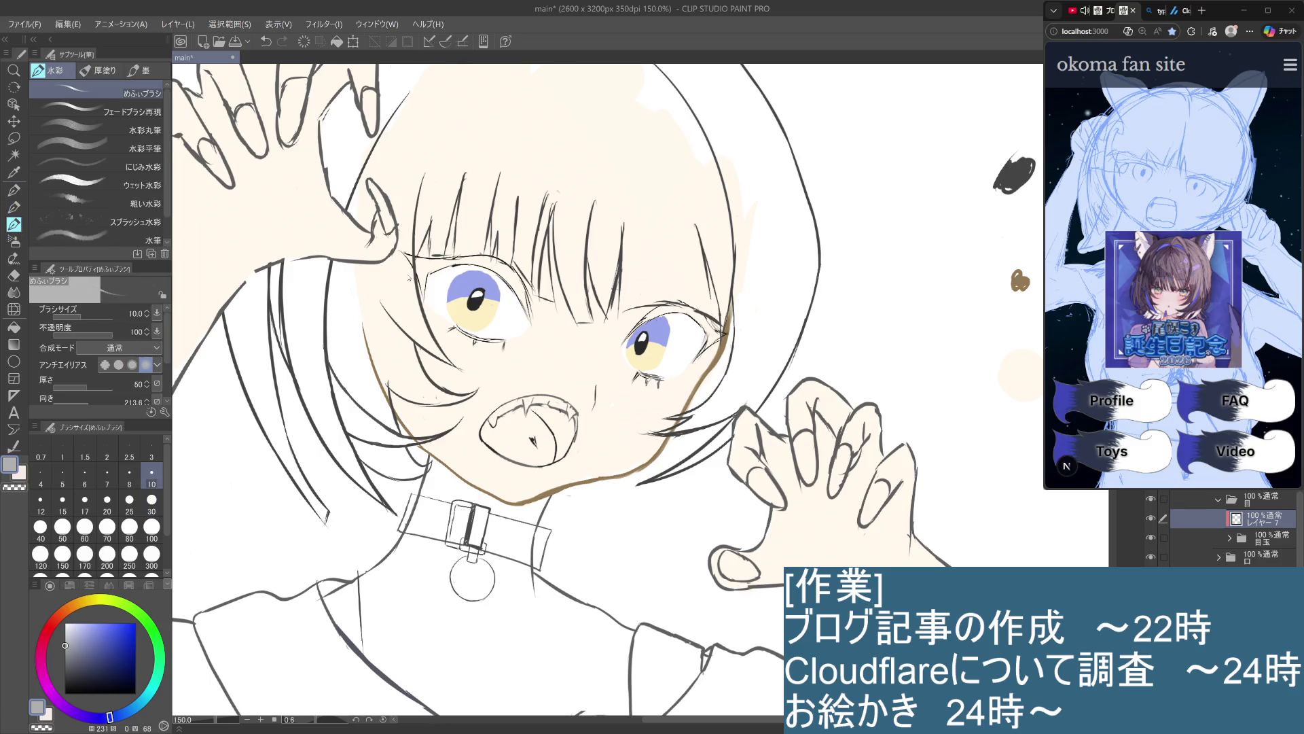
pyautogui.click(151, 499)
# With a darker colour on a rotated canvas, paint grey shading along the upper eye white
pyautogui.moveTo(432, 279); pyautogui.dragTo(487, 278)
pyautogui.hotkey('ctrl', 'z')
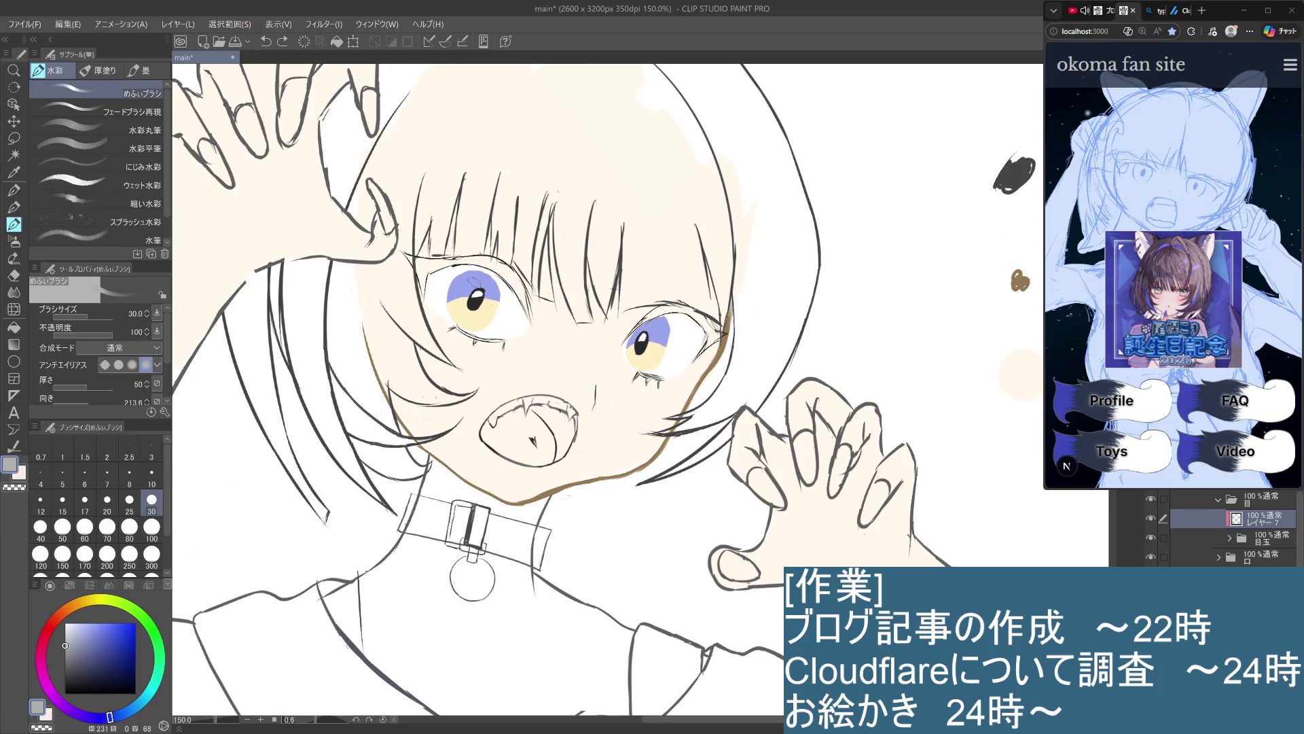
pyautogui.moveTo(642, 294); pyautogui.dragTo(695, 321)
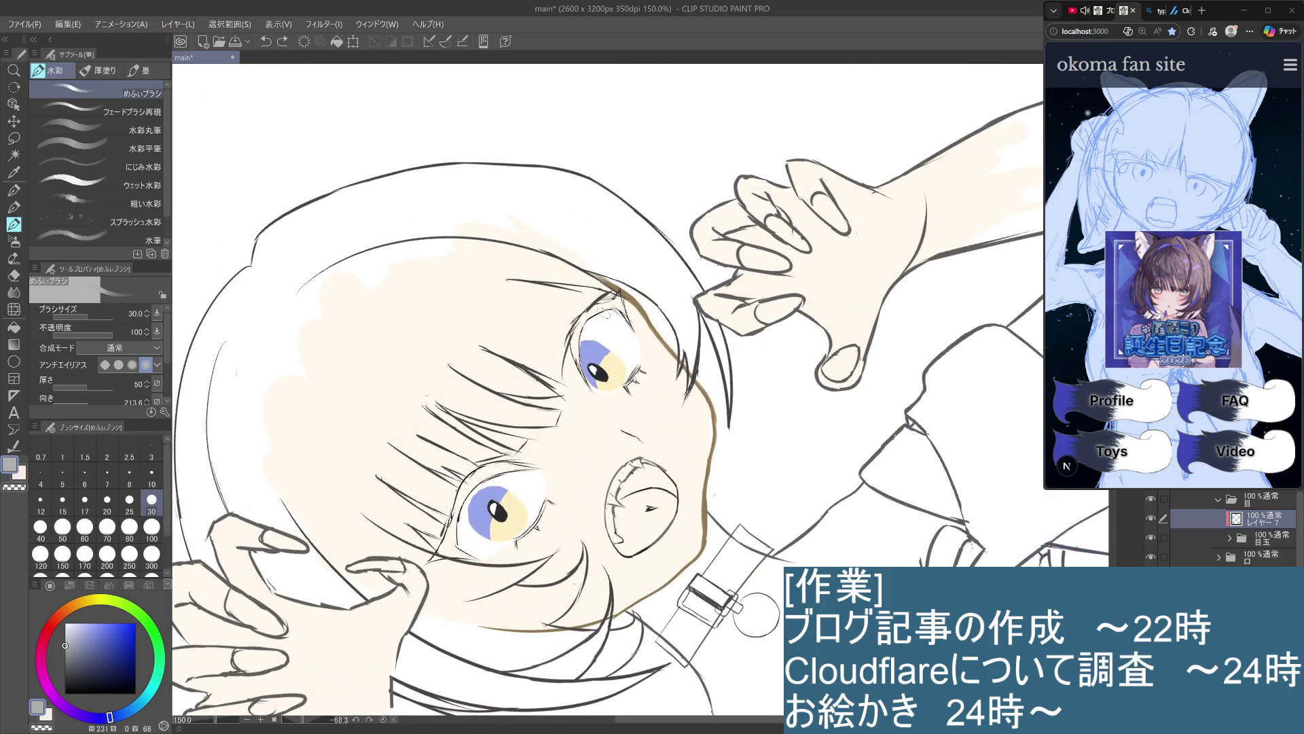
pyautogui.moveTo(72, 640); pyautogui.dragTo(66, 664)
pyautogui.moveTo(615, 311); pyautogui.dragTo(584, 355)
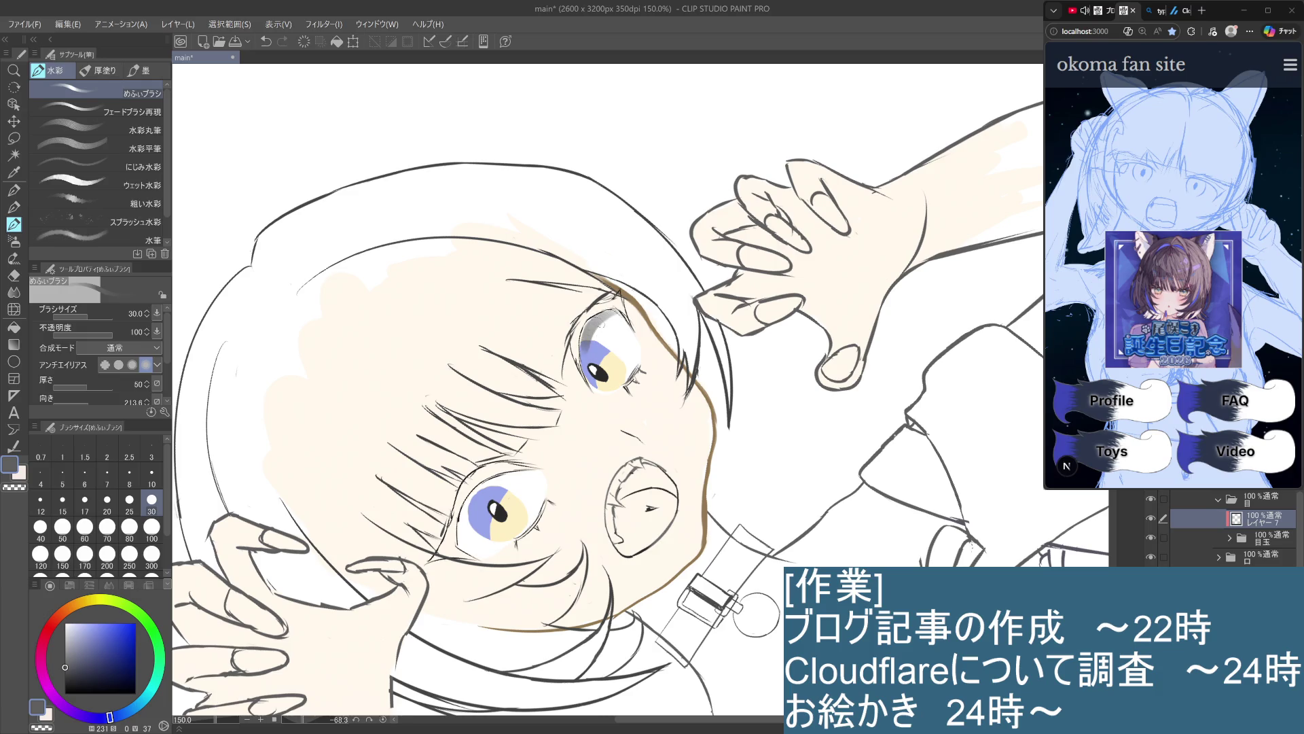
pyautogui.hotkey('ctrl', 'z')
pyautogui.moveTo(615, 310); pyautogui.dragTo(586, 357)
pyautogui.hotkey('ctrl', 'z')
pyautogui.moveTo(615, 309); pyautogui.dragTo(585, 359)
pyautogui.hotkey('ctrl', 'z')
pyautogui.moveTo(591, 327); pyautogui.dragTo(585, 386)
pyautogui.moveTo(663, 358); pyautogui.dragTo(683, 483)
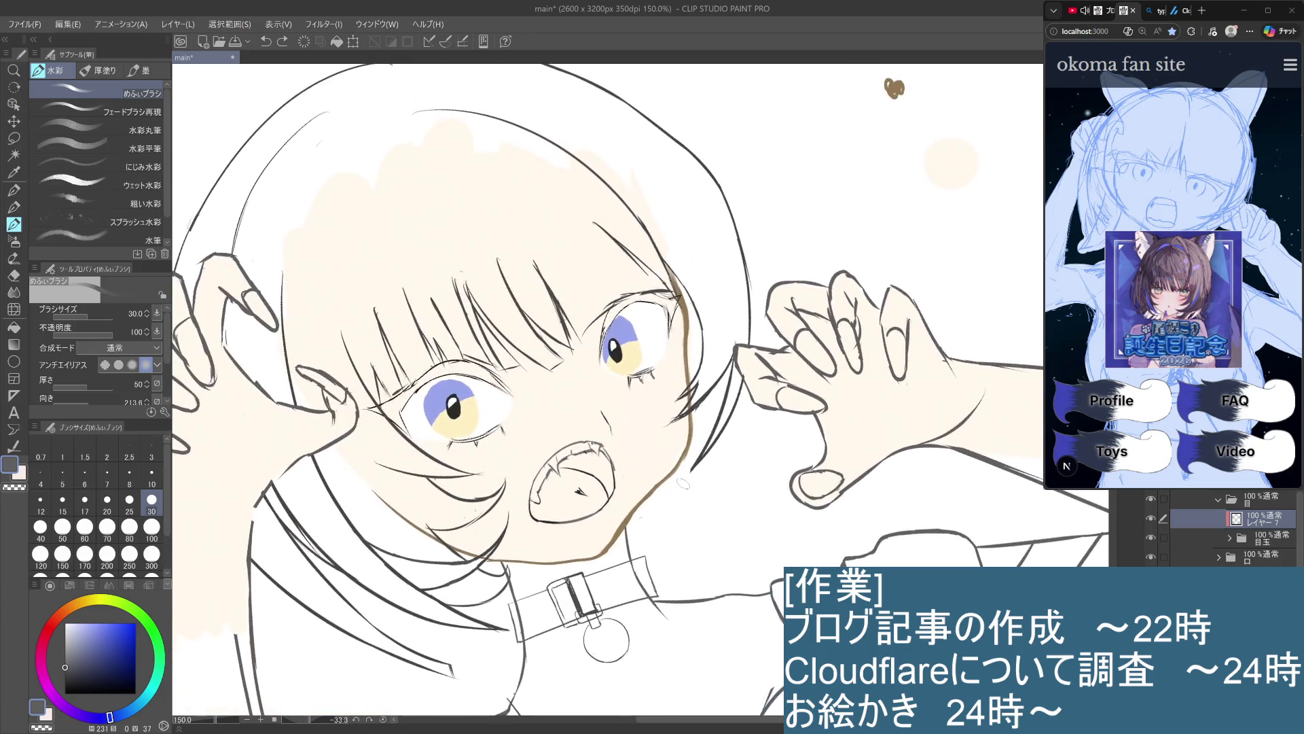
# Set the brush size to 25 and shade the iris's left edge bluish grey
pyautogui.scroll(1, 614, 335)
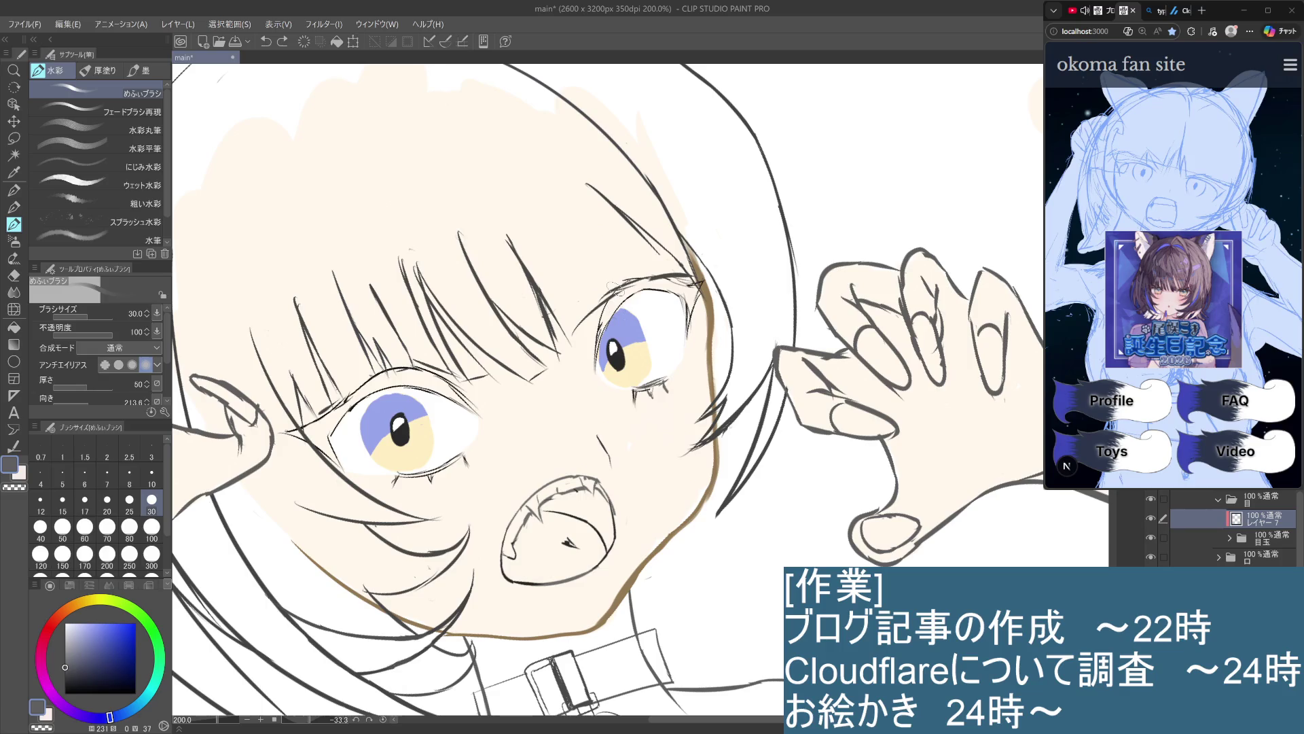
pyautogui.click(129, 503)
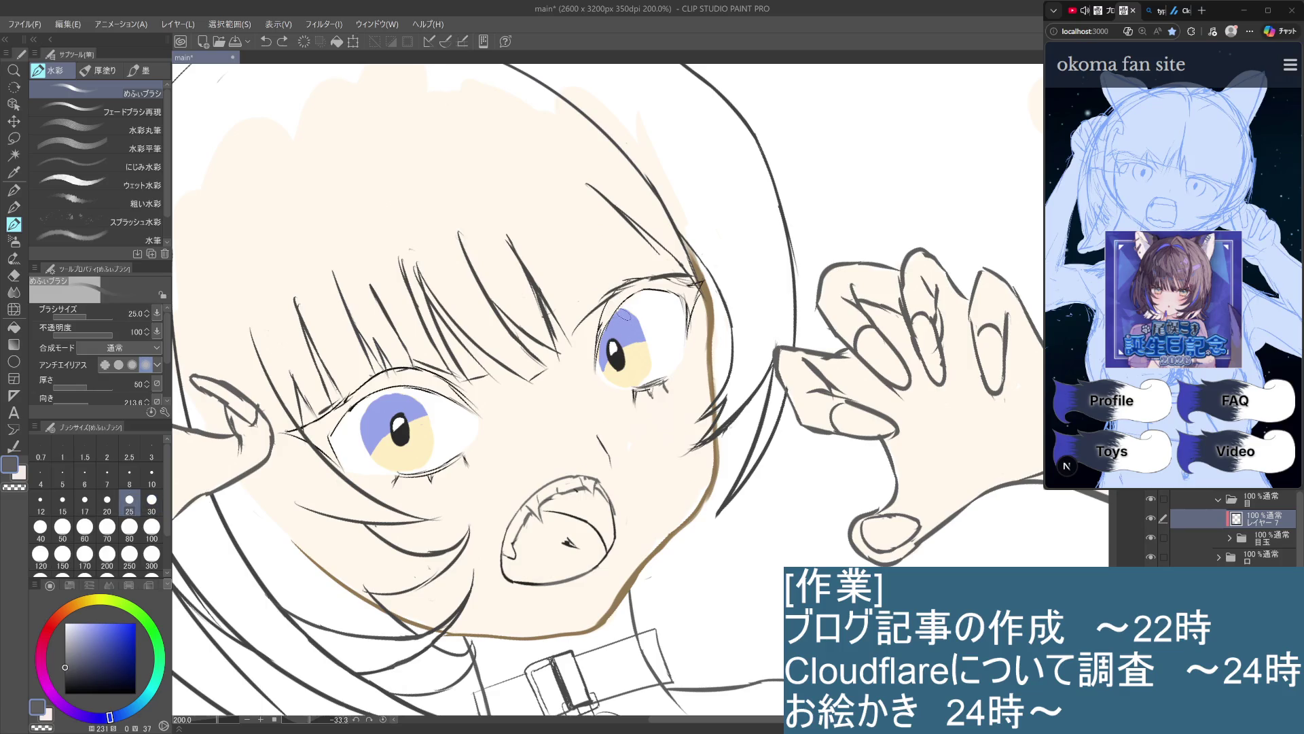
pyautogui.scroll(2, 623, 317)
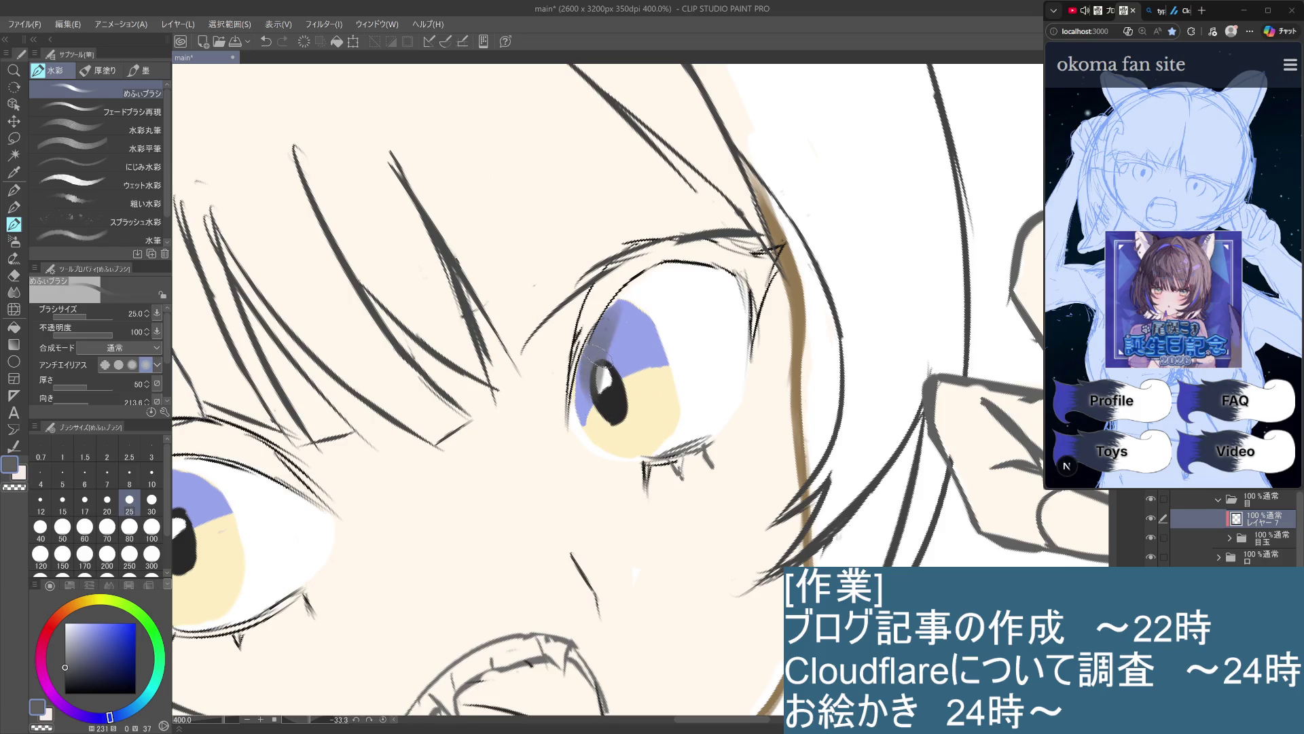
pyautogui.moveTo(615, 303)
pyautogui.mouseDown()
pyautogui.moveTo(576, 408)
pyautogui.moveTo(578, 442)
pyautogui.mouseUp()
pyautogui.hotkey('ctrl', 'z')
pyautogui.moveTo(585, 371); pyautogui.dragTo(574, 433)
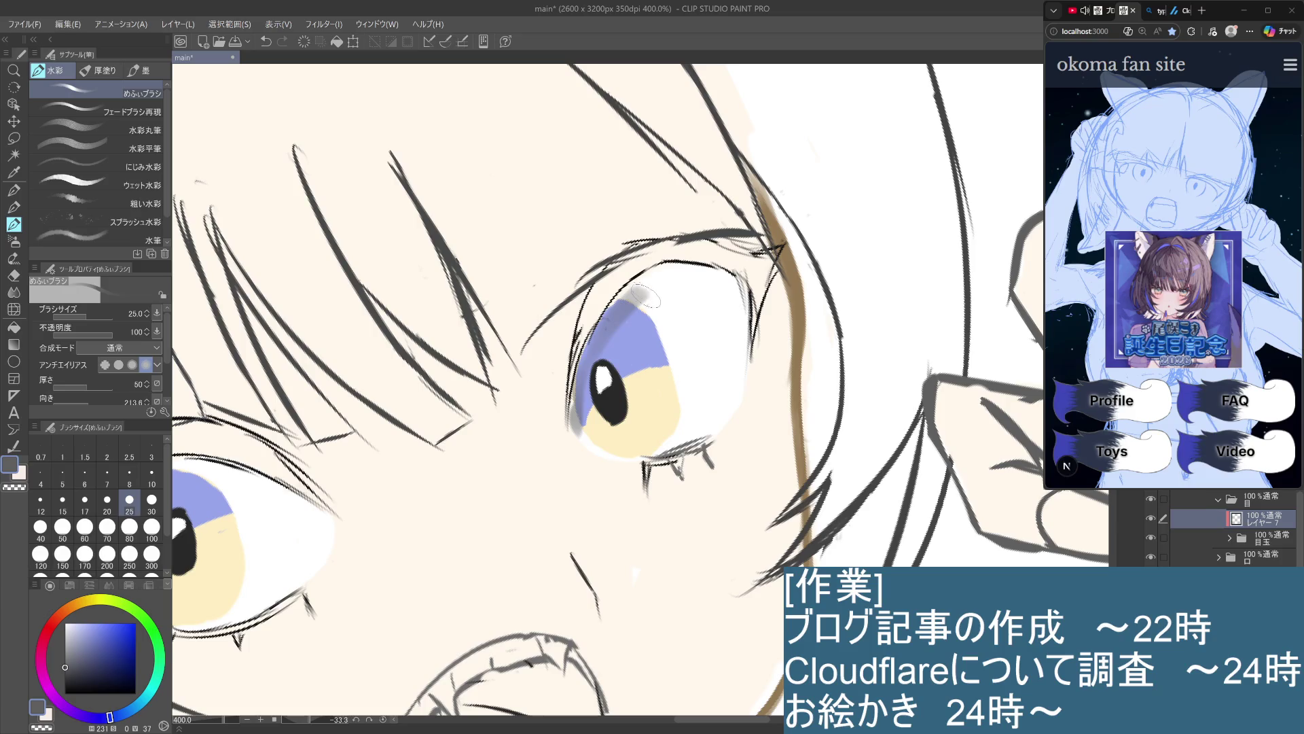
# Shade along the eye's upper rim, then sample the eye-white colour
pyautogui.moveTo(628, 299); pyautogui.dragTo(699, 270)
pyautogui.hotkey('ctrl', 'z')
pyautogui.hotkey('ctrl', 'z')
pyautogui.hotkey('ctrl', 'z')
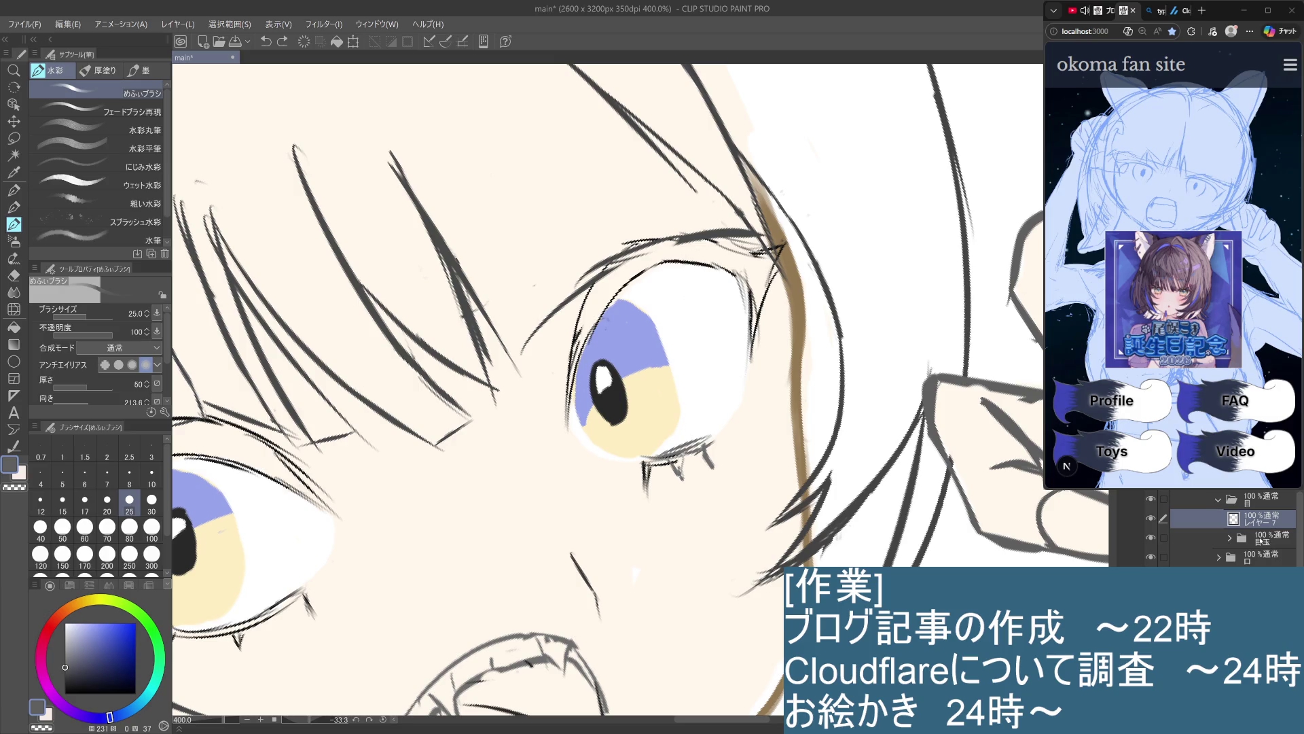
pyautogui.moveTo(746, 293)
pyautogui.mouseDown()
pyautogui.moveTo(676, 260)
pyautogui.moveTo(575, 396)
pyautogui.moveTo(575, 426)
pyautogui.mouseUp()
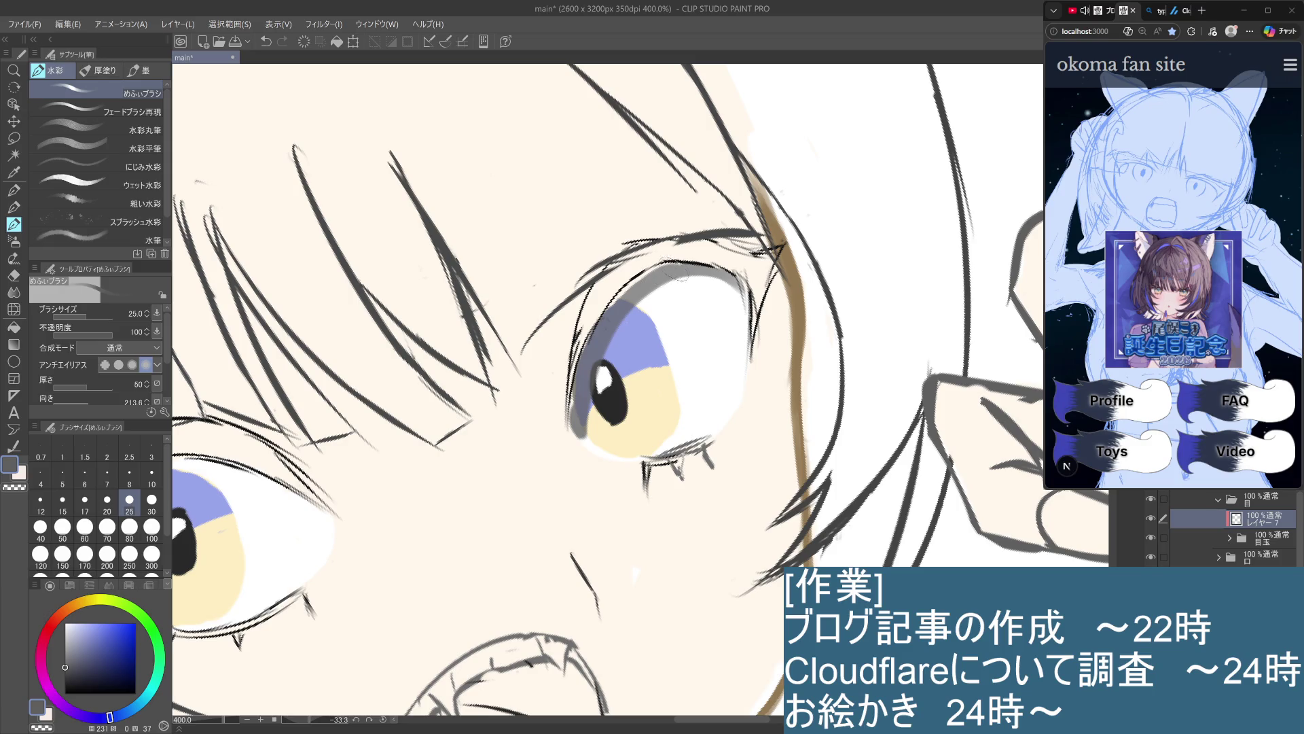
pyautogui.hotkey('ctrl', 'z')
pyautogui.click(1253, 540)
pyautogui.click(1268, 557)
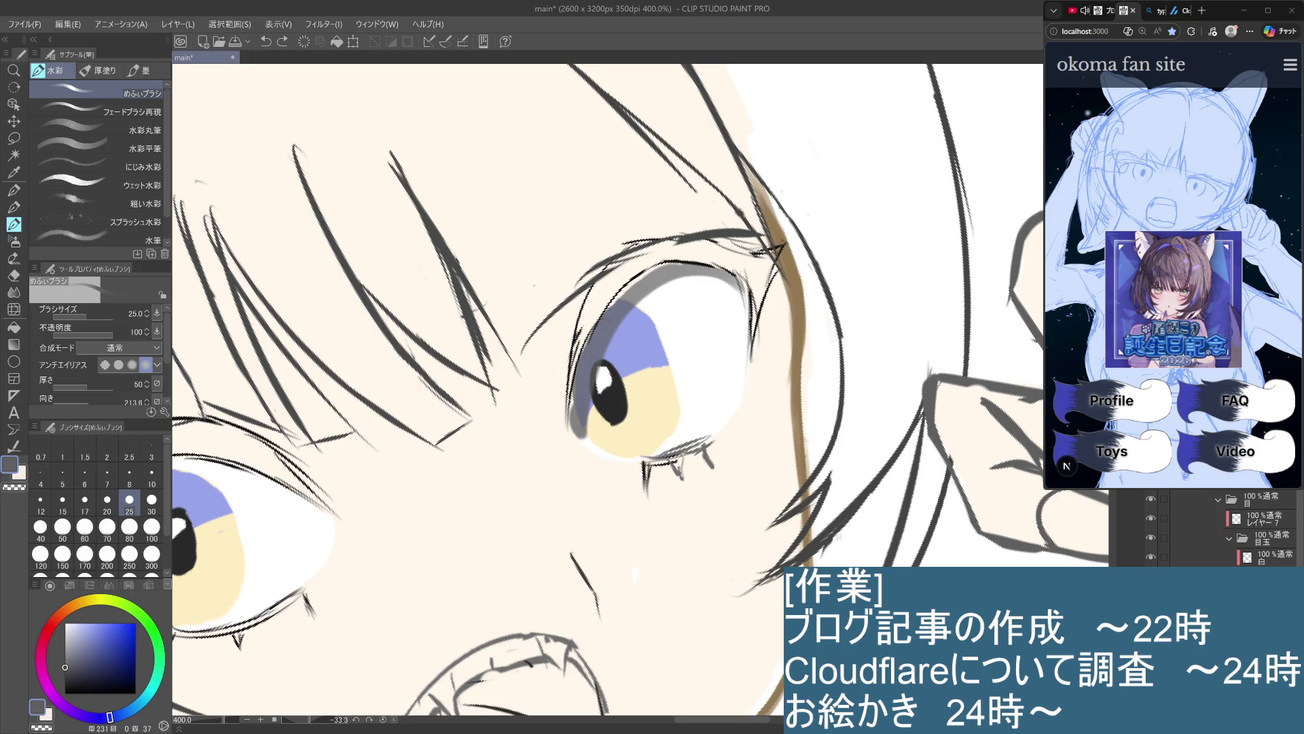
pyautogui.click(657, 285)
pyautogui.keyDown('alt'); pyautogui.click(709, 343); pyautogui.keyUp('alt')
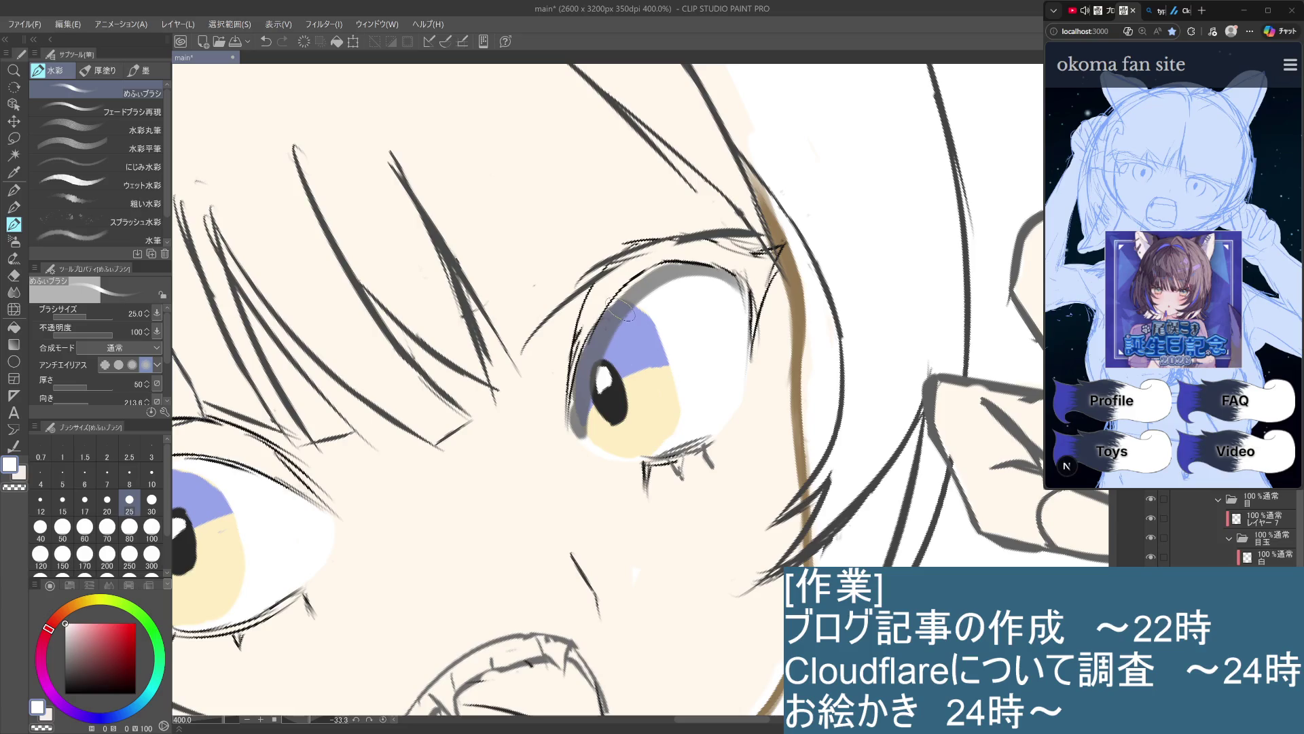
# With the pen at size 10, draw a dark line along the eye's upper-left outline
pyautogui.click(13, 207)
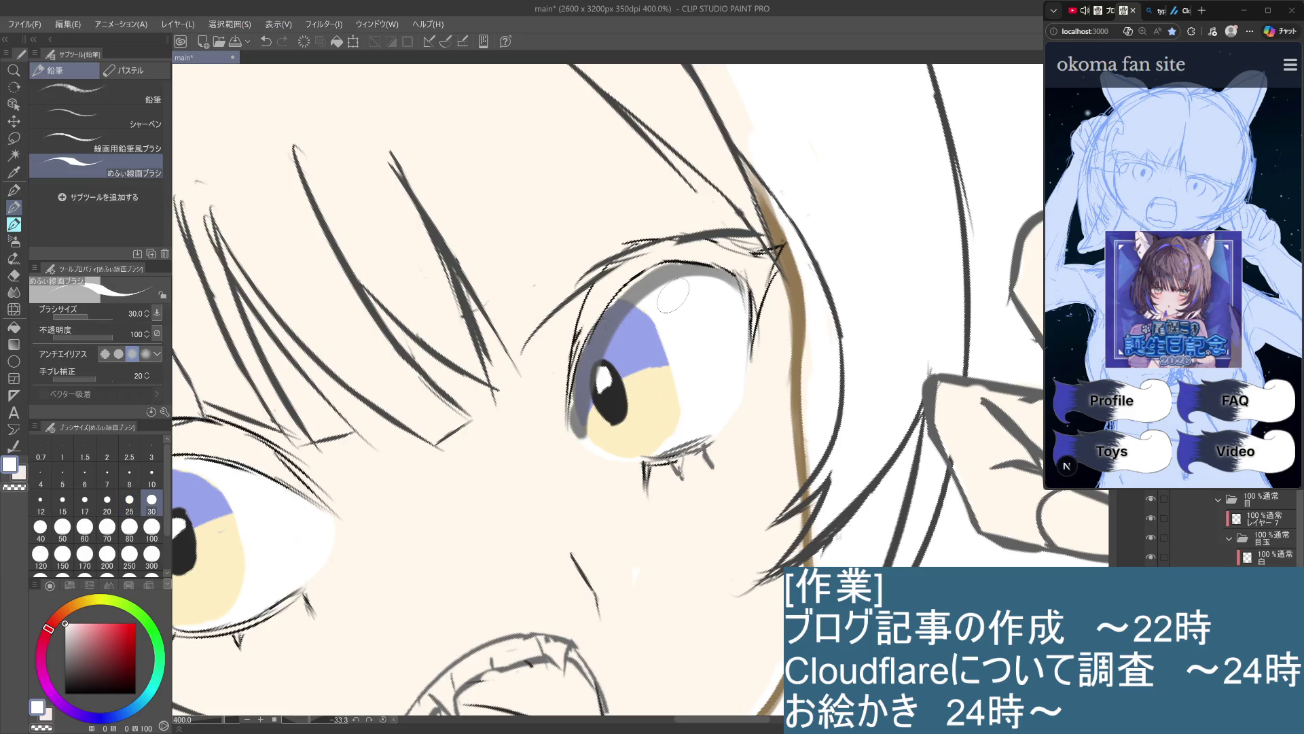
pyautogui.press('p')
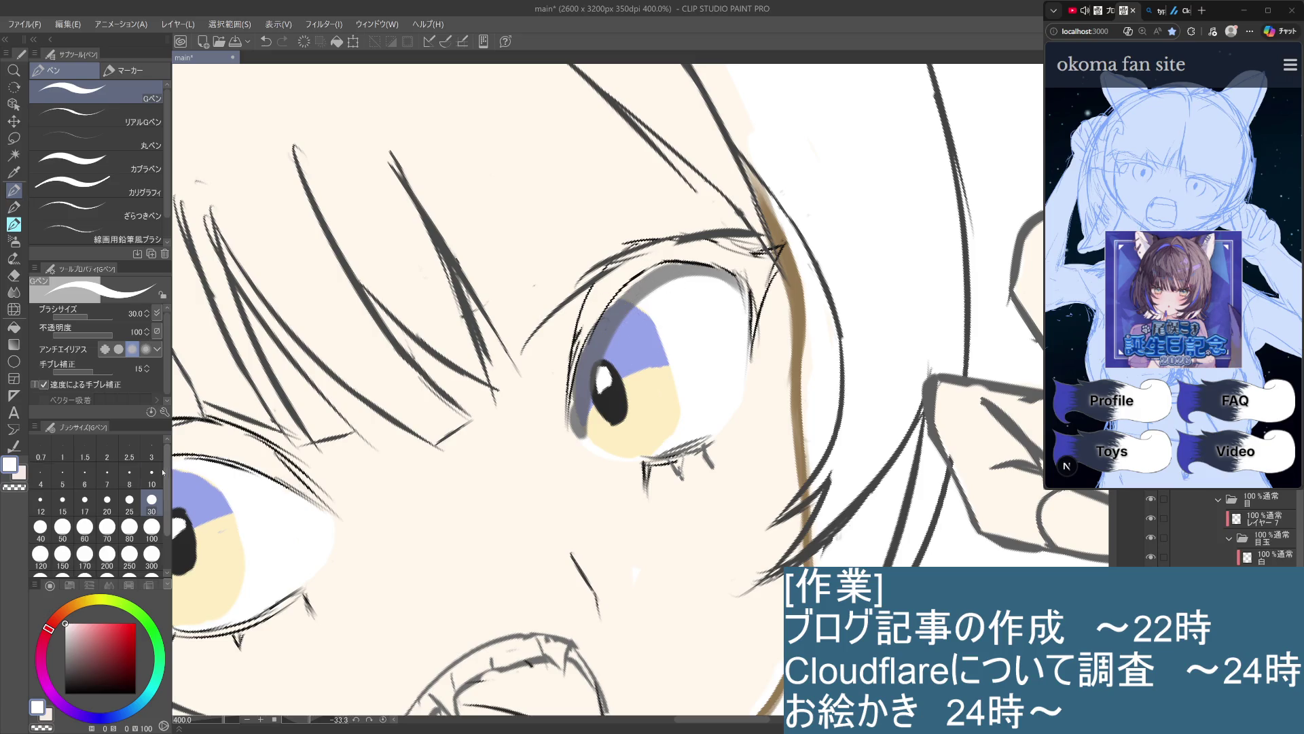
pyautogui.press('[')
pyautogui.press('[')
pyautogui.press('[')
pyautogui.moveTo(664, 268); pyautogui.dragTo(613, 303)
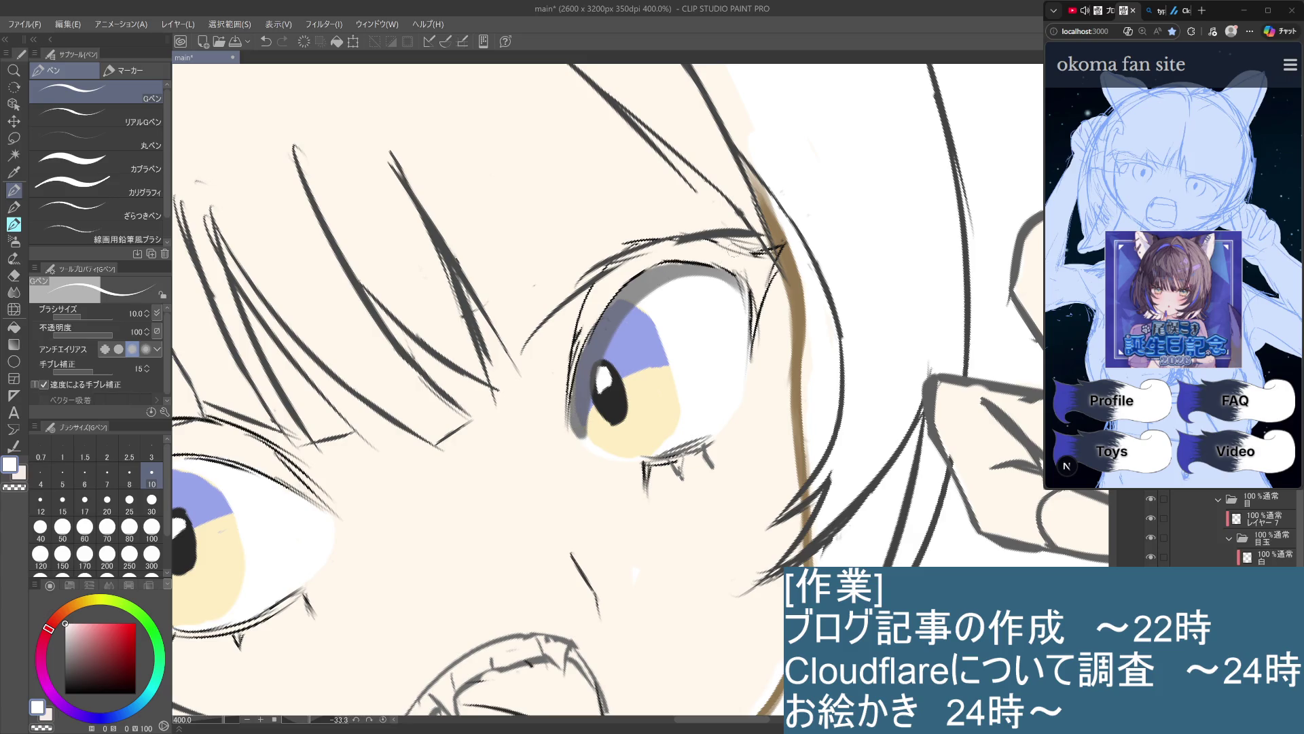
pyautogui.moveTo(681, 262); pyautogui.dragTo(659, 266)
# Try lowering レイヤー7's opacity, undo it, and return to the watercolour brushes
pyautogui.click(1263, 518)
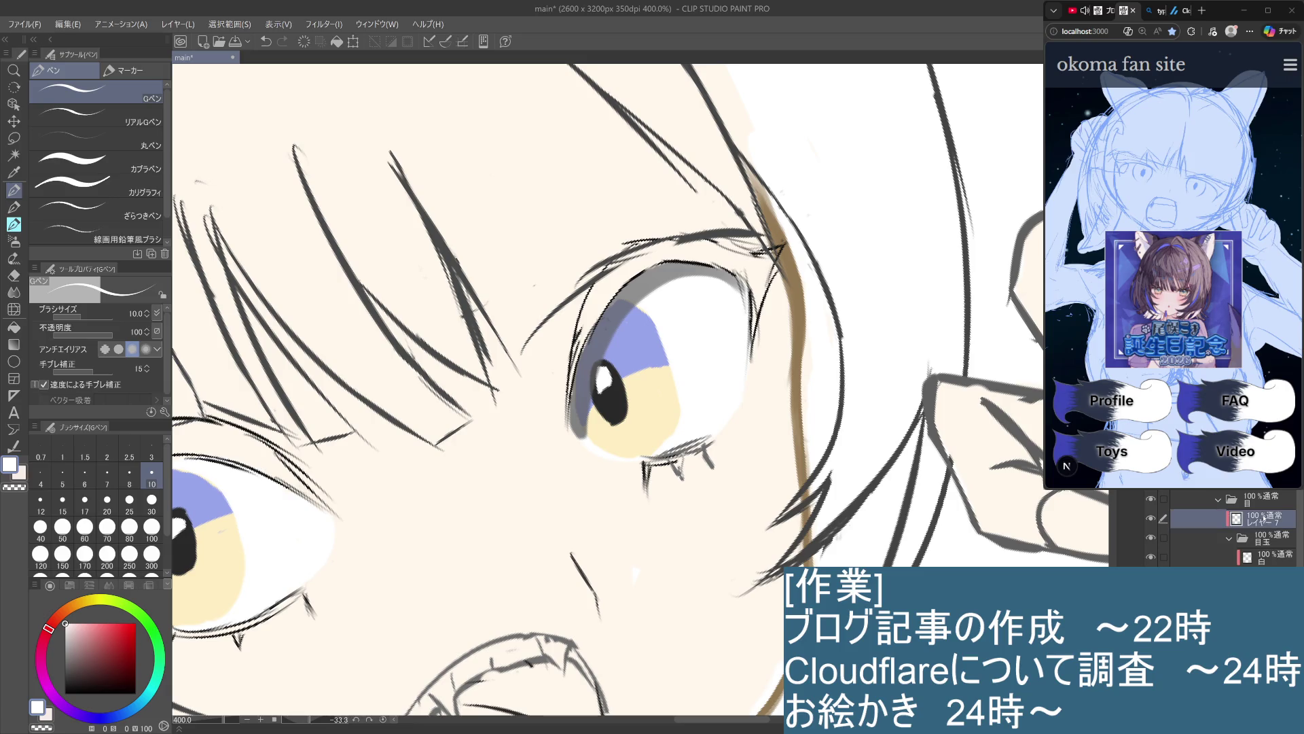
pyautogui.moveTo(1223, 479); pyautogui.dragTo(1199, 479)
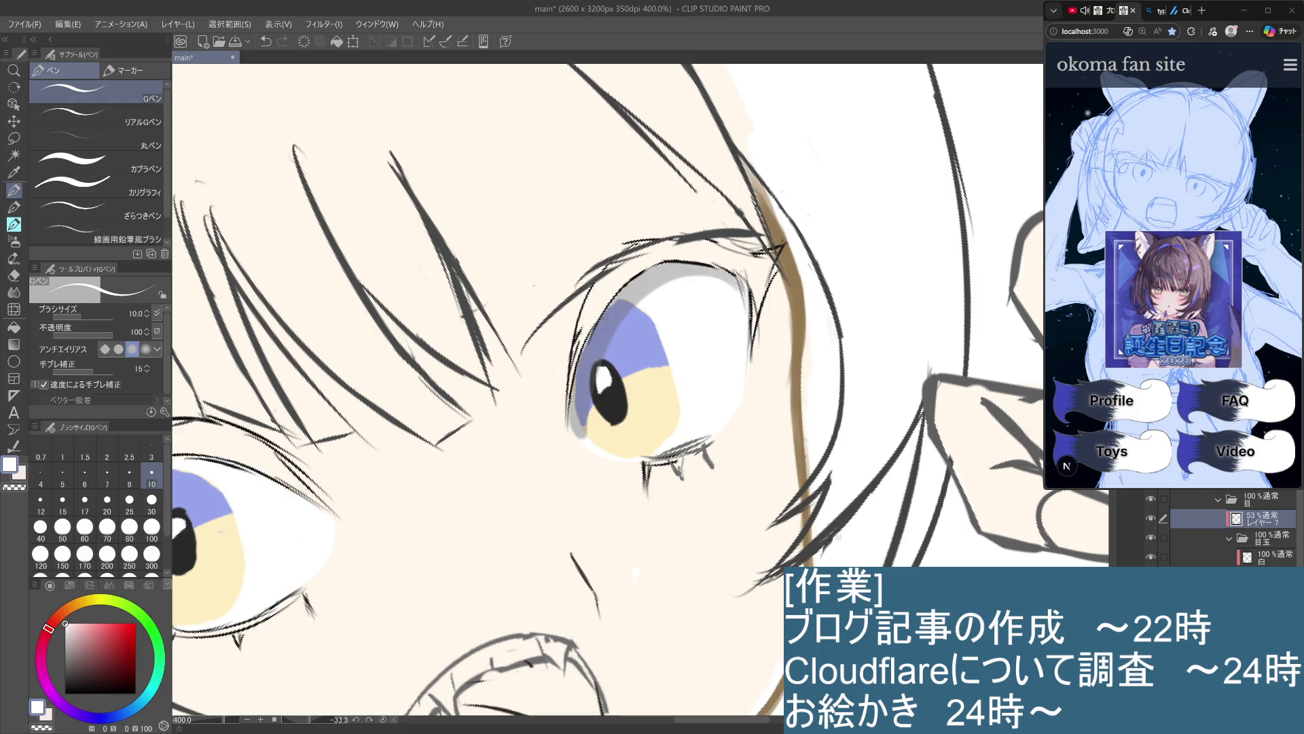
pyautogui.hotkey('ctrl', 'z')
pyautogui.scroll(-5, 607, 389)
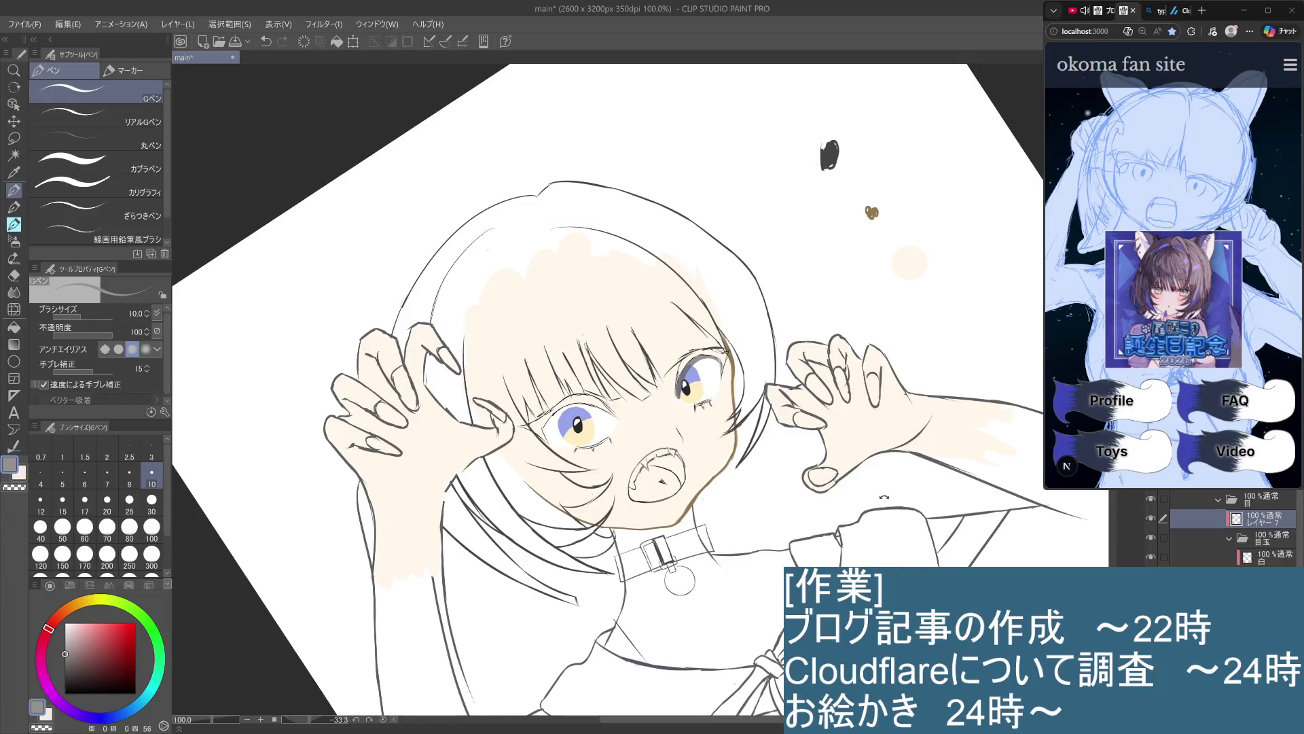
pyautogui.moveTo(720, 602); pyautogui.dragTo(713, 598)
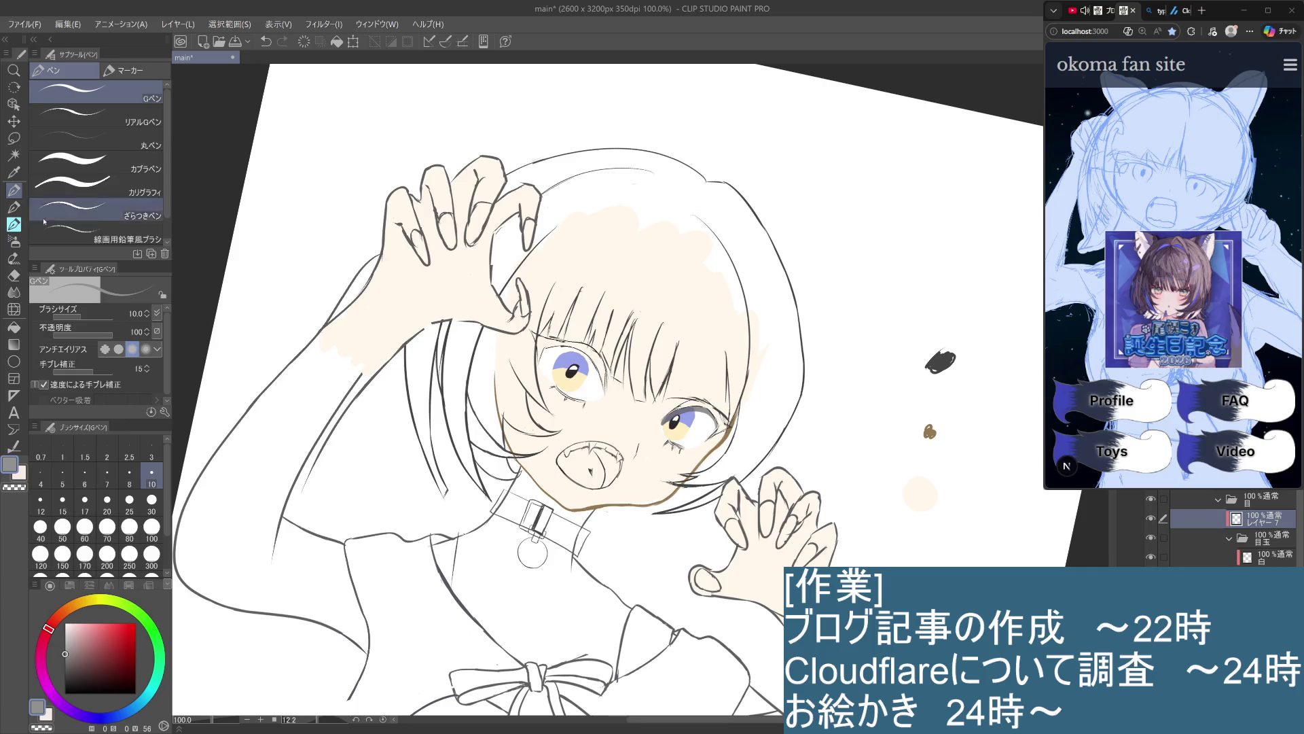
pyautogui.press('p')
pyautogui.click(17, 223)
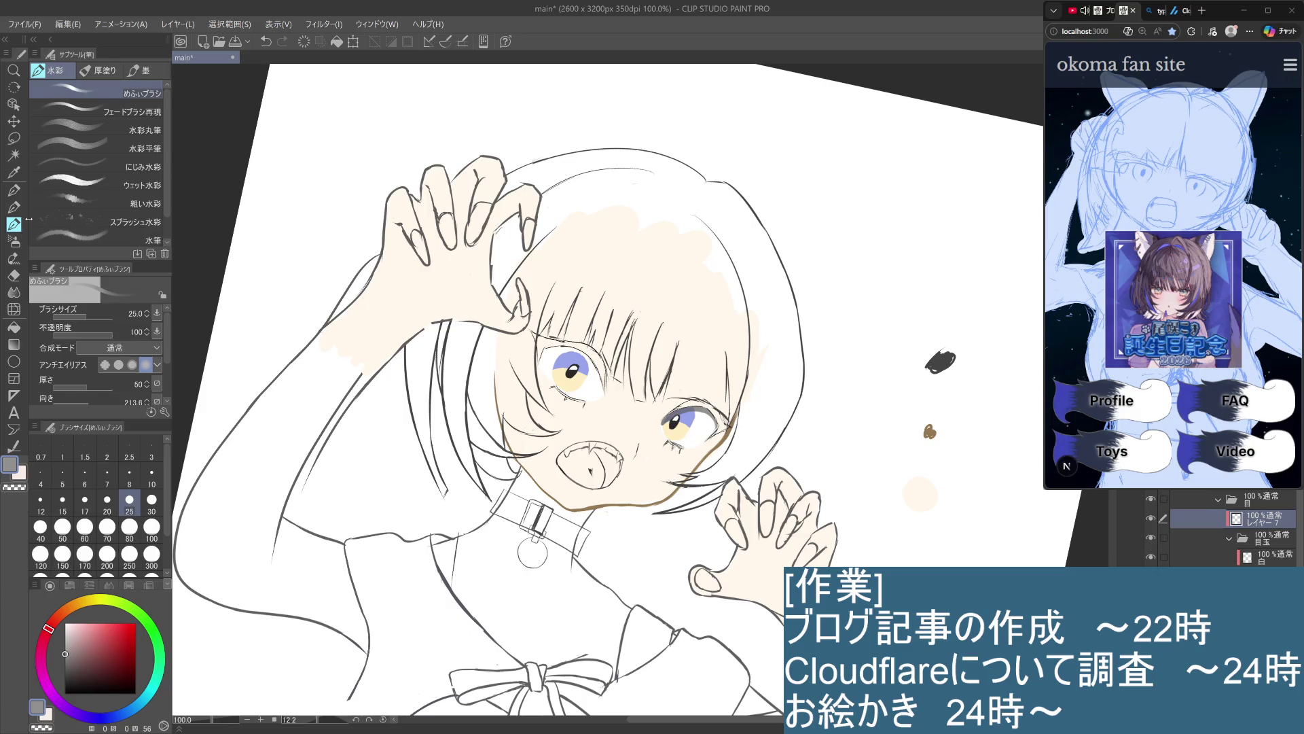
# Redraw the left upper eyelid darker and add a short dark stroke at the right eye's corner
pyautogui.moveTo(543, 348)
pyautogui.mouseDown()
pyautogui.moveTo(595, 369)
pyautogui.moveTo(588, 355)
pyautogui.moveTo(605, 387)
pyautogui.mouseUp()
pyautogui.hotkey('ctrl', 'z')
pyautogui.hotkey('ctrl', 'z')
pyautogui.moveTo(719, 421); pyautogui.dragTo(712, 432)
pyautogui.hotkey('ctrl', 'z')
pyautogui.hotkey('ctrl', 'y')
pyautogui.hotkey('ctrl', 'z')
pyautogui.hotkey('ctrl', 'y')
# Zoom out to check the whole figure, reframe the eye, and sample its white colour
pyautogui.hotkey('ctrl', '-')
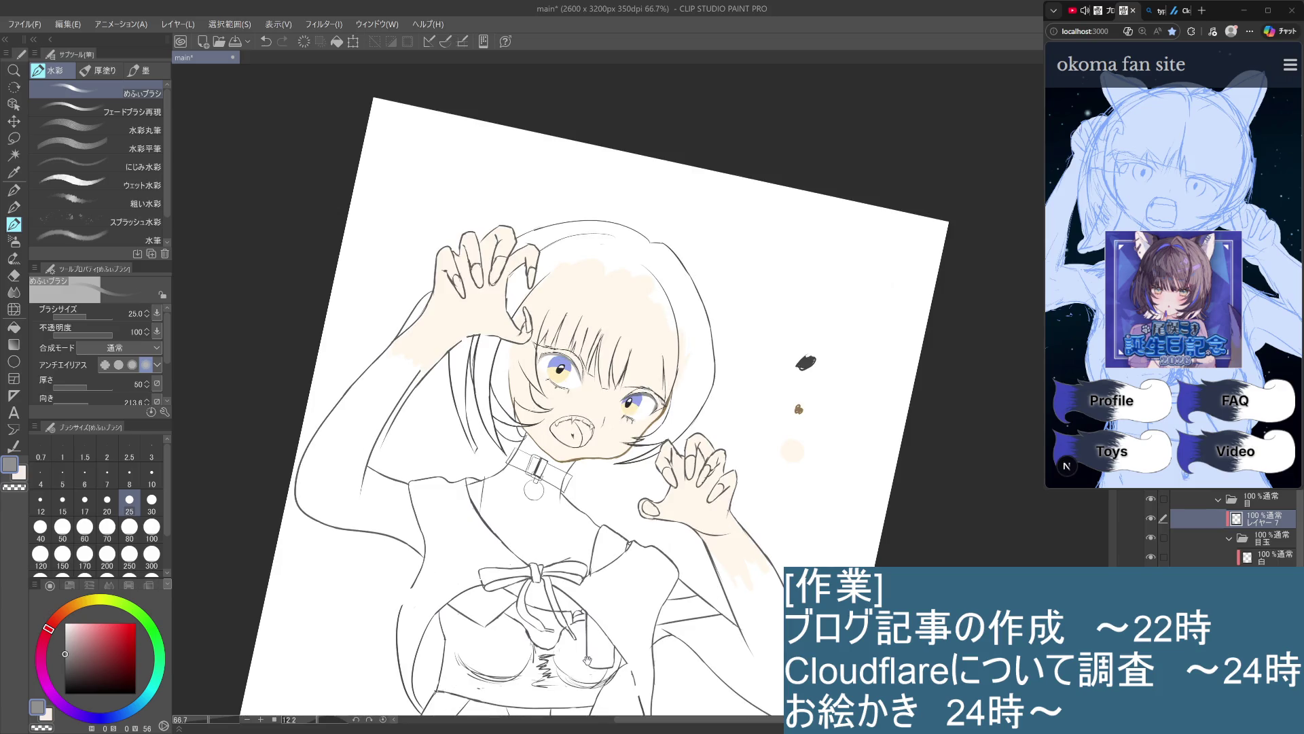
pyautogui.scroll(5, 767, 537)
pyautogui.moveTo(767, 536); pyautogui.dragTo(928, 565)
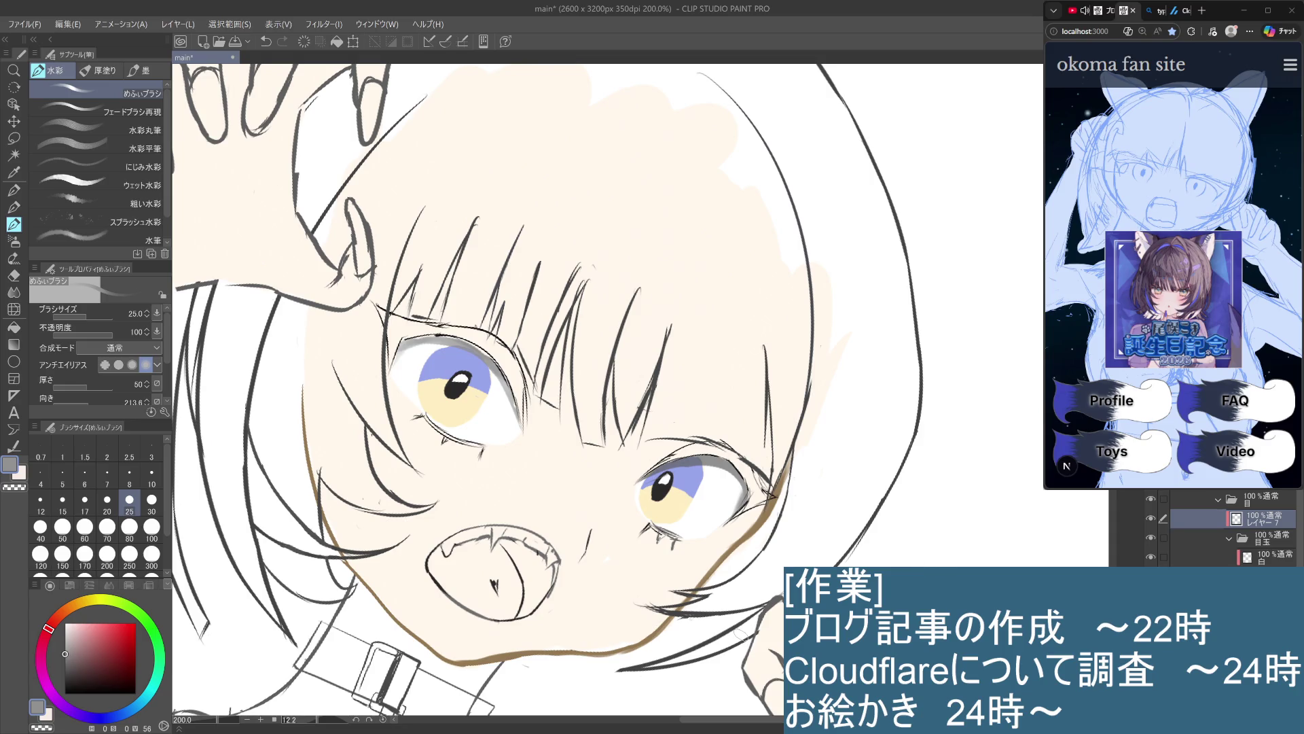
pyautogui.scroll(-3, 700, 611)
pyautogui.moveTo(700, 612); pyautogui.dragTo(727, 574)
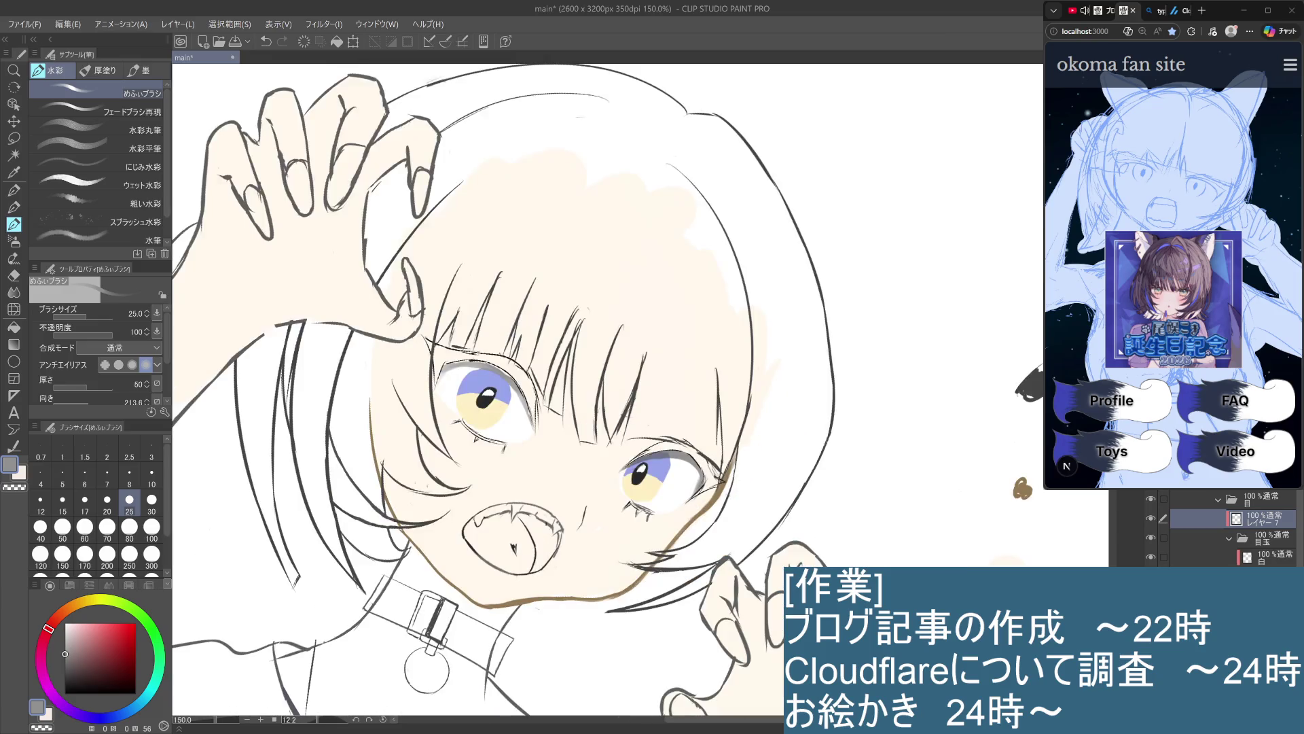
pyautogui.scroll(6, 786, 565)
pyautogui.moveTo(489, 340)
pyautogui.mouseDown()
pyautogui.moveTo(625, 459)
pyautogui.moveTo(881, 594)
pyautogui.moveTo(876, 554)
pyautogui.mouseUp()
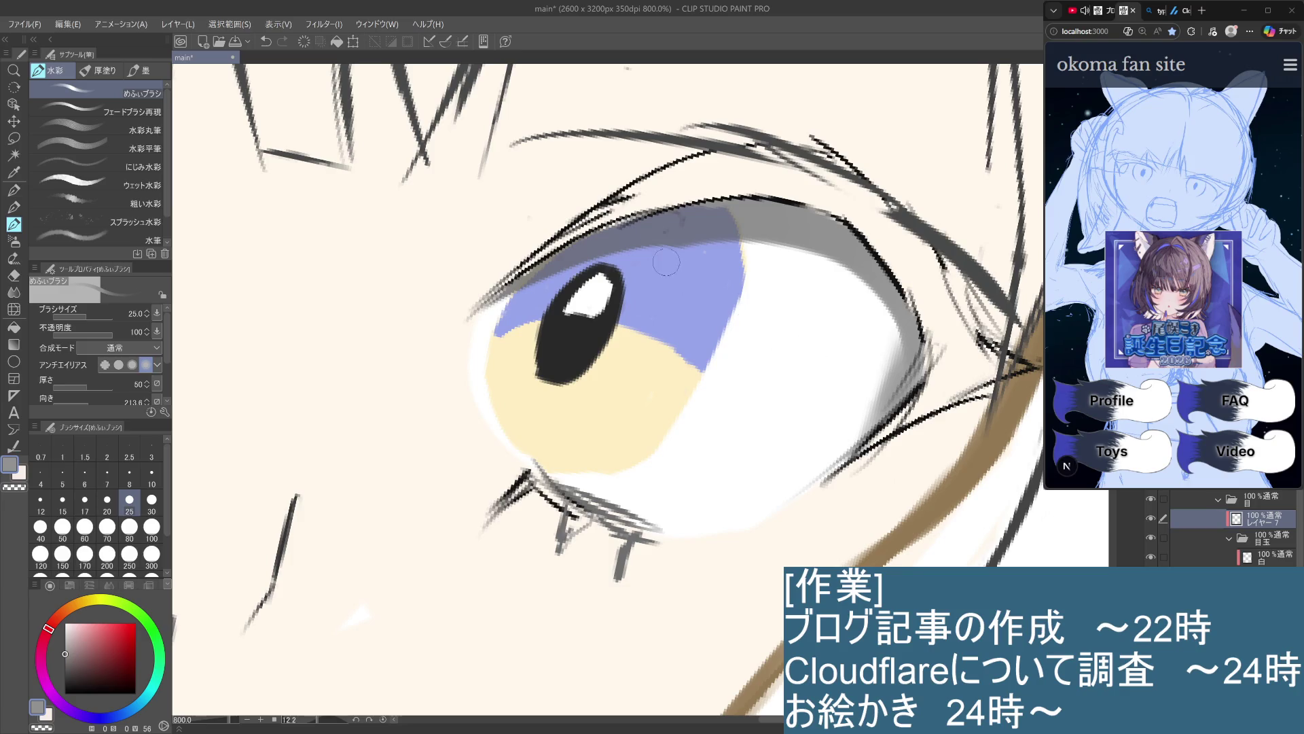
pyautogui.scroll(-4, 859, 304)
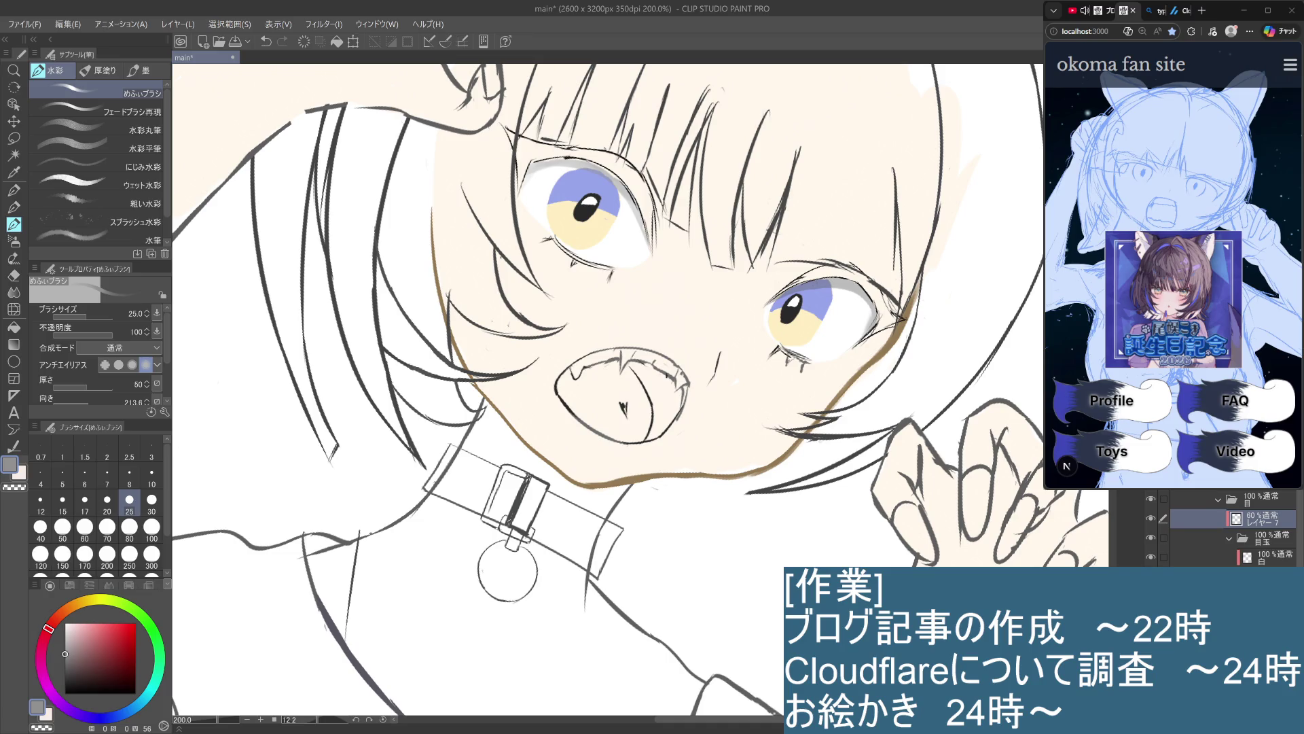
pyautogui.keyDown('alt'); pyautogui.click(630, 249); pyautogui.keyUp('alt')
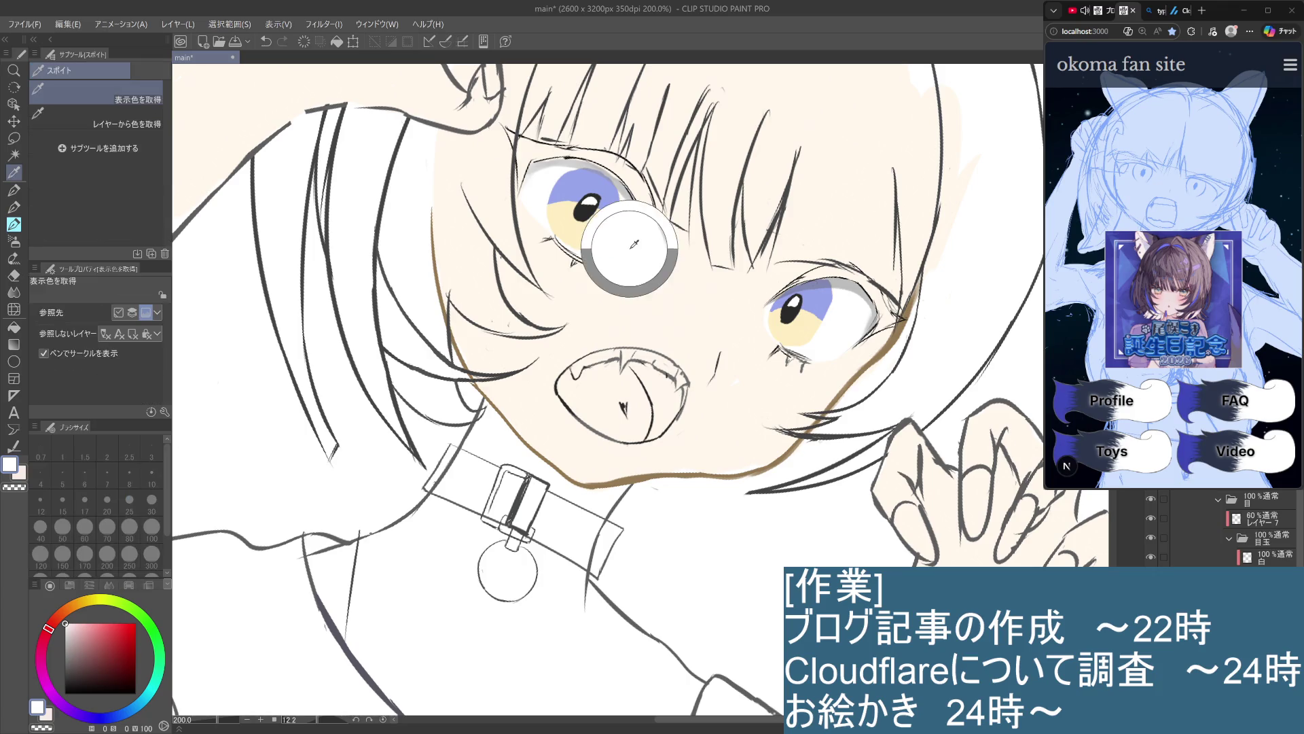
# Brush eye-white colour over the grey shading above the left iris, then collapse the 目玉 folder
pyautogui.moveTo(596, 163)
pyautogui.mouseDown()
pyautogui.moveTo(618, 178)
pyautogui.moveTo(564, 159)
pyautogui.moveTo(540, 167)
pyautogui.mouseUp()
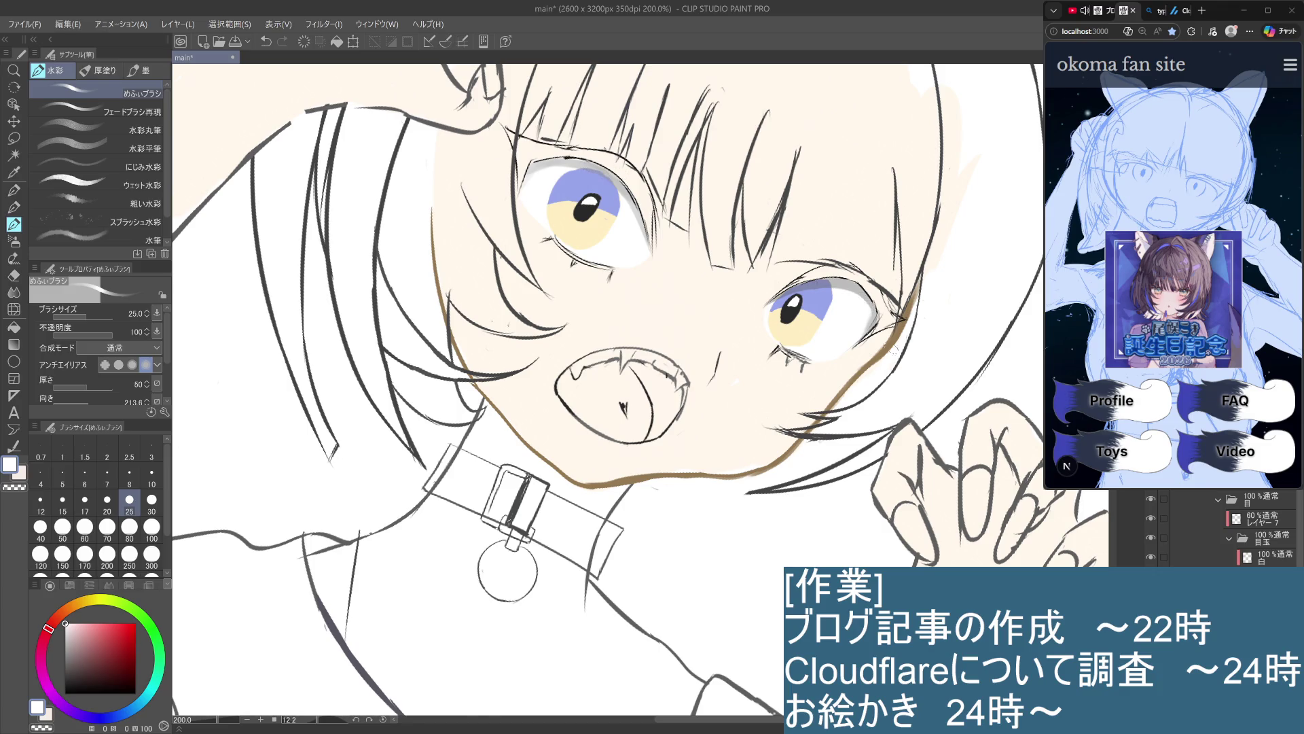
pyautogui.scroll(-3, 917, 392)
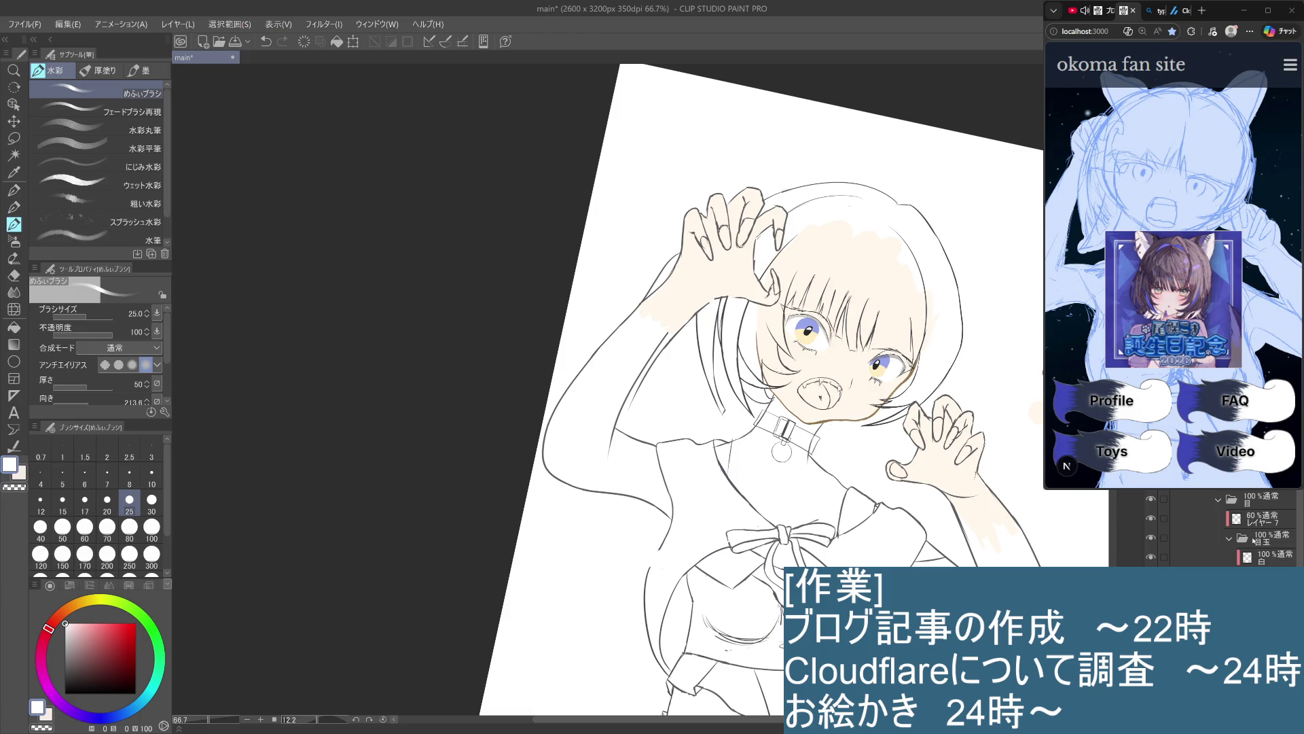
pyautogui.click(1230, 539)
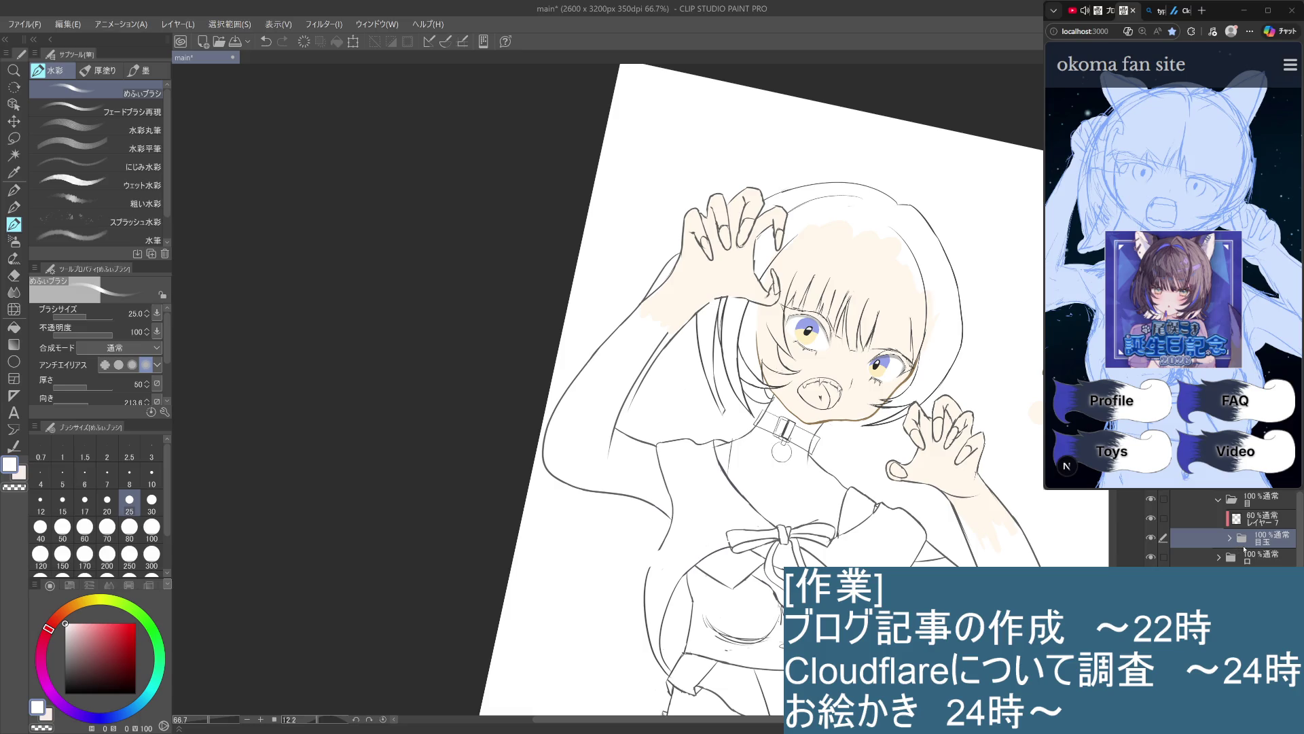
# Expand 目玉, select its 白 layer, zoom into the left eye, and set brush size 10
pyautogui.click(1231, 538)
pyautogui.click(1264, 576)
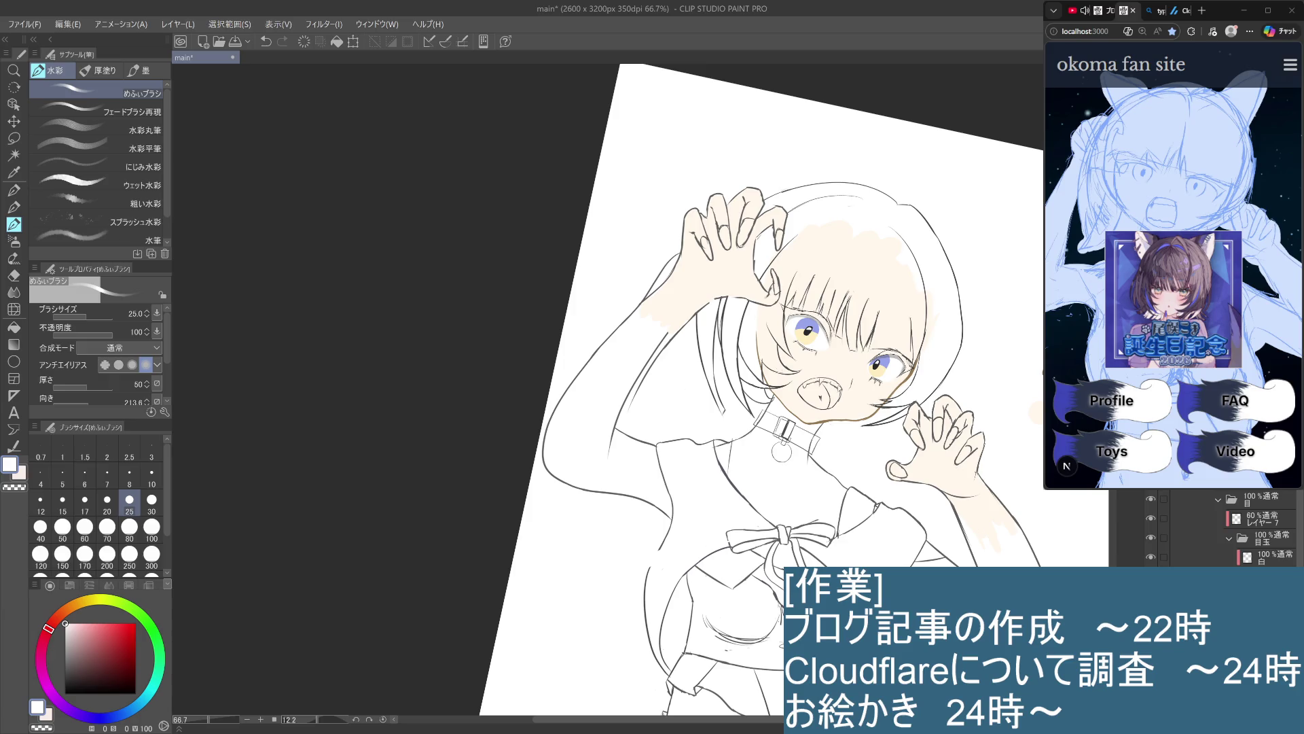
pyautogui.click(1274, 555)
pyautogui.scroll(4, 843, 328)
pyautogui.scroll(4, 762, 307)
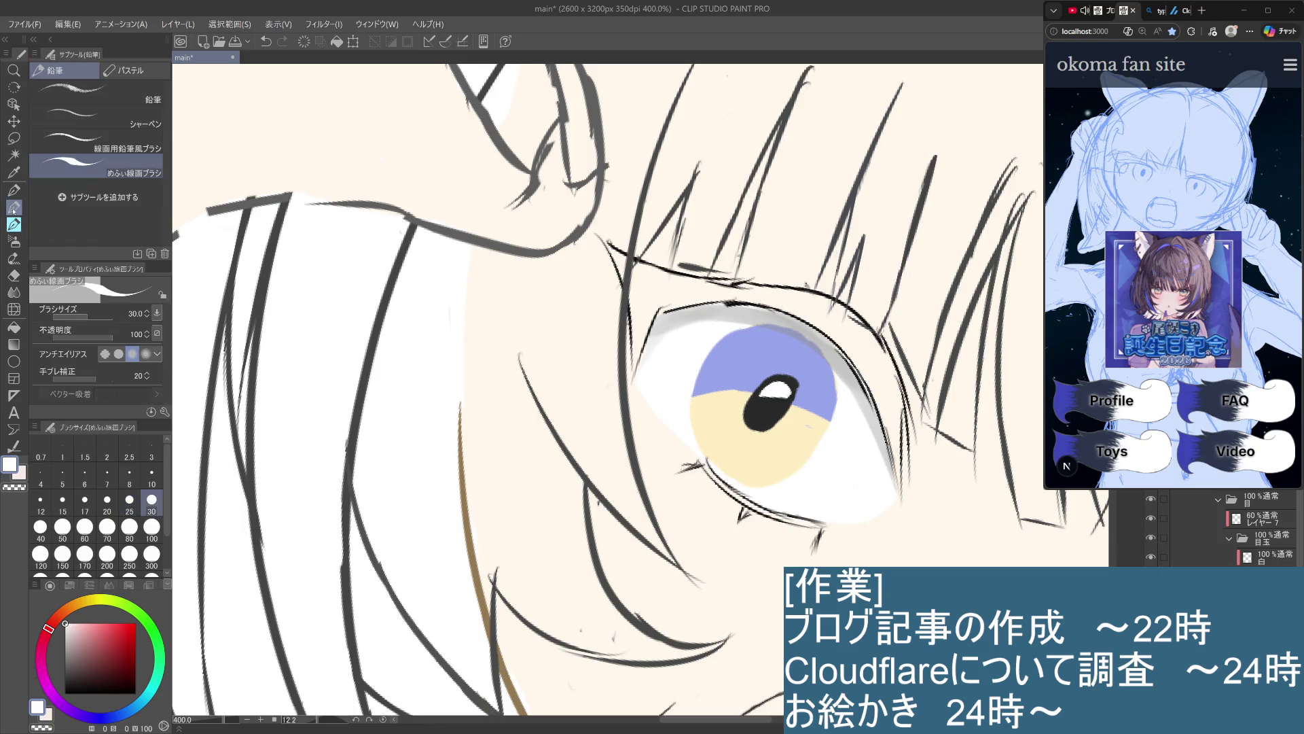
pyautogui.click(151, 478)
# Sample the pupil's dark navy and draw a dark stroke down the iris's left edge
pyautogui.moveTo(728, 342); pyautogui.dragTo(707, 389)
pyautogui.hotkey('ctrl', 'z')
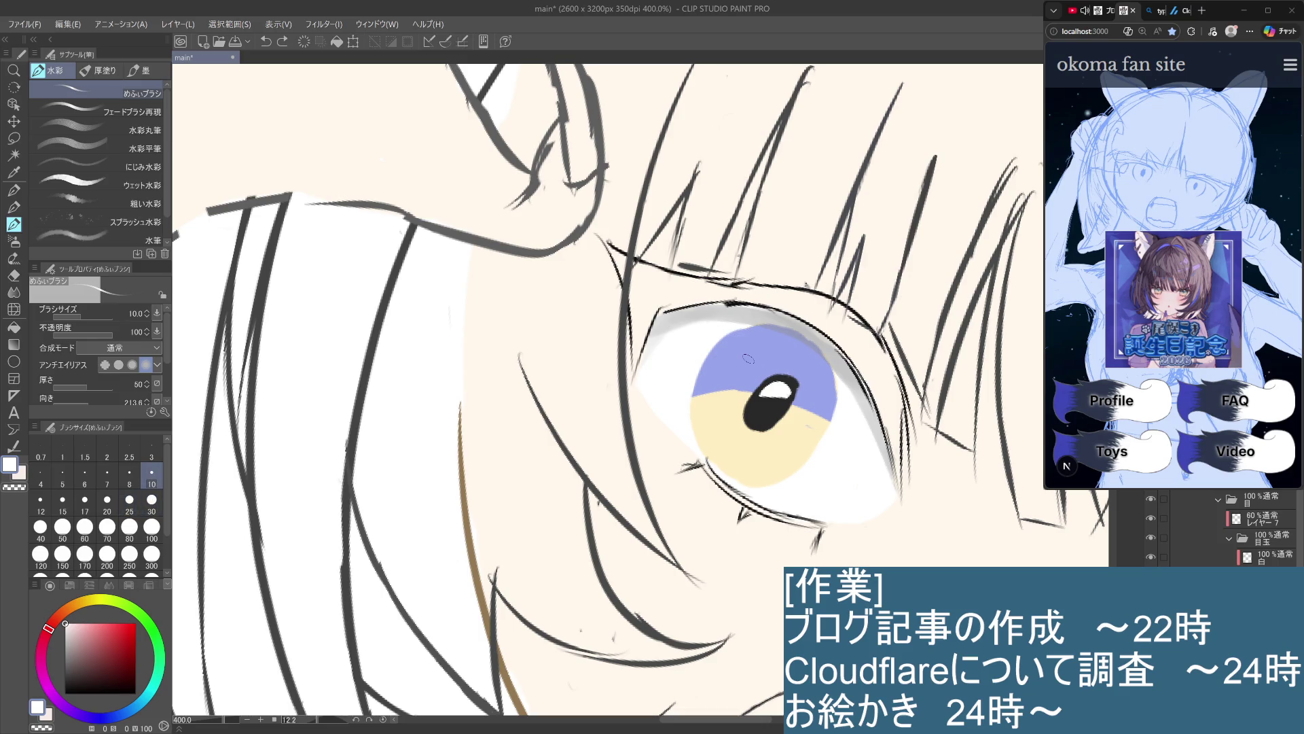
pyautogui.keyDown('alt'); pyautogui.click(771, 407); pyautogui.keyUp('alt')
pyautogui.moveTo(742, 333); pyautogui.dragTo(699, 406)
pyautogui.hotkey('ctrl', 'z')
pyautogui.moveTo(740, 333); pyautogui.dragTo(714, 418)
pyautogui.hotkey('ctrl', 'z')
pyautogui.moveTo(759, 329); pyautogui.dragTo(693, 418)
pyautogui.hotkey('ctrl', 'z')
pyautogui.moveTo(734, 335); pyautogui.dragTo(722, 394)
pyautogui.hotkey('ctrl', 'z')
pyautogui.moveTo(750, 325); pyautogui.dragTo(694, 421)
pyautogui.hotkey('ctrl', 'z')
pyautogui.moveTo(737, 334); pyautogui.dragTo(714, 404)
pyautogui.hotkey('ctrl', 'z')
pyautogui.moveTo(744, 333); pyautogui.dragTo(698, 443)
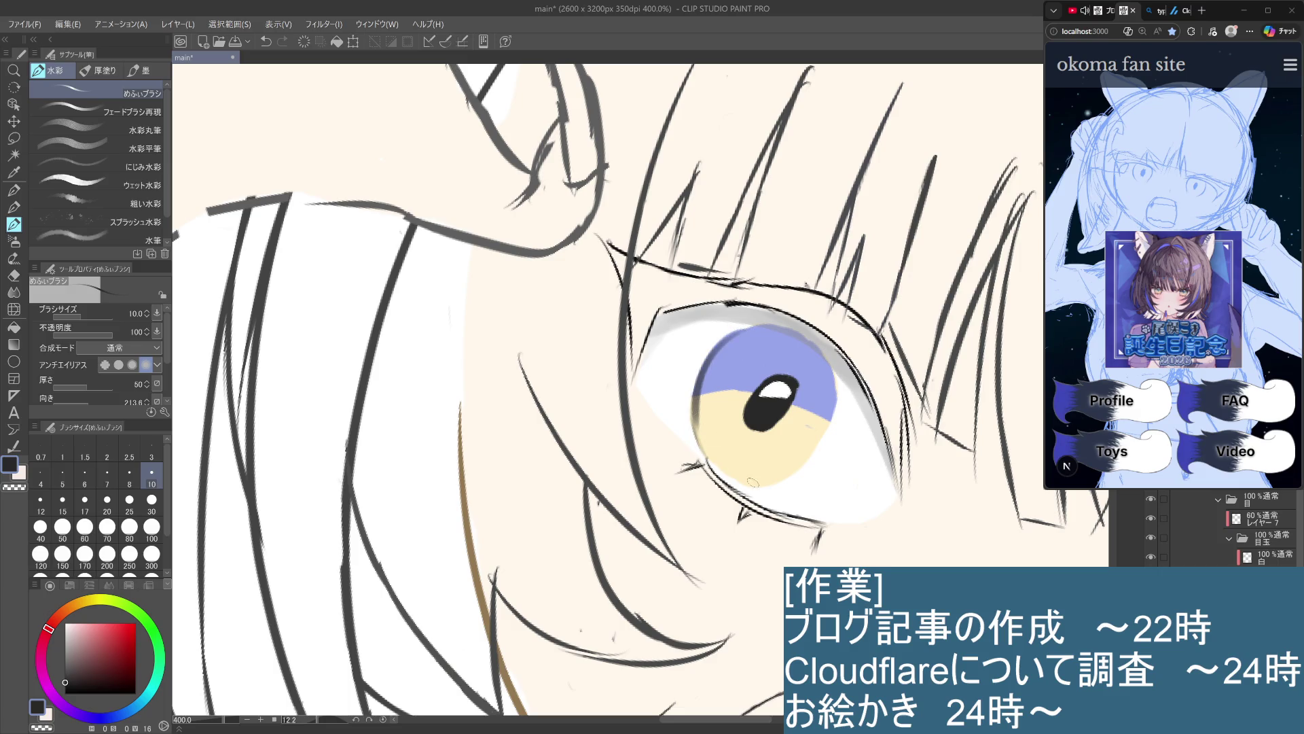
# Shade the right side of the iris with the dark navy
pyautogui.moveTo(833, 390); pyautogui.dragTo(788, 476)
pyautogui.hotkey('ctrl', 'z')
pyautogui.moveTo(835, 385); pyautogui.dragTo(803, 415)
pyautogui.scroll(-6, 797, 469)
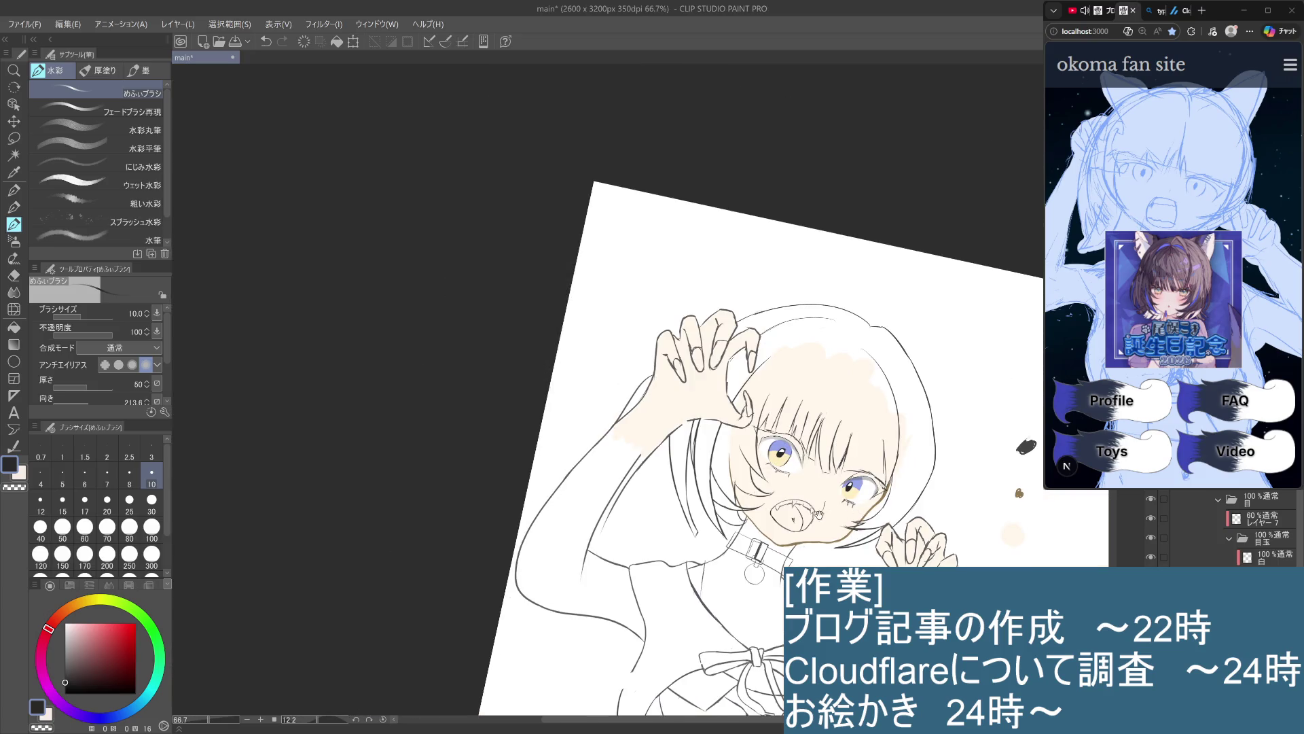
pyautogui.scroll(4, 822, 515)
pyautogui.scroll(5, 784, 454)
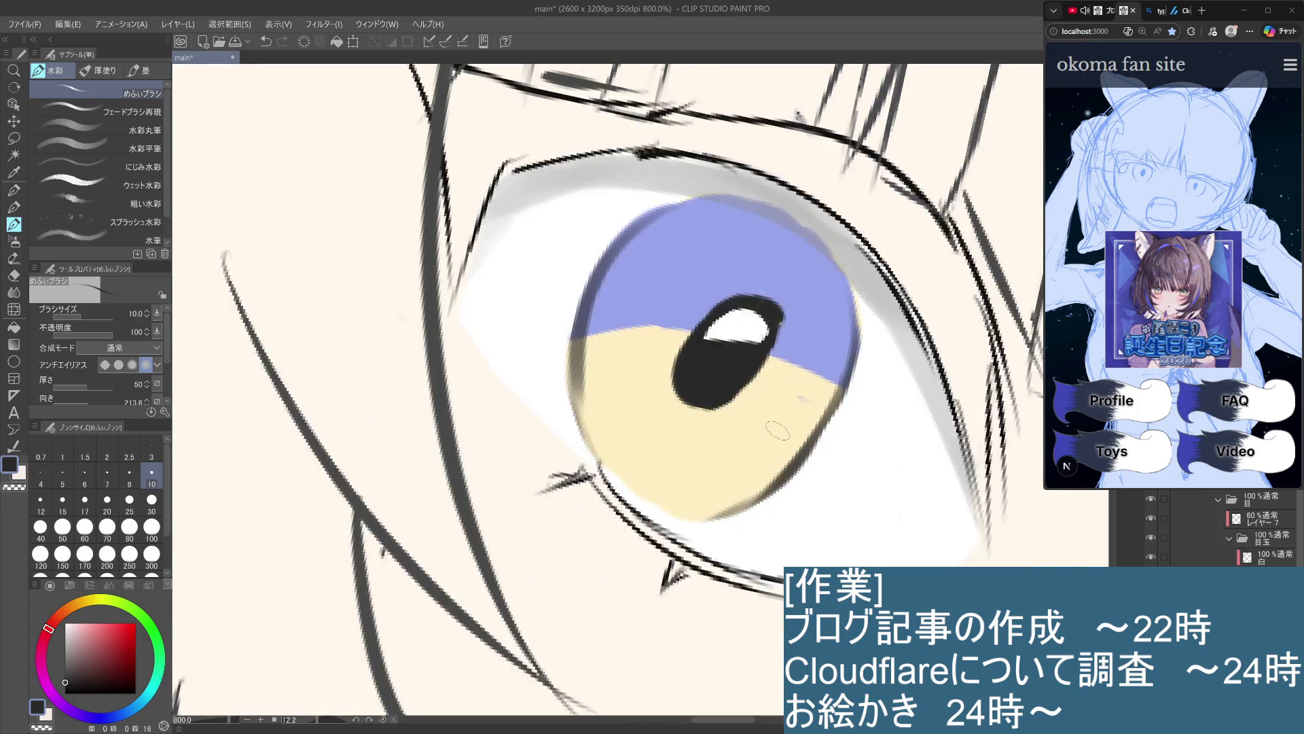
# Darken the iris rim on the upper-left, left, right and lower-right
pyautogui.moveTo(673, 216); pyautogui.dragTo(591, 395)
pyautogui.moveTo(646, 234)
pyautogui.mouseDown()
pyautogui.moveTo(571, 407)
pyautogui.moveTo(598, 292)
pyautogui.moveTo(586, 435)
pyautogui.mouseUp()
pyautogui.moveTo(598, 323); pyautogui.dragTo(576, 459)
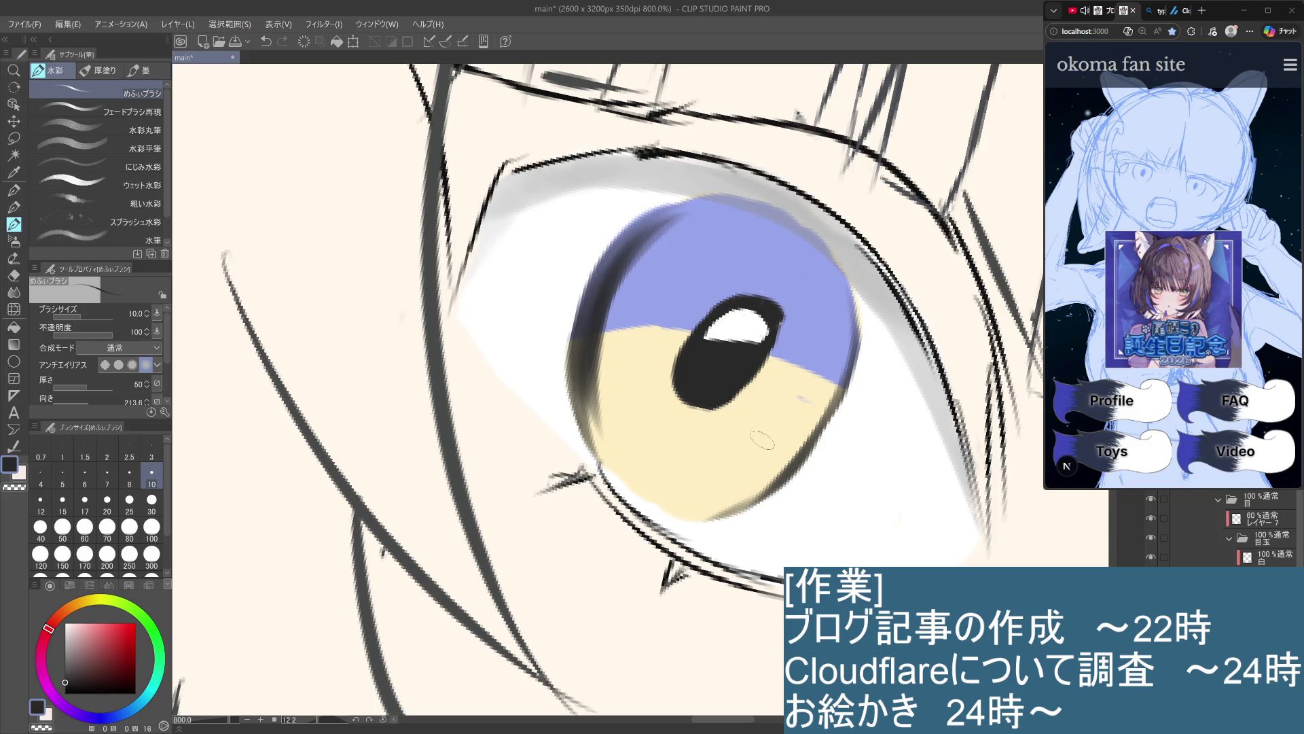
pyautogui.moveTo(841, 284); pyautogui.dragTo(738, 502)
pyautogui.moveTo(844, 375); pyautogui.dragTo(731, 499)
pyautogui.moveTo(846, 278); pyautogui.dragTo(825, 401)
pyautogui.moveTo(832, 341)
pyautogui.mouseDown()
pyautogui.moveTo(713, 510)
pyautogui.moveTo(693, 517)
pyautogui.mouseUp()
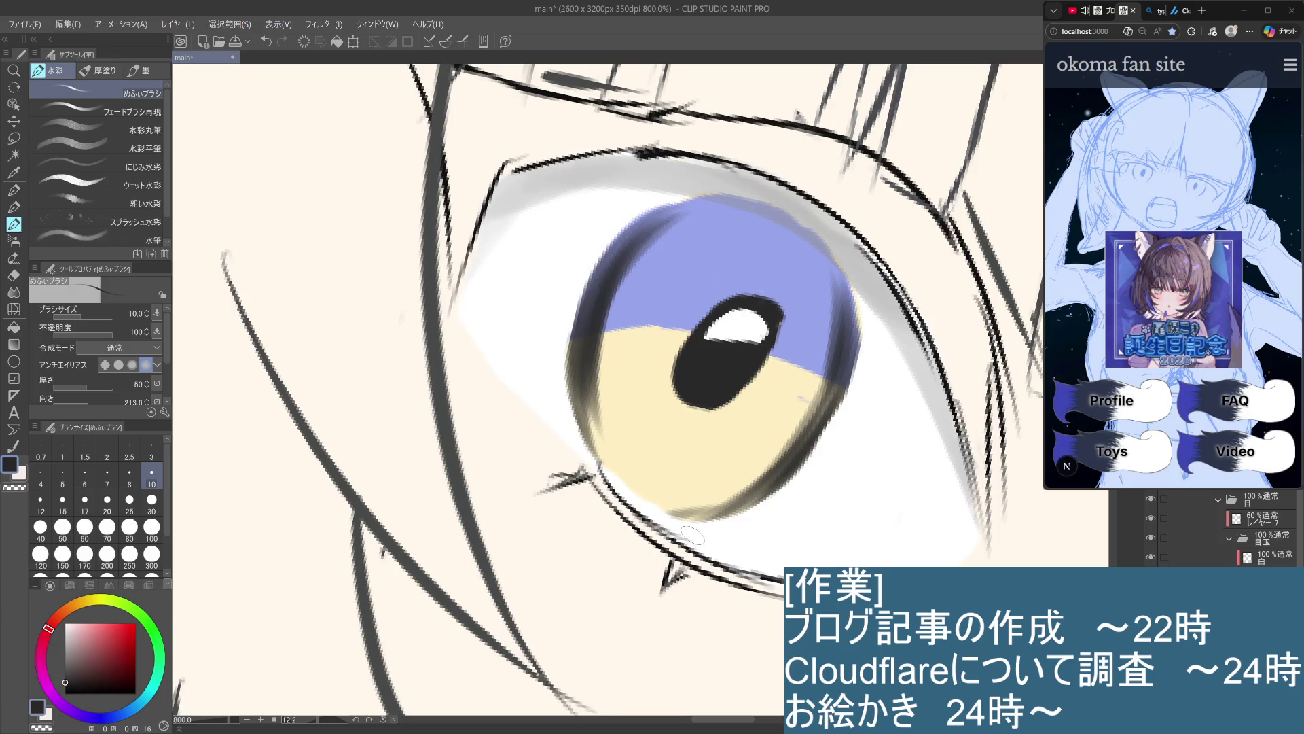
pyautogui.scroll(-4, 700, 610)
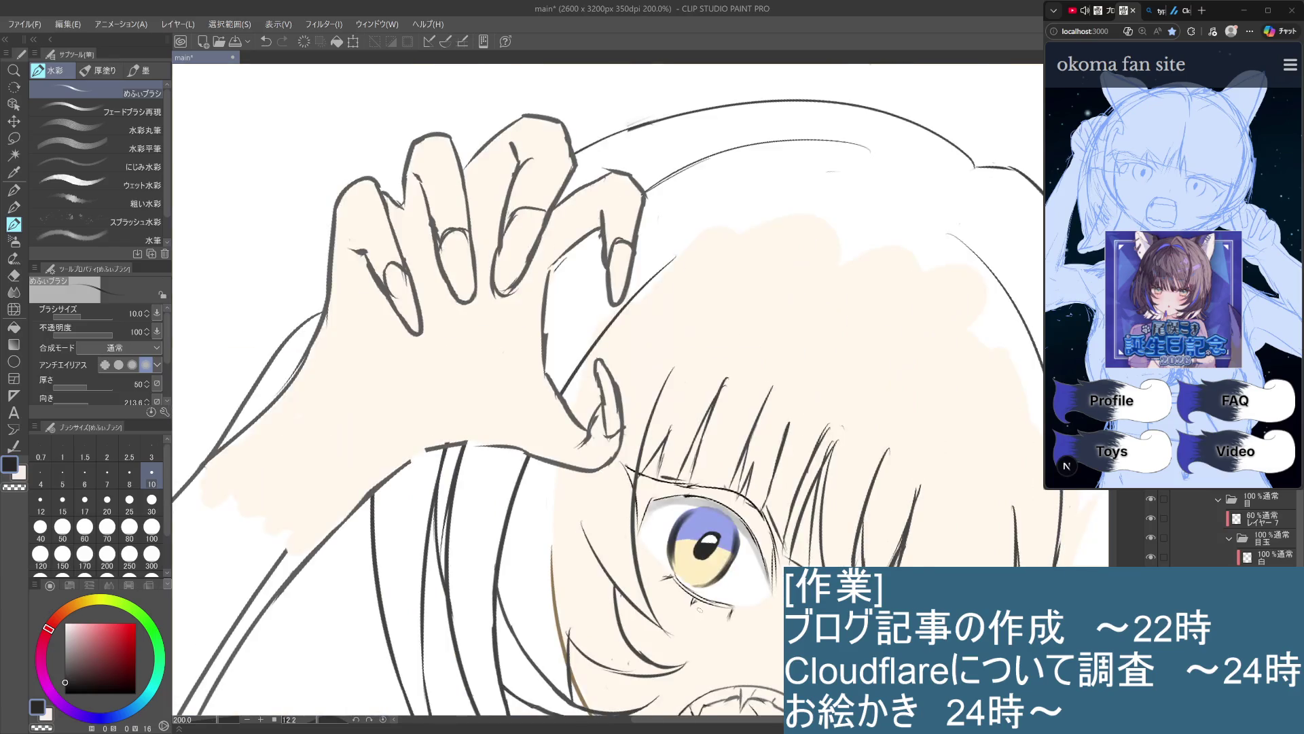
# Try short dark strokes along the iris's left edge, undoing each attempt
pyautogui.scroll(-1, 700, 611)
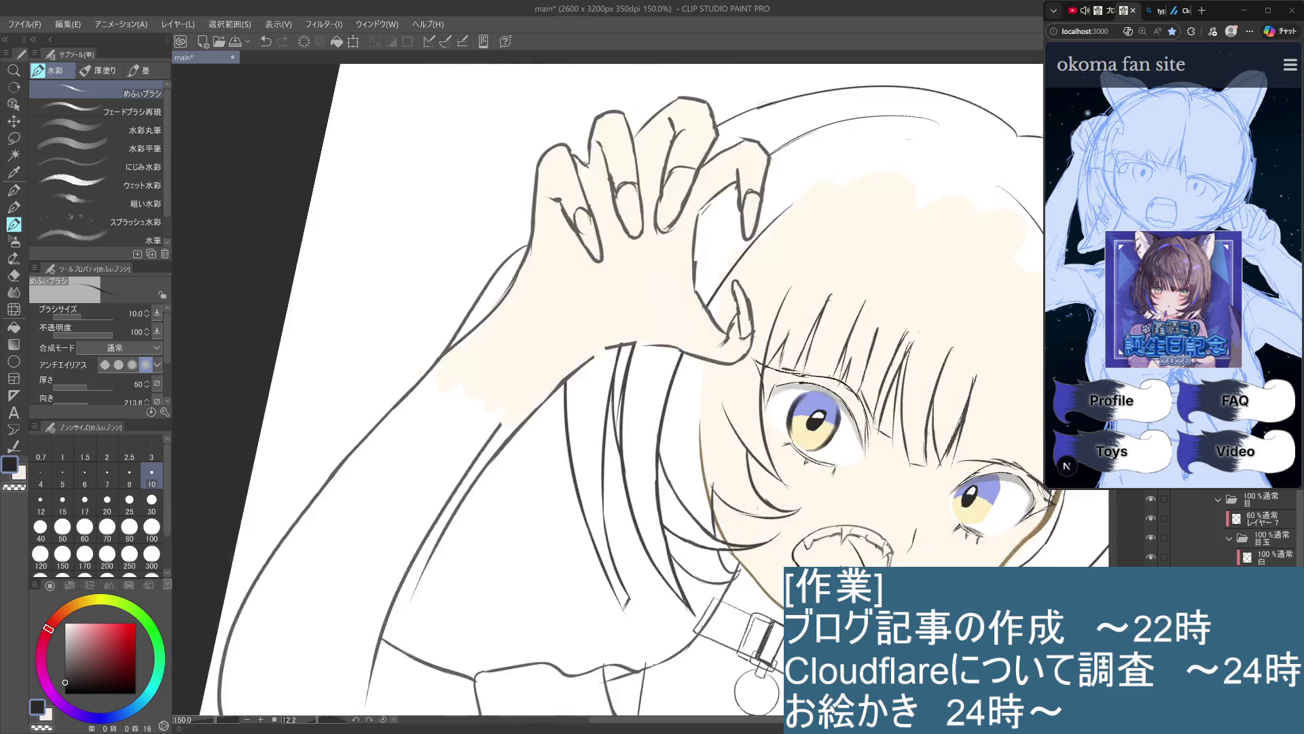
pyautogui.scroll(-2, 700, 610)
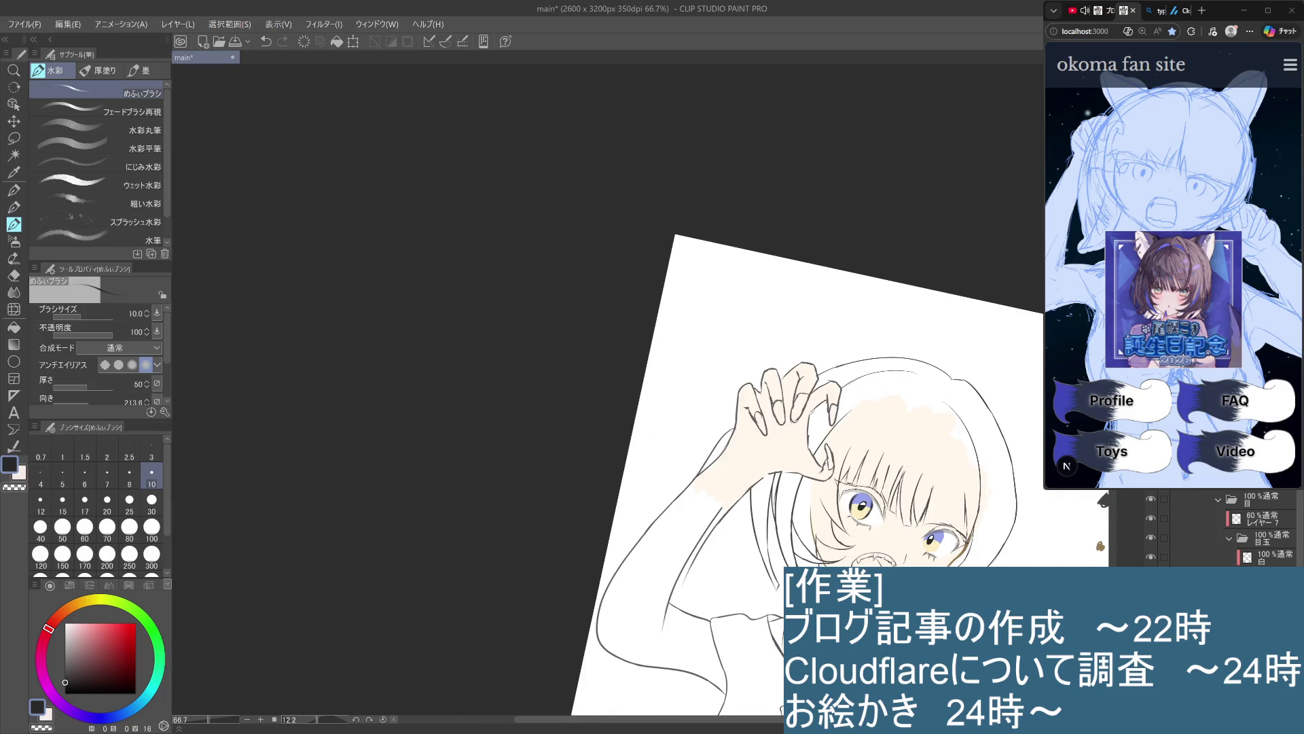
pyautogui.scroll(3, 908, 575)
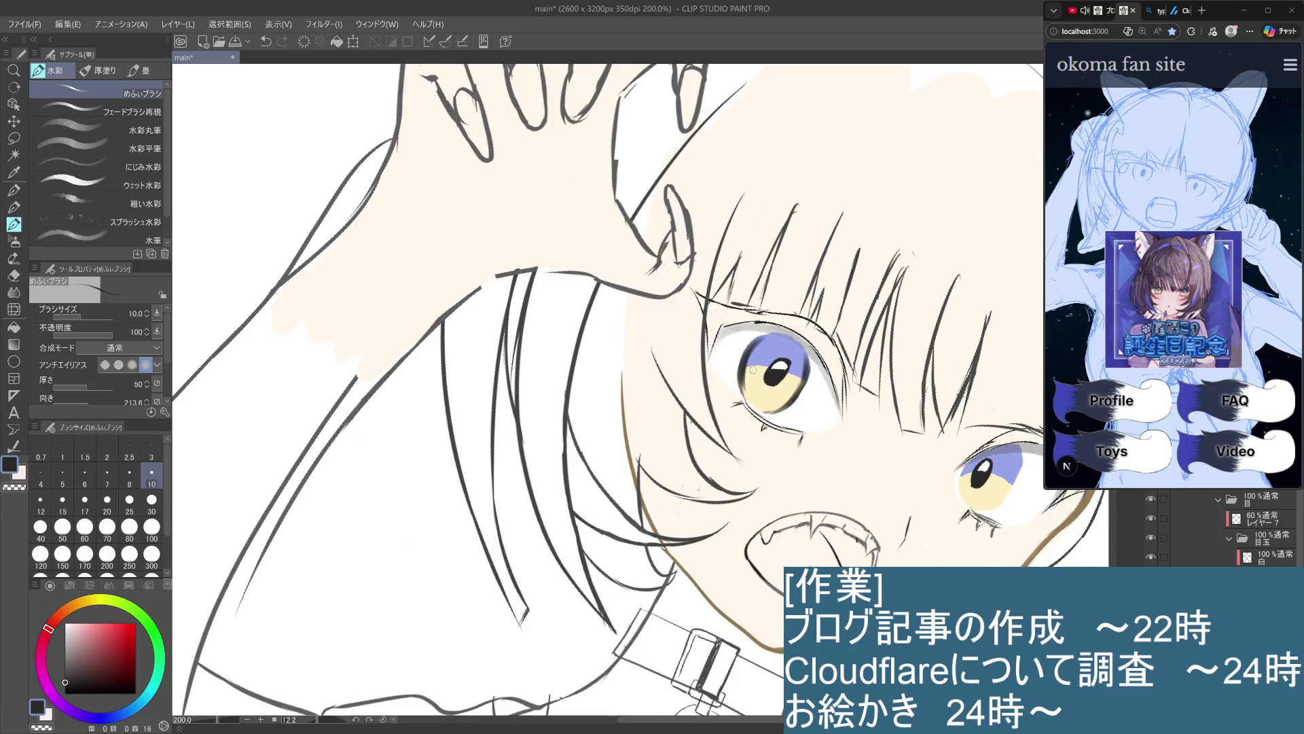
pyautogui.moveTo(761, 361); pyautogui.dragTo(754, 386)
pyautogui.hotkey('ctrl', 'z')
pyautogui.click(807, 364)
pyautogui.moveTo(760, 370)
pyautogui.mouseDown()
pyautogui.moveTo(768, 351)
pyautogui.moveTo(792, 388)
pyautogui.moveTo(779, 394)
pyautogui.mouseUp()
pyautogui.hotkey('ctrl', 'z')
pyautogui.hotkey('ctrl', 'z')
pyautogui.hotkey('ctrl', 'z')
pyautogui.hotkey('ctrl', 'z')
# Compare the stroke near the right eye with undo/redo, then retry darkening the right iris's left edge
pyautogui.scroll(-3, 757, 397)
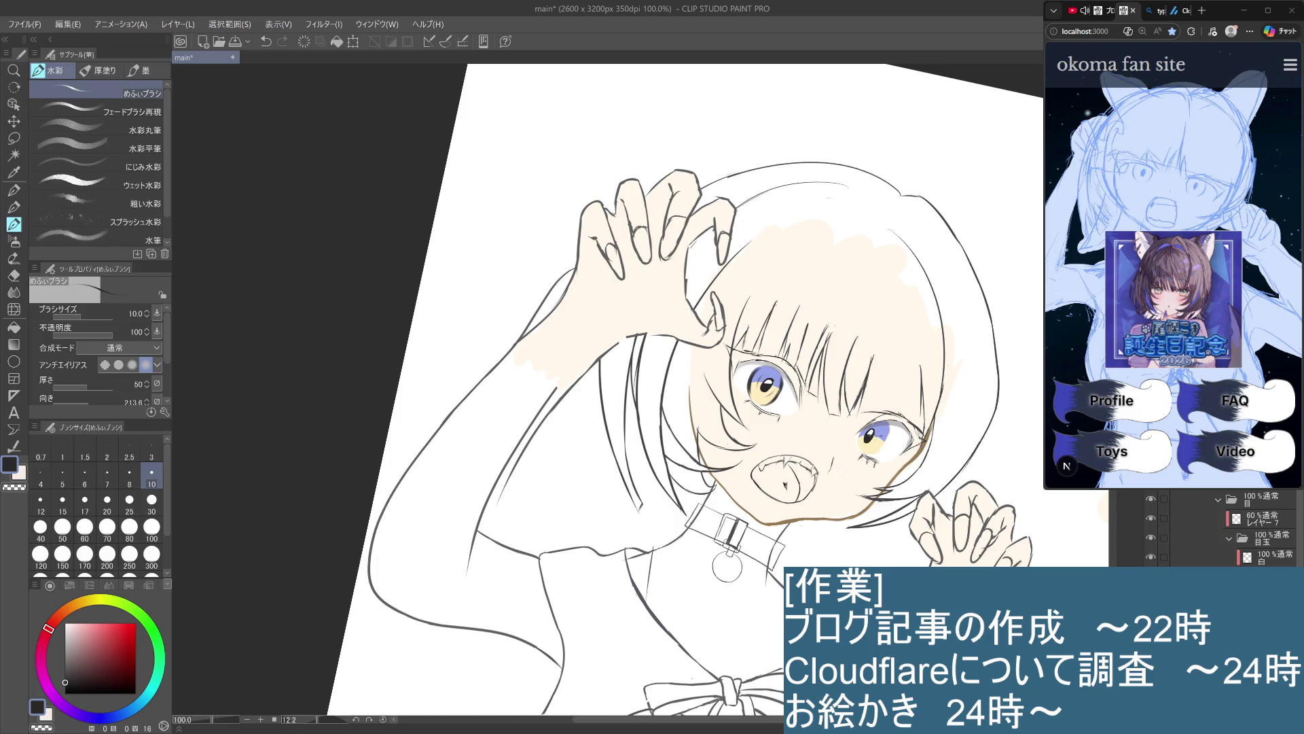
pyautogui.hotkey('ctrl', 'z')
pyautogui.hotkey('ctrl', 'y')
pyautogui.hotkey('ctrl', 'z')
pyautogui.hotkey('ctrl', 'y')
pyautogui.scroll(3, 884, 441)
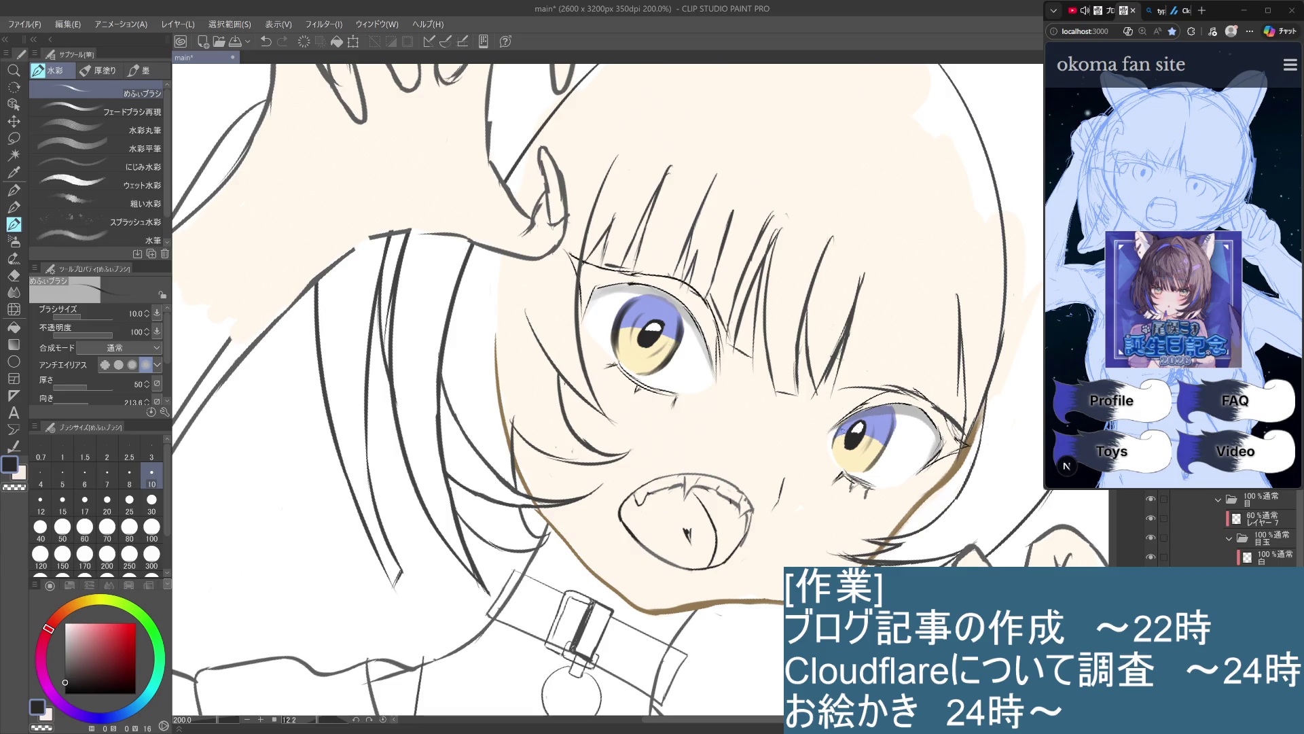
pyautogui.moveTo(840, 433); pyautogui.dragTo(843, 456)
pyautogui.hotkey('ctrl', 'z')
# Make the 白 layer active and switch the drawing colour to white
pyautogui.click(1267, 558)
pyautogui.press('x')
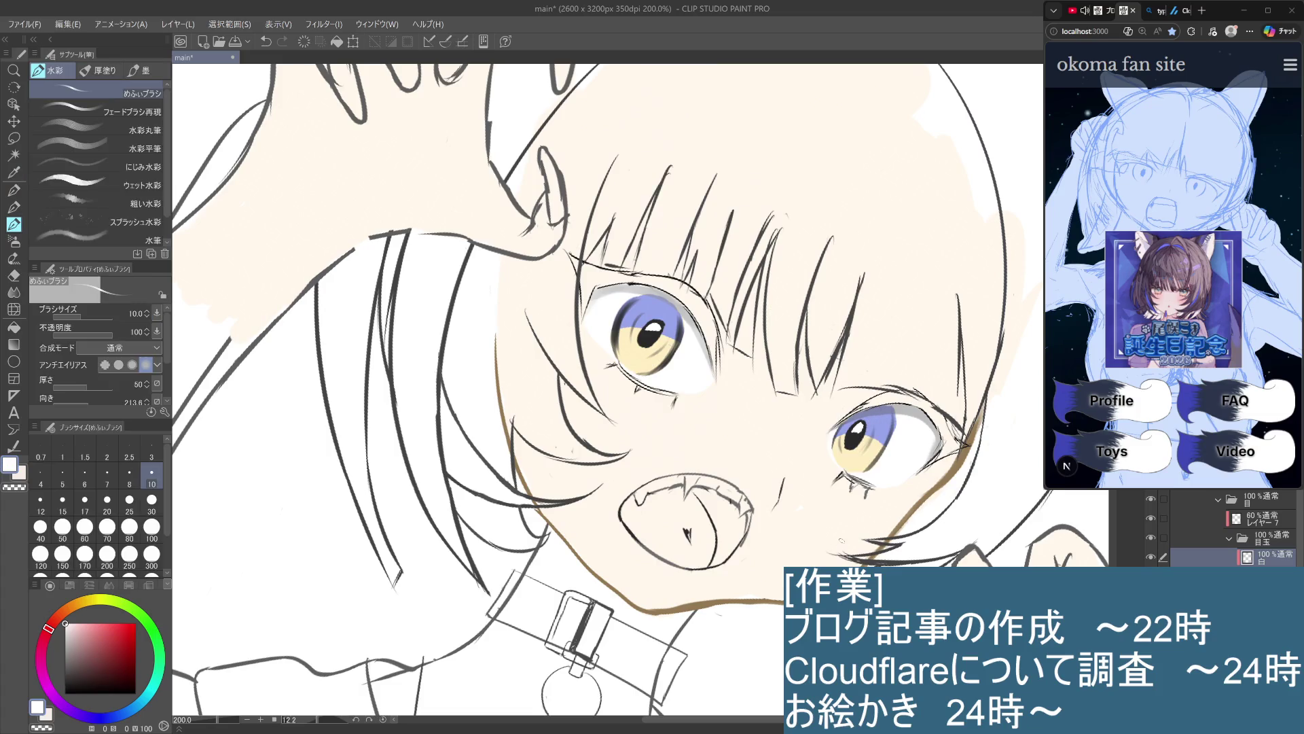
pyautogui.moveTo(845, 441)
pyautogui.mouseDown()
pyautogui.moveTo(818, 510)
pyautogui.moveTo(759, 580)
pyautogui.mouseUp()
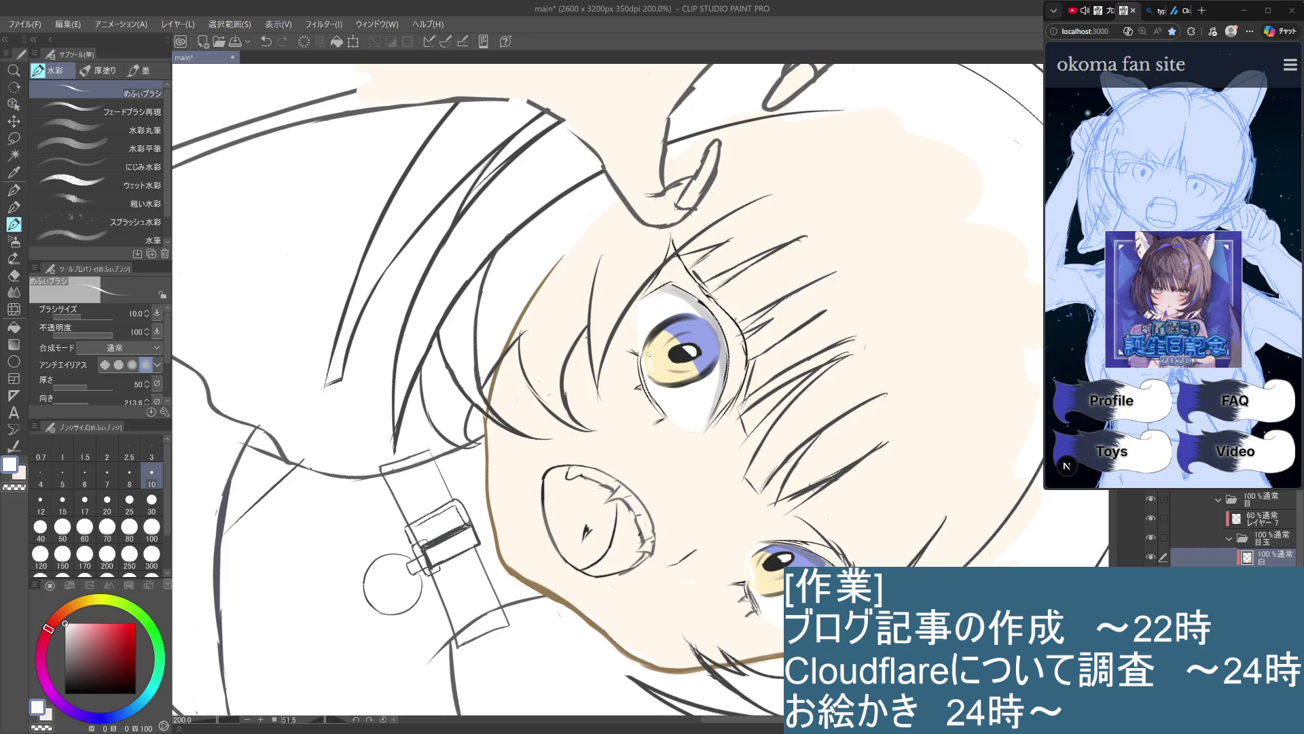
pyautogui.scroll(-3, 651, 351)
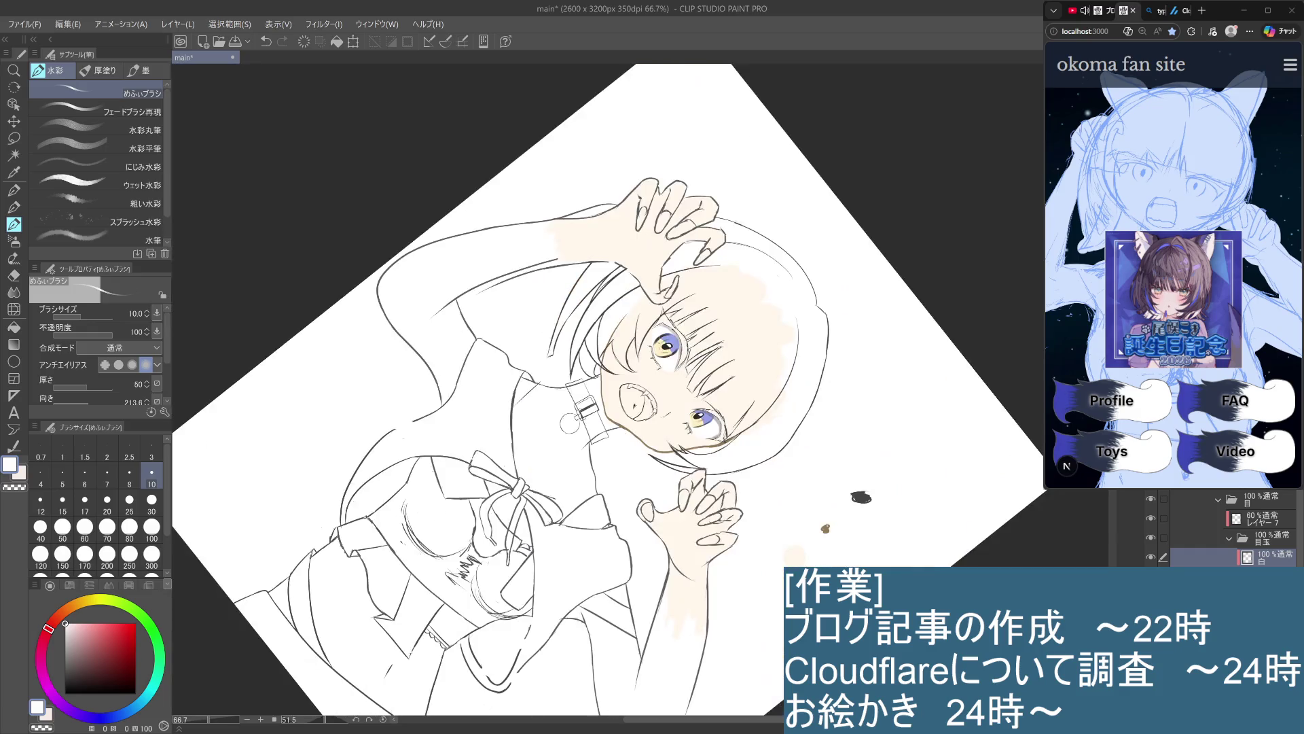
pyautogui.moveTo(1029, 454)
pyautogui.mouseDown()
pyautogui.moveTo(978, 286)
pyautogui.moveTo(951, 244)
pyautogui.mouseUp()
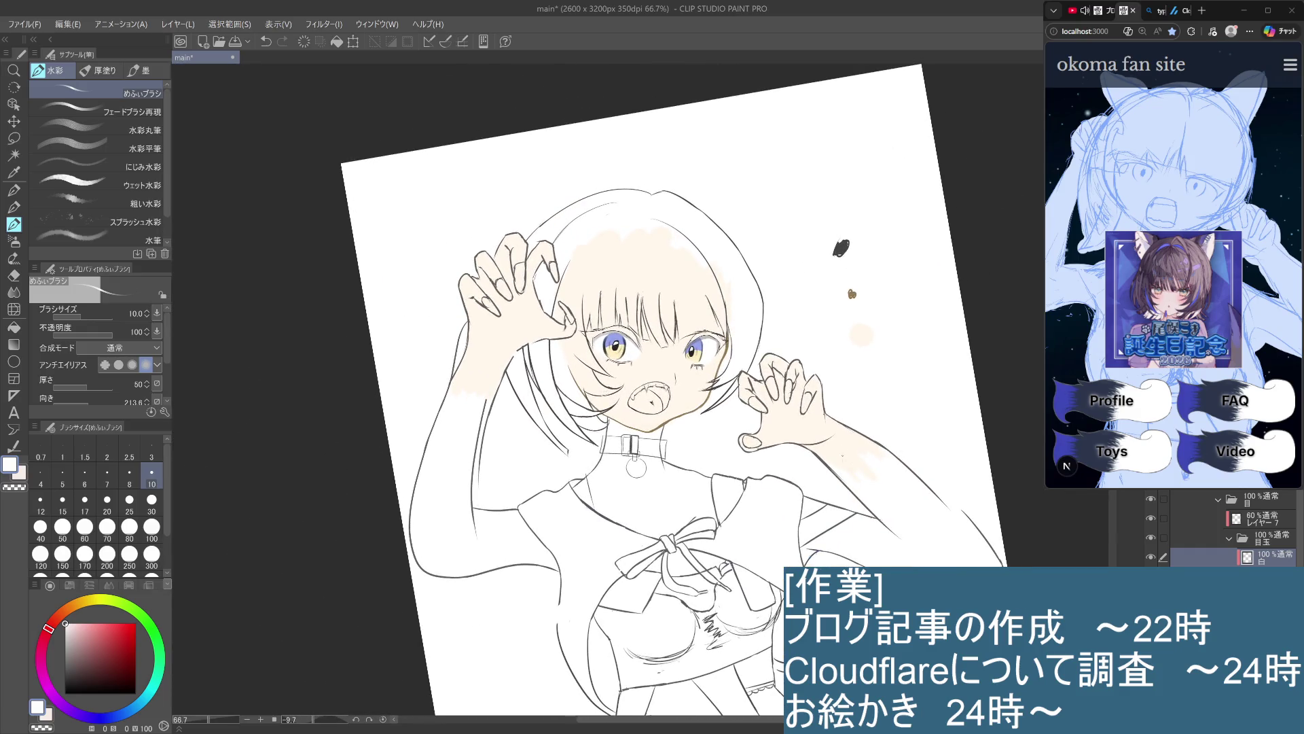
pyautogui.scroll(-2, 748, 442)
pyautogui.scroll(5, 758, 537)
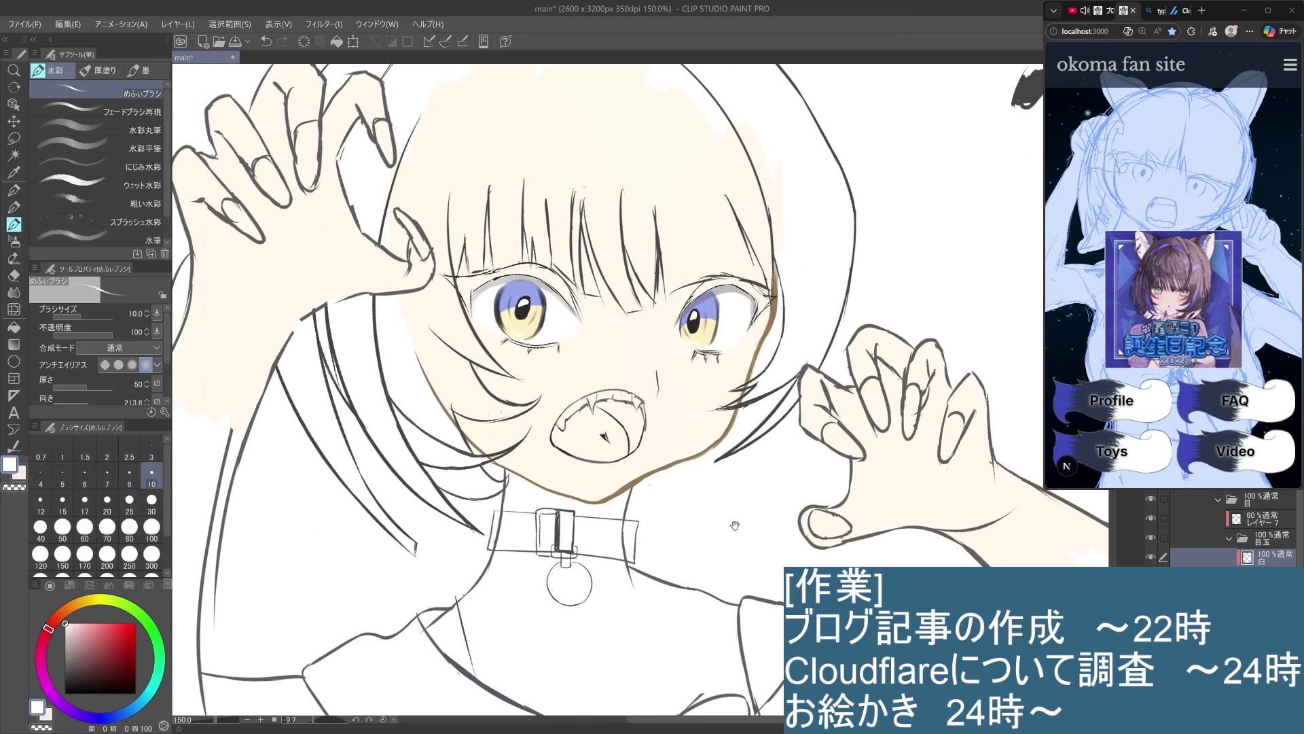
pyautogui.scroll(1, 752, 509)
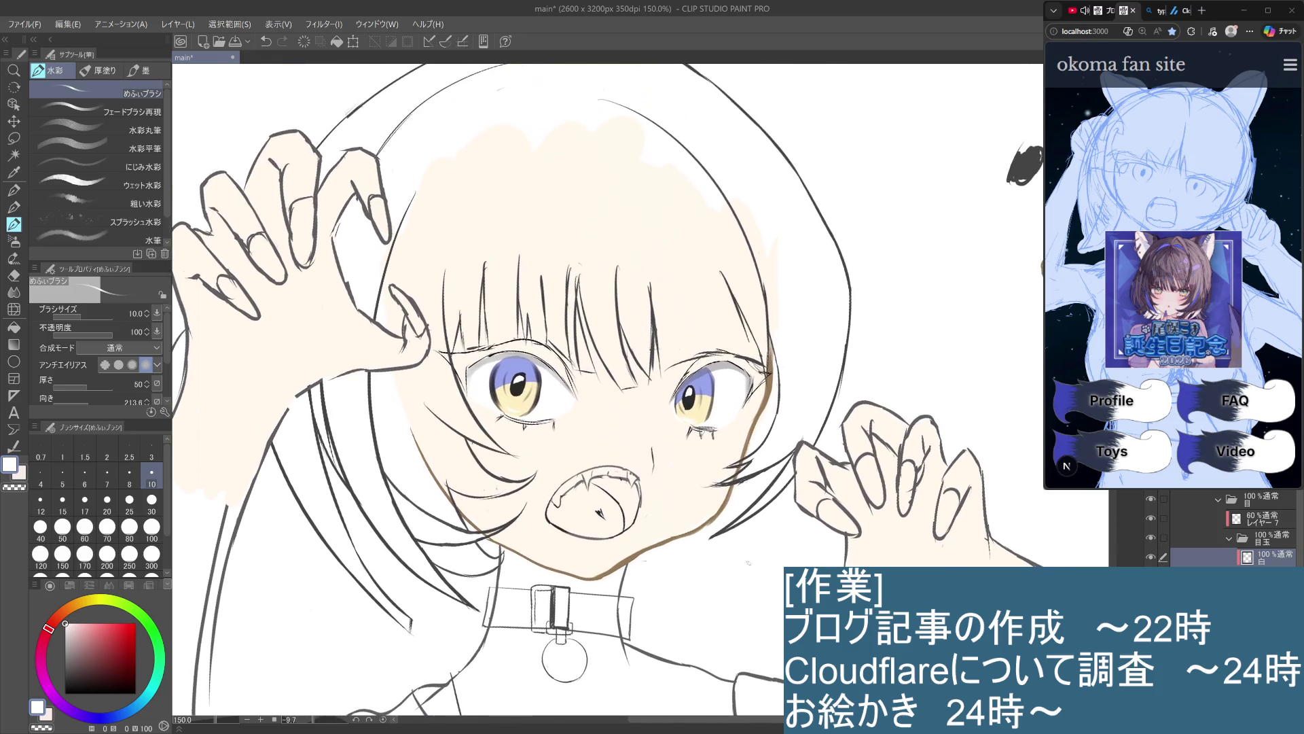
pyautogui.scroll(4, 751, 538)
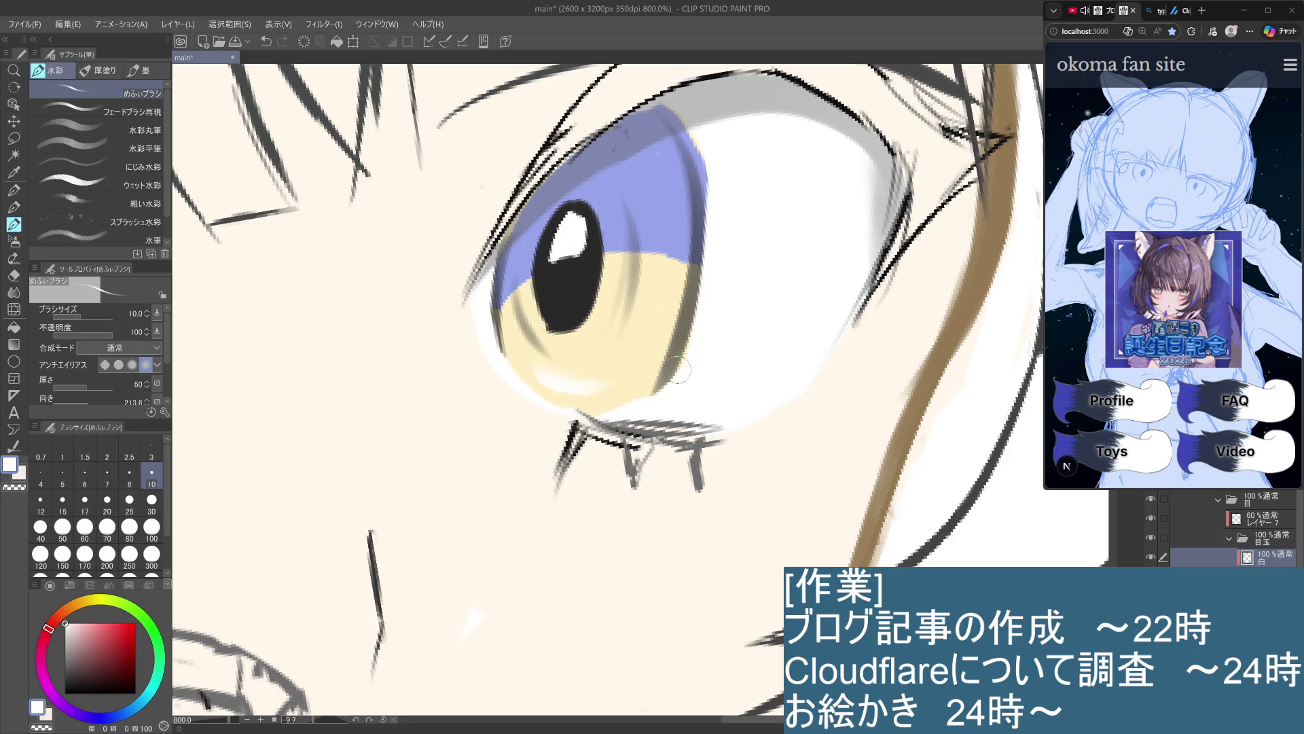
pyautogui.scroll(-5, 637, 343)
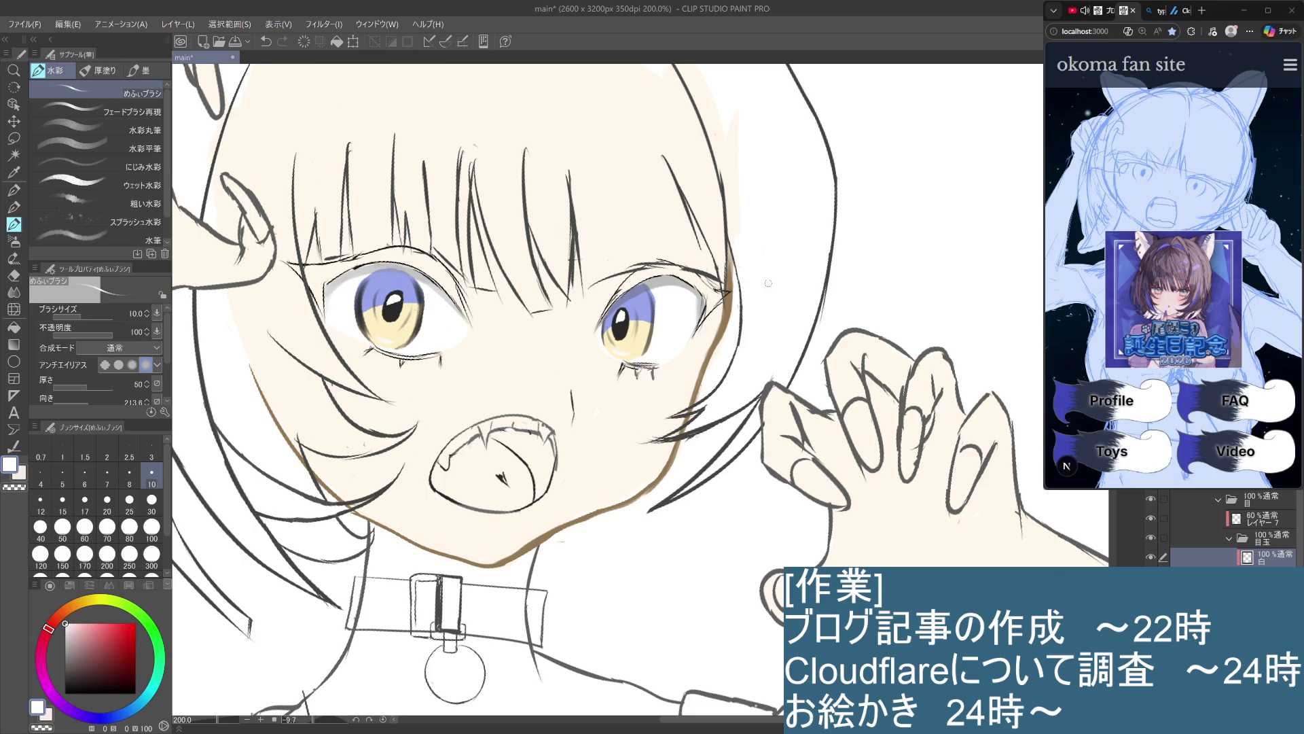
# Collapse the 目玉 layer folder and deselect it
pyautogui.scroll(3, 652, 445)
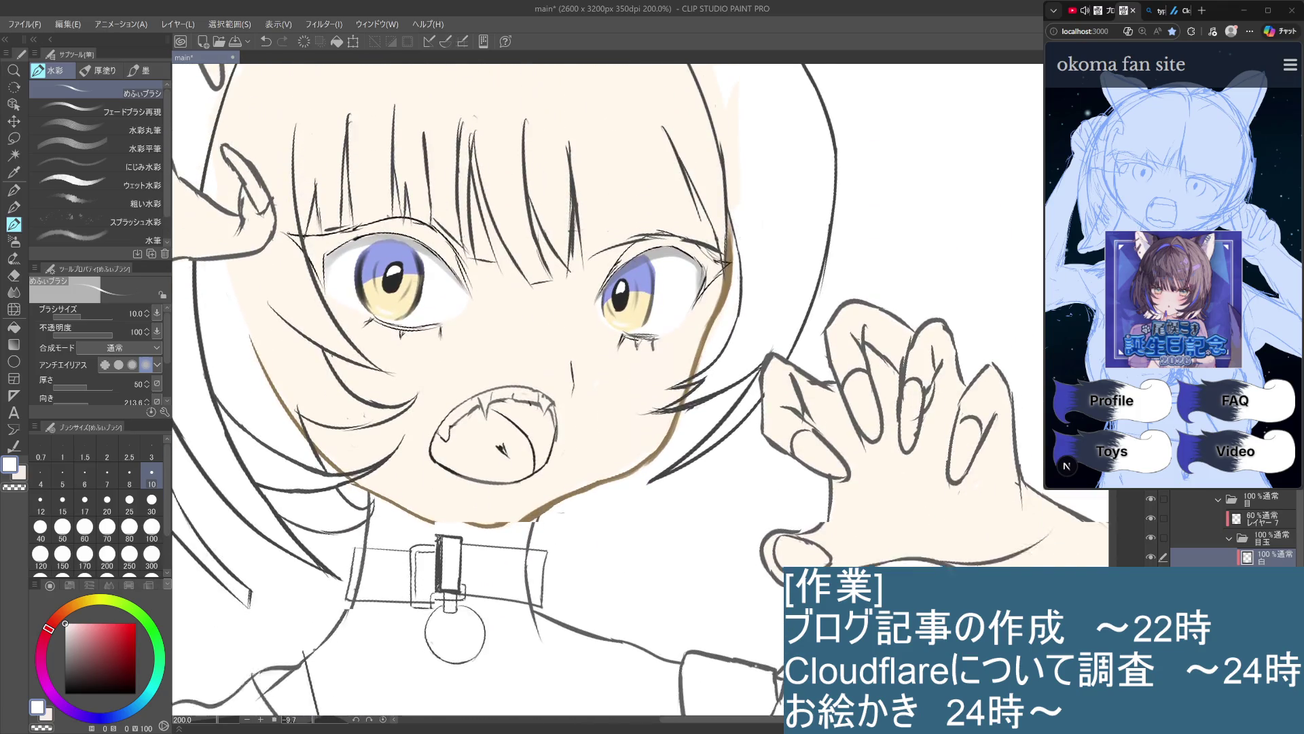
pyautogui.scroll(-4, 685, 365)
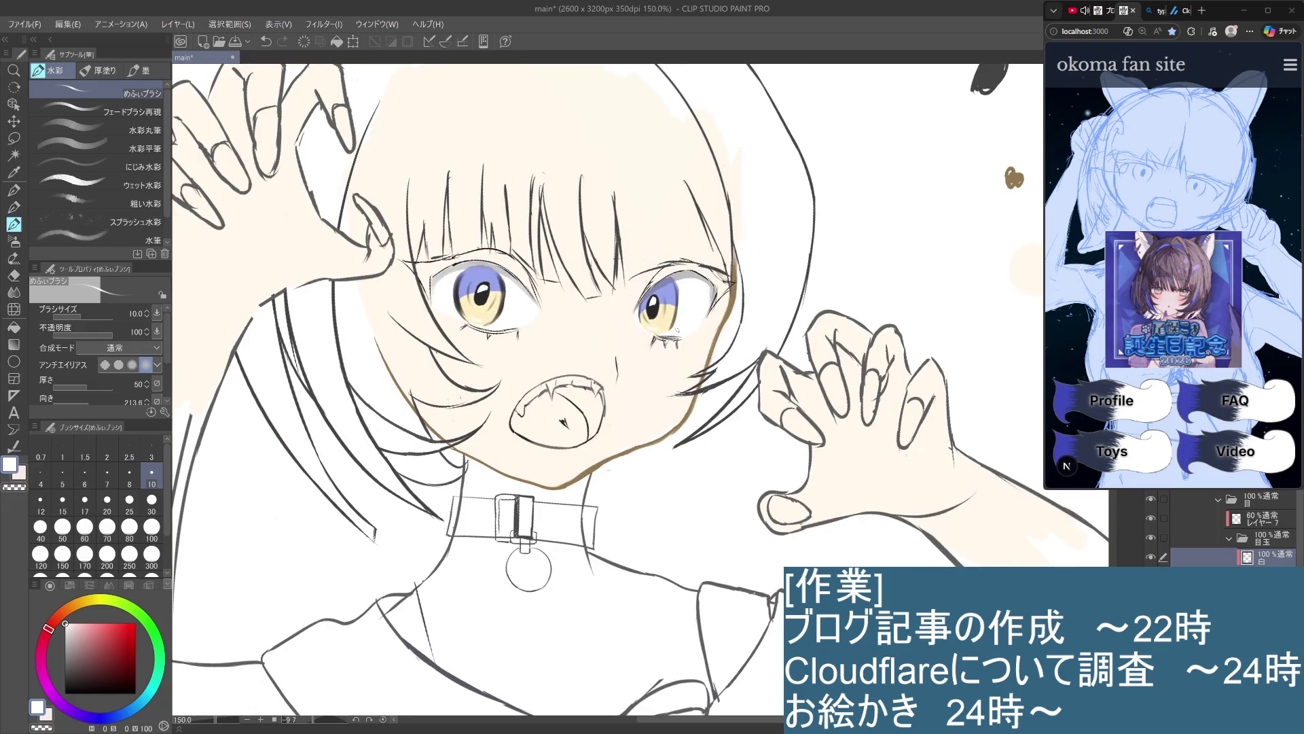
pyautogui.scroll(-3, 1230, 530)
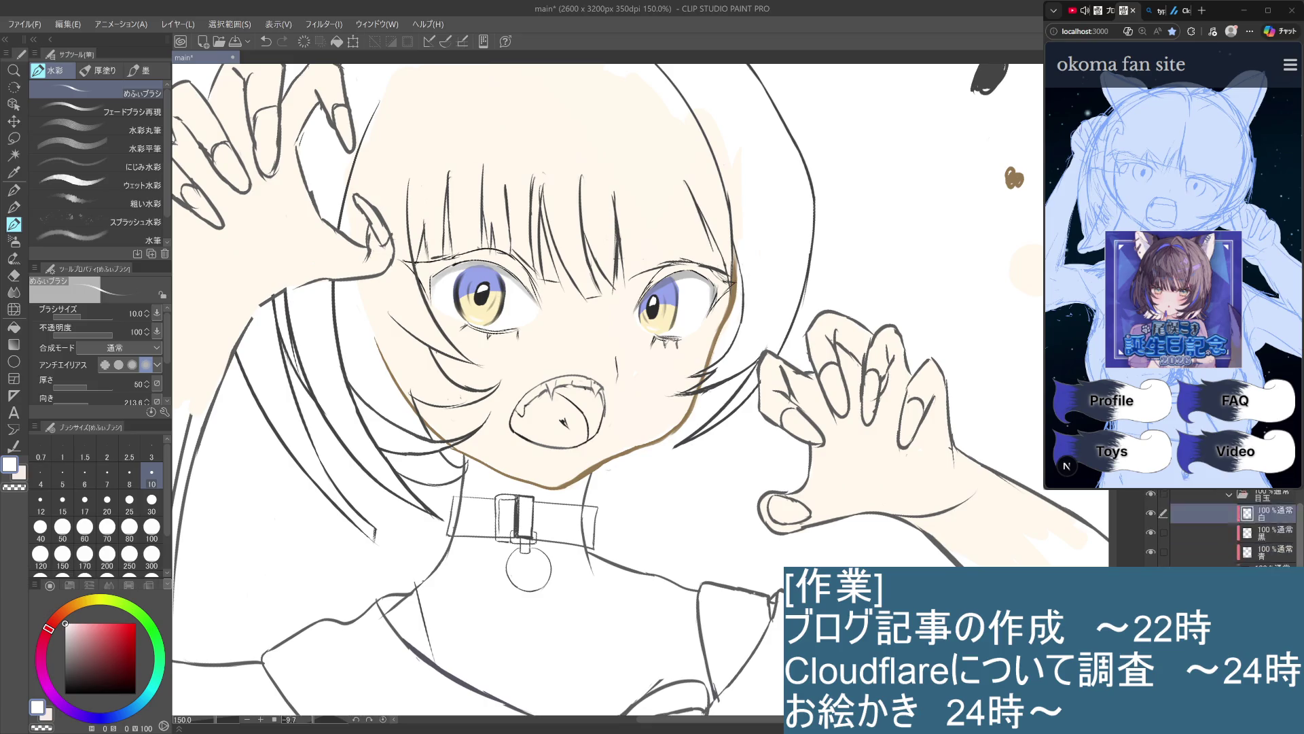
pyautogui.scroll(1, 1234, 502)
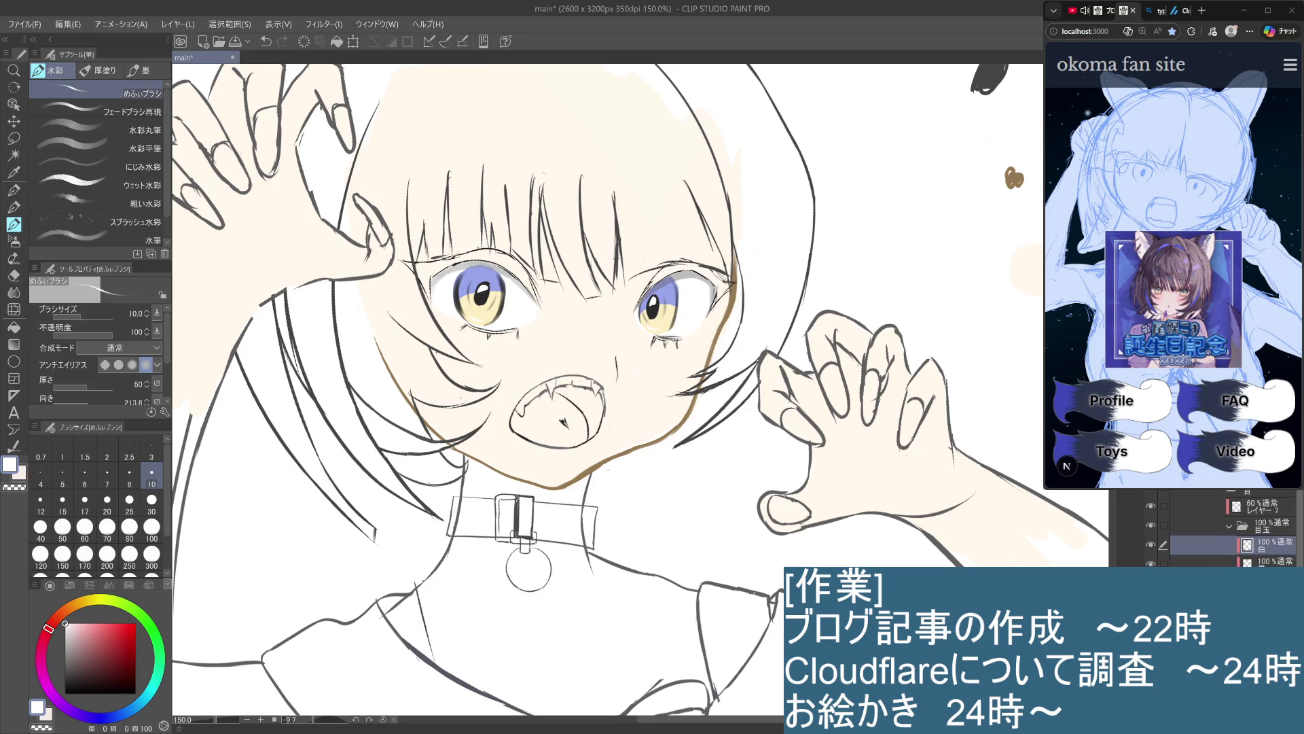
pyautogui.click(1231, 538)
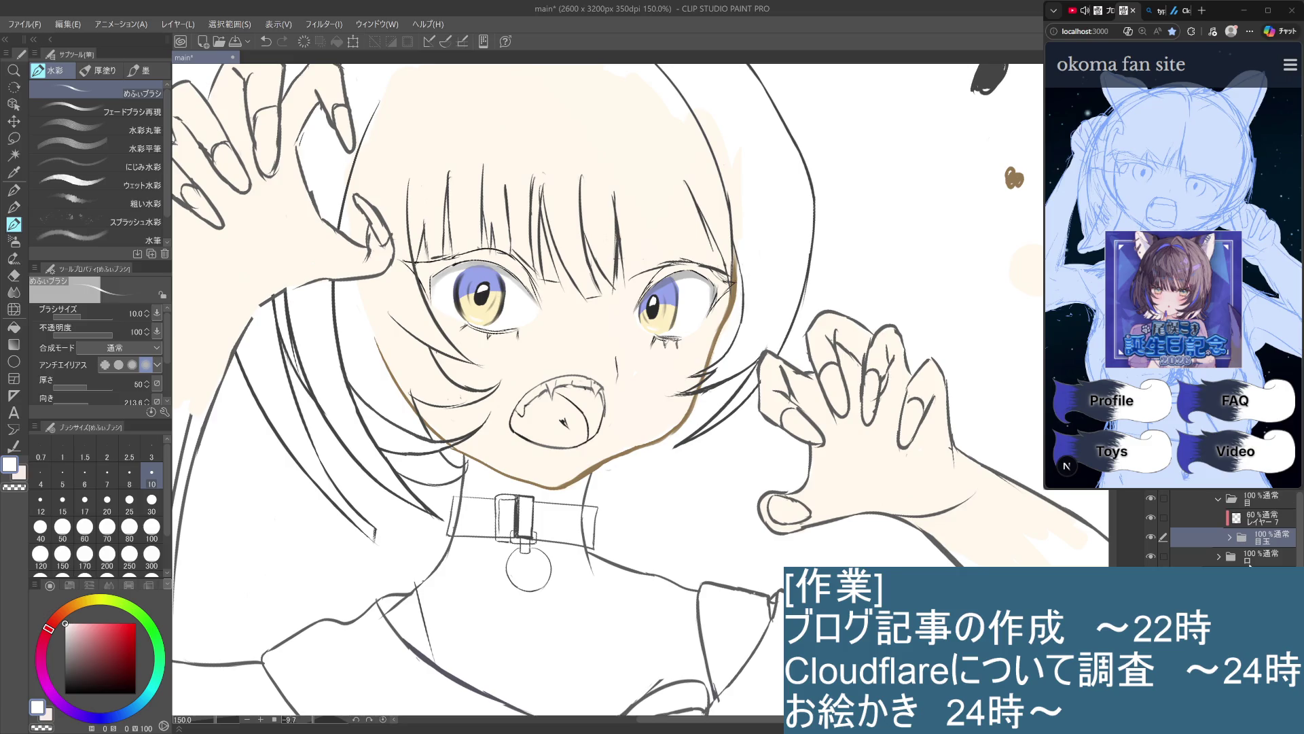
pyautogui.click(1251, 491)
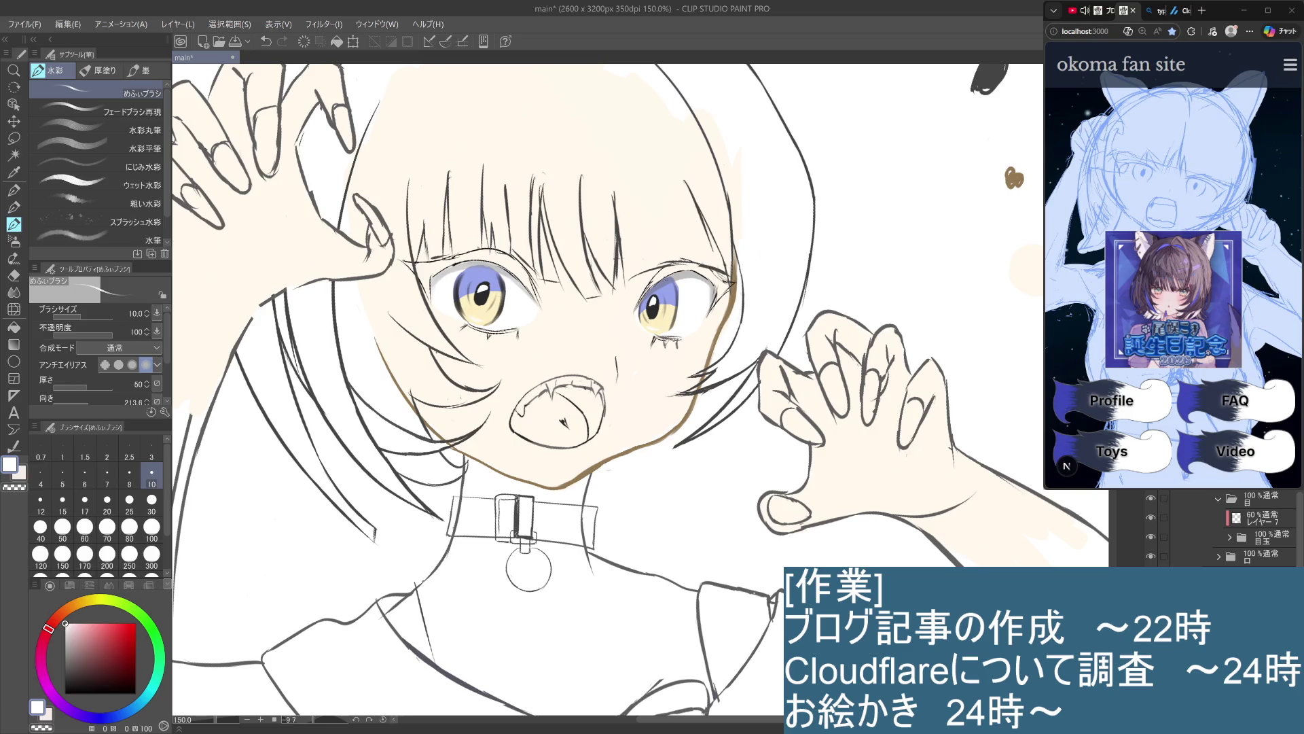
# Switch to the pencil at size 10 and sample black from the eye's line art
pyautogui.press('i')
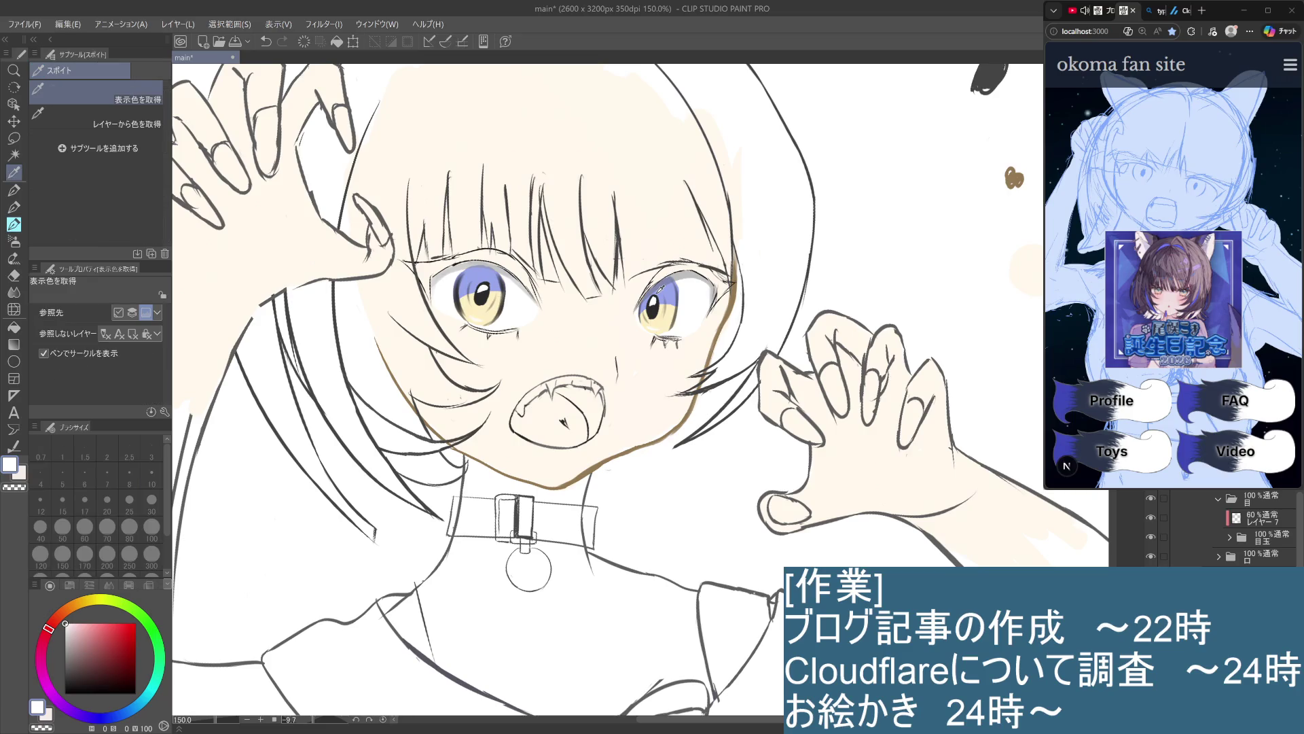
pyautogui.click(18, 196)
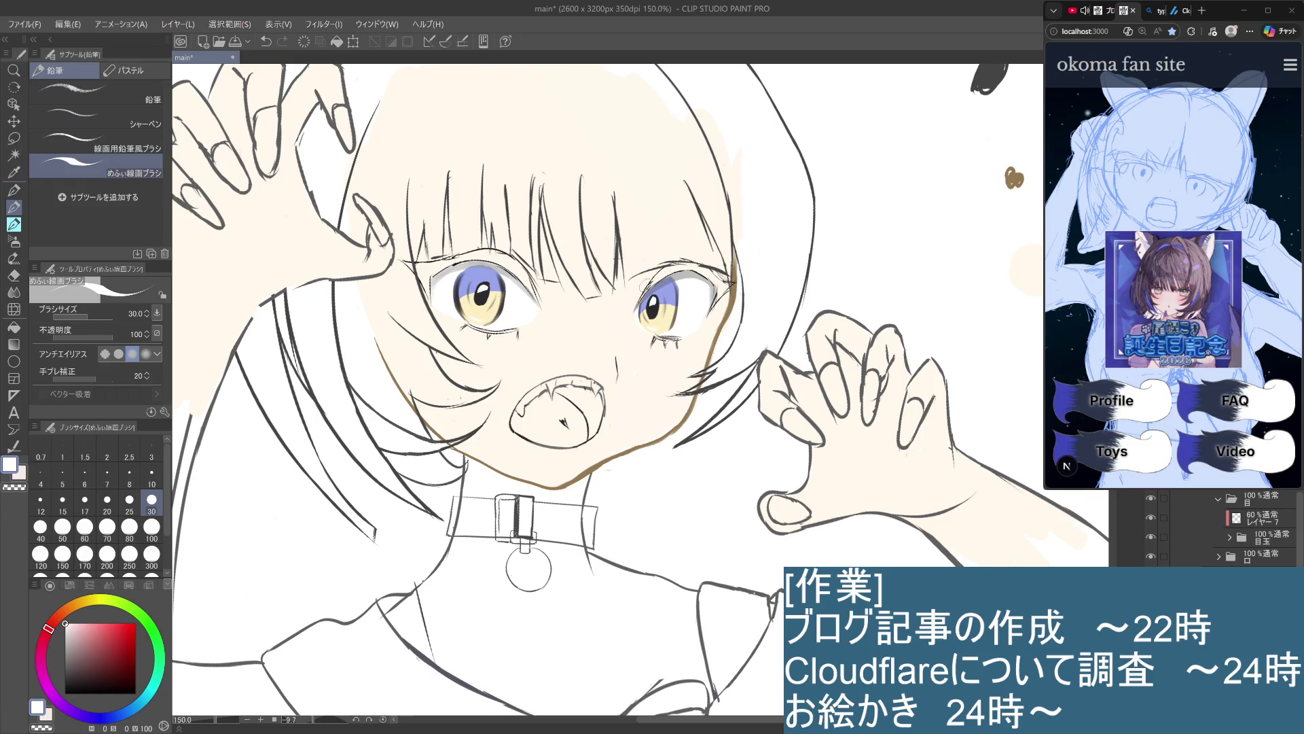
pyautogui.click(130, 471)
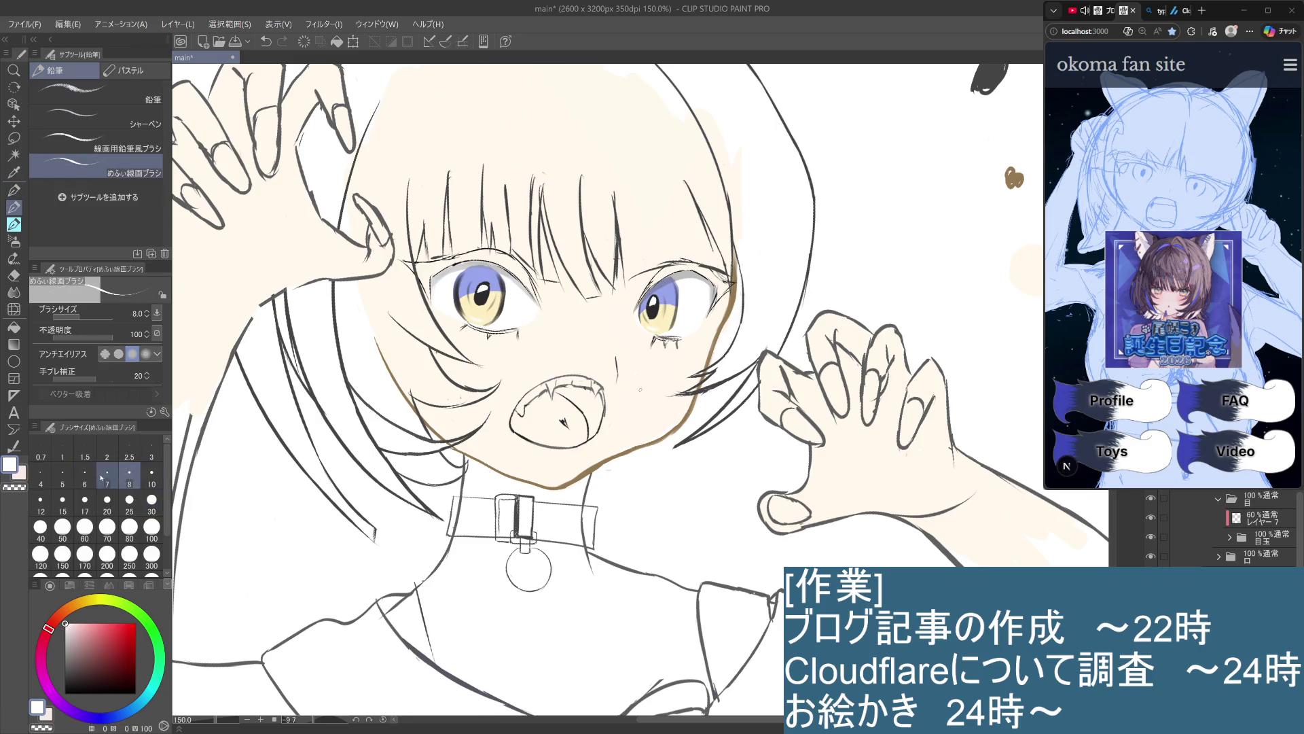
pyautogui.click(152, 476)
pyautogui.scroll(3, 663, 286)
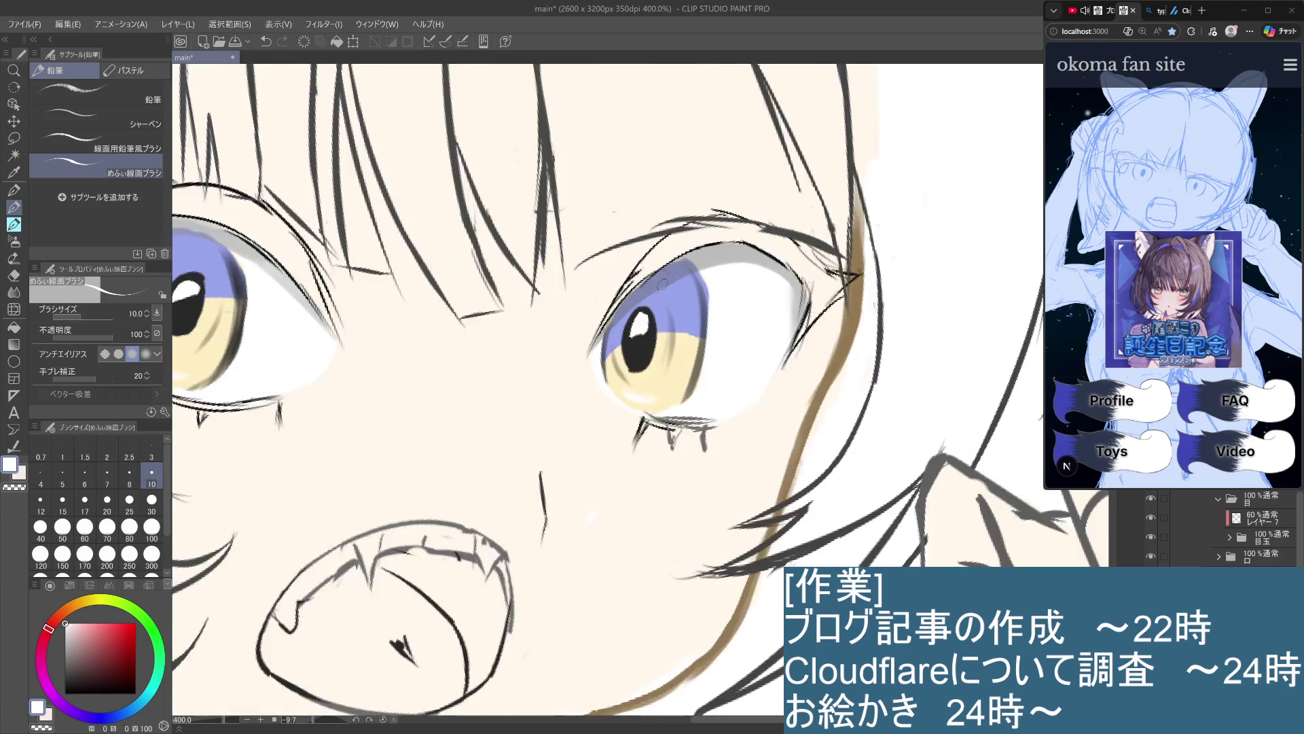
pyautogui.keyDown('alt'); pyautogui.click(635, 271); pyautogui.keyUp('alt')
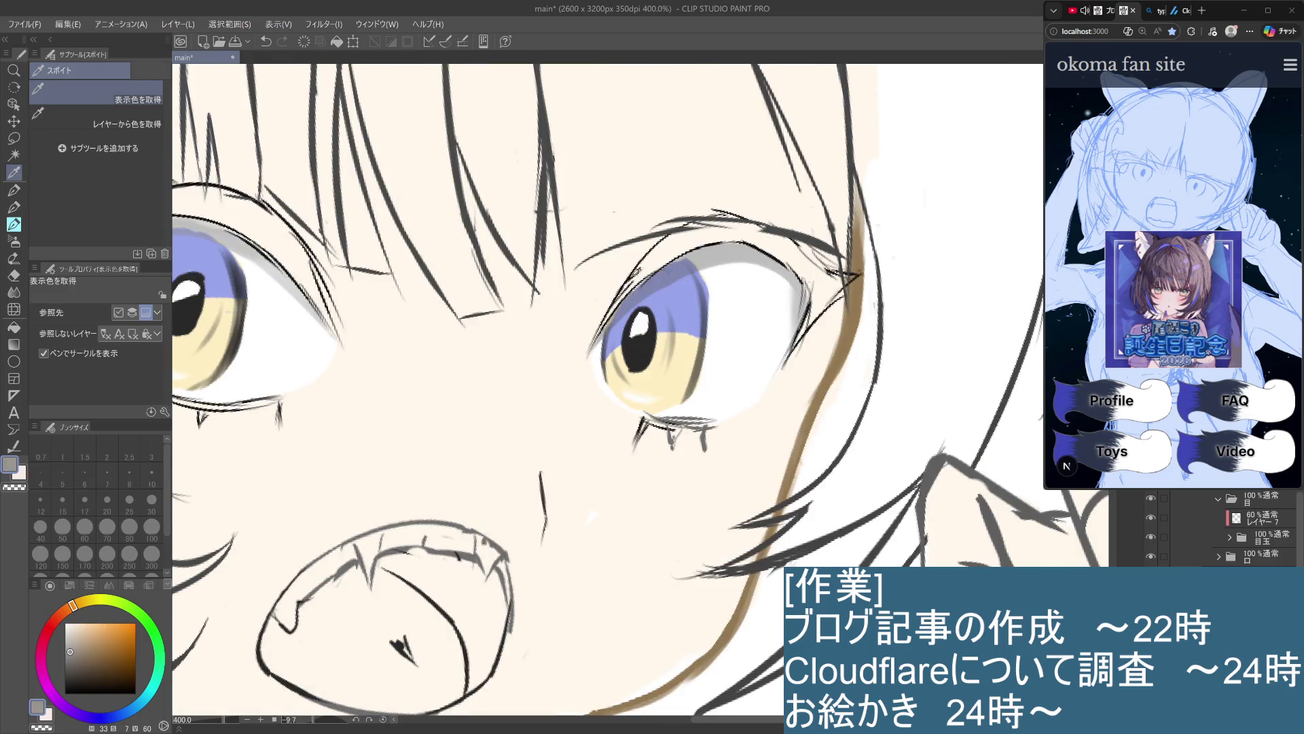
pyautogui.keyDown('alt'); pyautogui.click(634, 274); pyautogui.keyUp('alt')
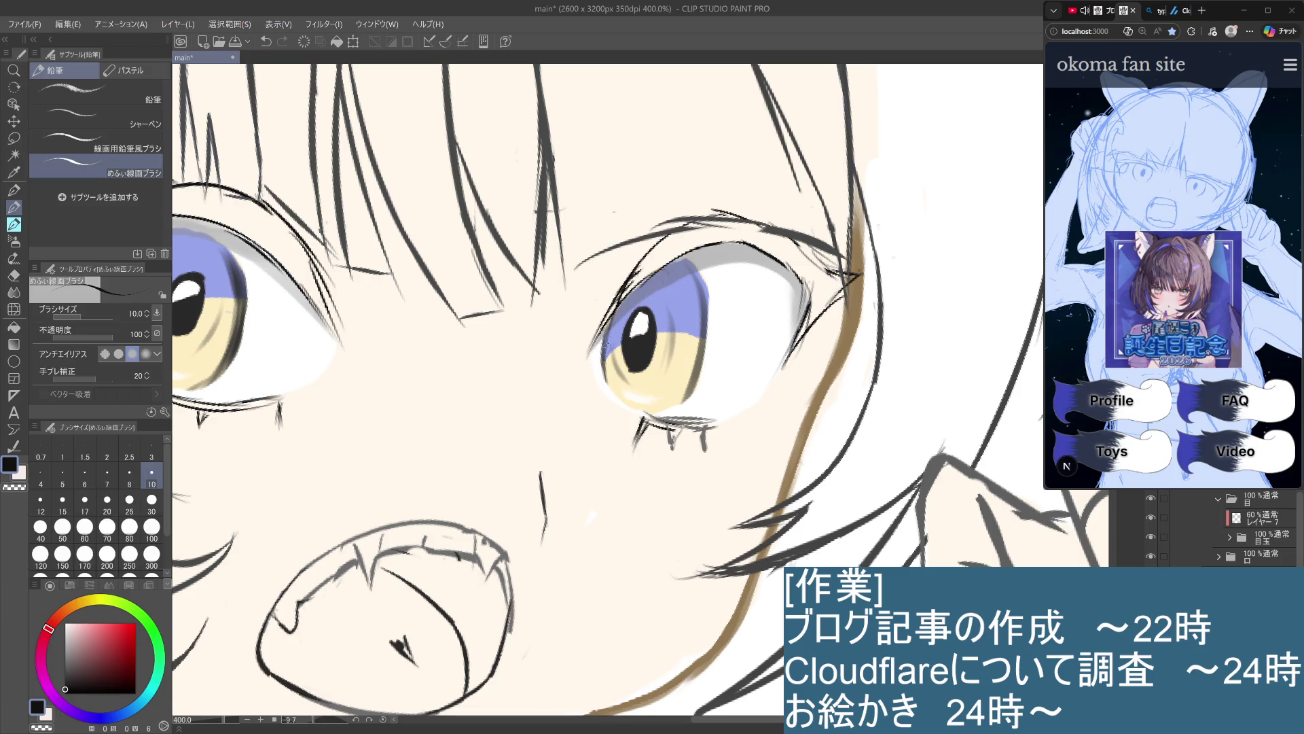
# Trial hatched lash strokes along the upper eyelid at pencil size 5, then undo them
pyautogui.moveTo(622, 294)
pyautogui.mouseDown()
pyautogui.moveTo(595, 343)
pyautogui.moveTo(601, 332)
pyautogui.mouseUp()
pyautogui.hotkey('ctrl', 'z')
pyautogui.hotkey('ctrl', 'z')
pyautogui.click(62, 476)
pyautogui.hotkey('ctrl', 'z')
pyautogui.moveTo(626, 294)
pyautogui.mouseDown()
pyautogui.moveTo(602, 326)
pyautogui.moveTo(610, 314)
pyautogui.mouseUp()
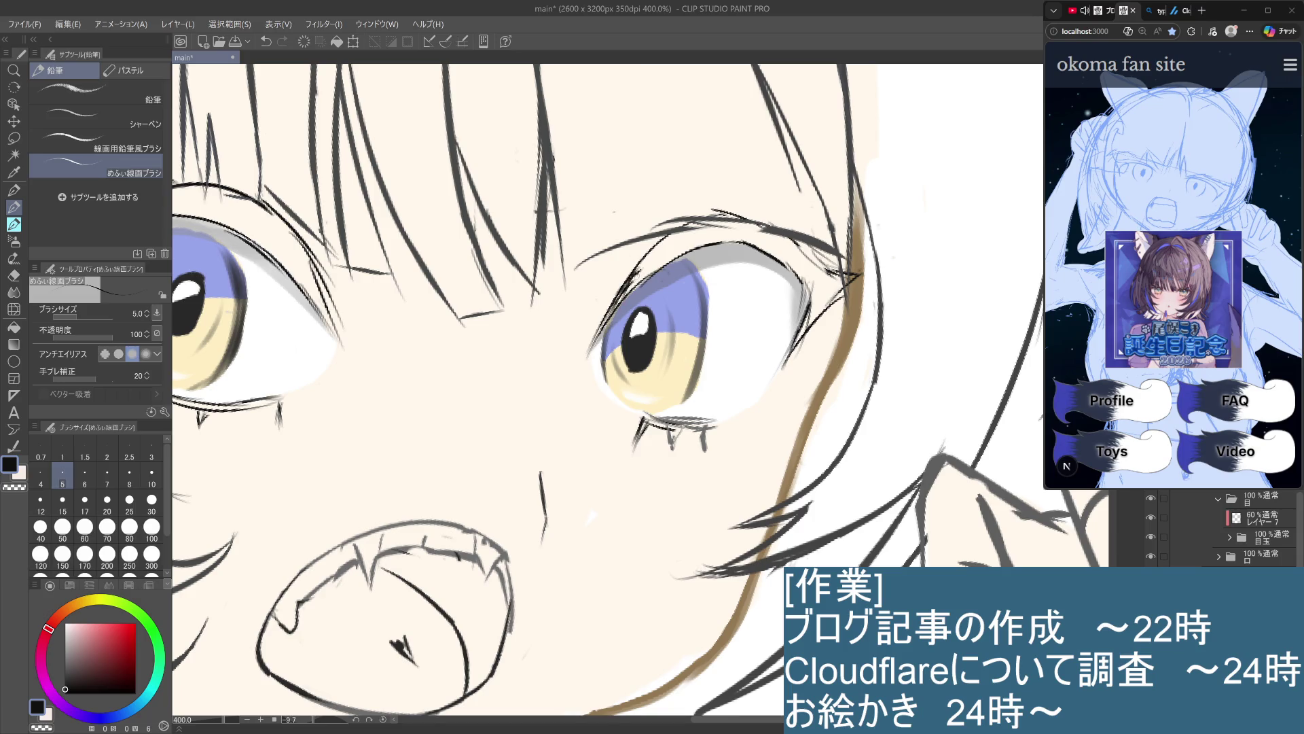
pyautogui.moveTo(646, 263)
pyautogui.mouseDown()
pyautogui.moveTo(630, 289)
pyautogui.moveTo(648, 262)
pyautogui.moveTo(648, 275)
pyautogui.mouseUp()
pyautogui.moveTo(670, 235); pyautogui.dragTo(652, 273)
pyautogui.moveTo(675, 230)
pyautogui.mouseDown()
pyautogui.moveTo(656, 271)
pyautogui.moveTo(666, 264)
pyautogui.mouseUp()
pyautogui.hotkey('ctrl', 'z')
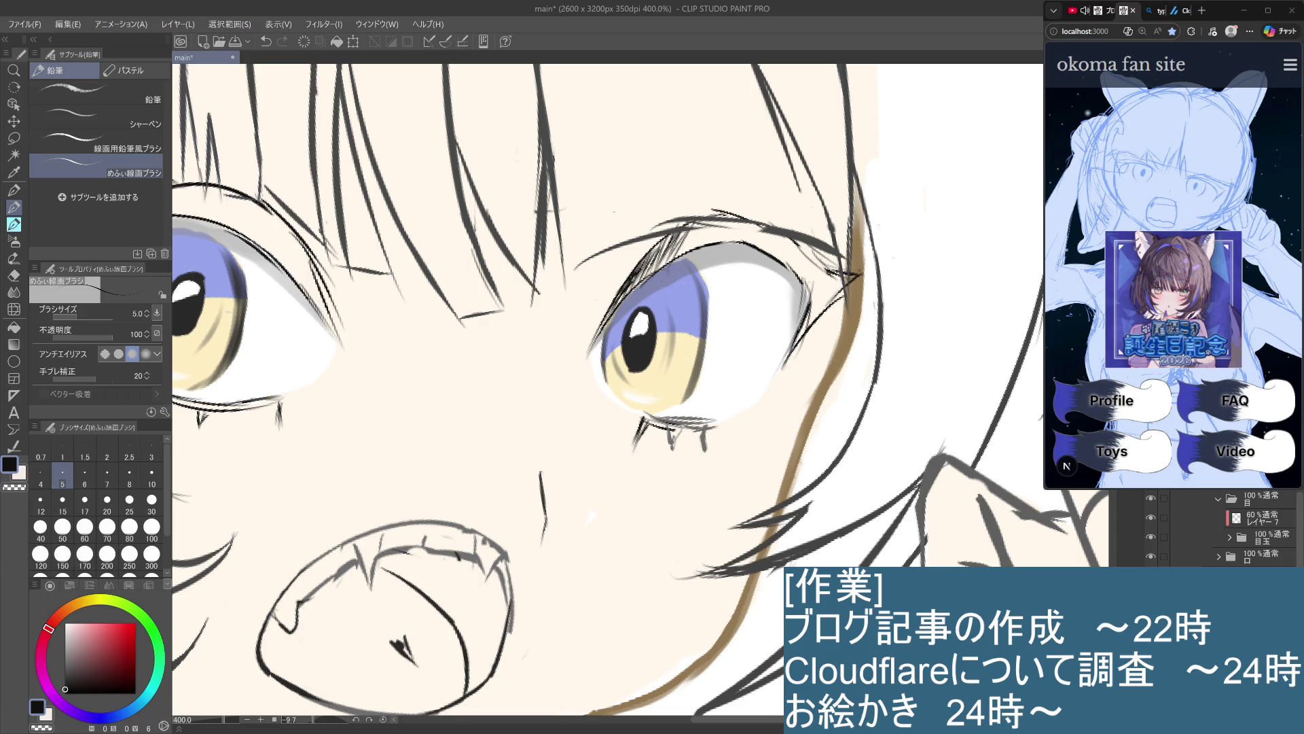
pyautogui.moveTo(672, 243); pyautogui.dragTo(663, 267)
pyautogui.hotkey('ctrl', 'z')
pyautogui.hotkey('ctrl', 'z')
pyautogui.hotkey('ctrl', 'z')
pyautogui.hotkey('ctrl', 'z')
pyautogui.hotkey('ctrl', 'z')
pyautogui.hotkey('ctrl', 'z')
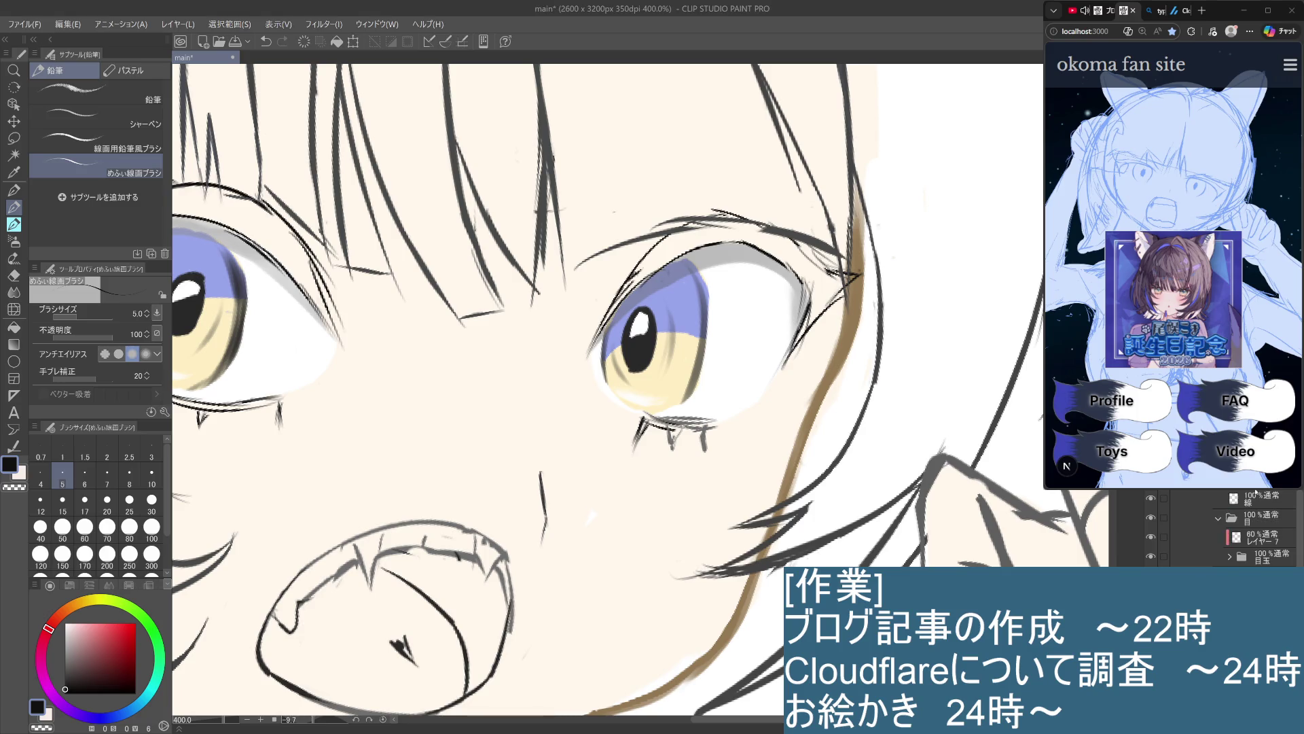
pyautogui.scroll(1, 1258, 506)
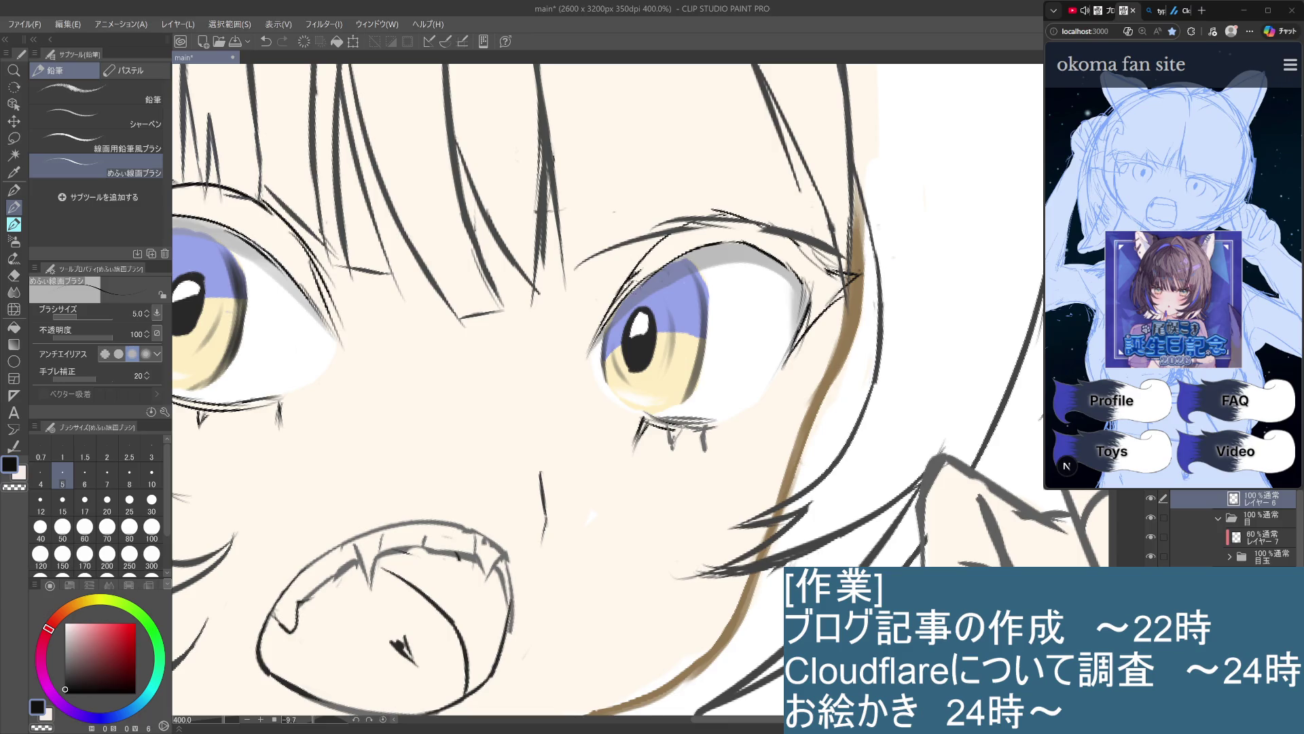
# Hatch dark strokes along the right eye's upper lid, dropping a stray one near the pupil
pyautogui.moveTo(639, 272); pyautogui.dragTo(615, 304)
pyautogui.hotkey('ctrl', 'z')
pyautogui.moveTo(642, 261)
pyautogui.mouseDown()
pyautogui.moveTo(629, 292)
pyautogui.moveTo(640, 280)
pyautogui.mouseUp()
pyautogui.moveTo(673, 235)
pyautogui.mouseDown()
pyautogui.moveTo(643, 279)
pyautogui.moveTo(656, 274)
pyautogui.mouseUp()
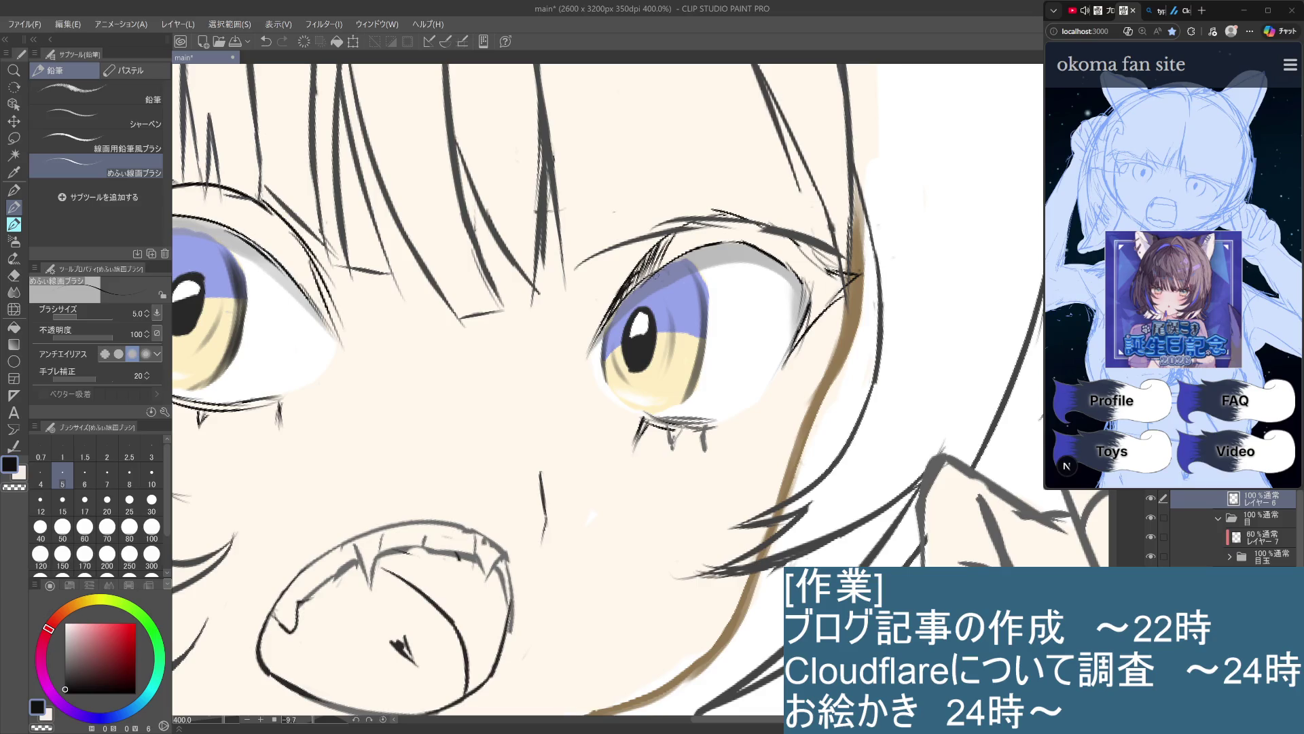
pyautogui.moveTo(683, 228)
pyautogui.mouseDown()
pyautogui.moveTo(665, 267)
pyautogui.moveTo(690, 249)
pyautogui.moveTo(669, 263)
pyautogui.mouseUp()
pyautogui.hotkey('ctrl', 'alt', '0')
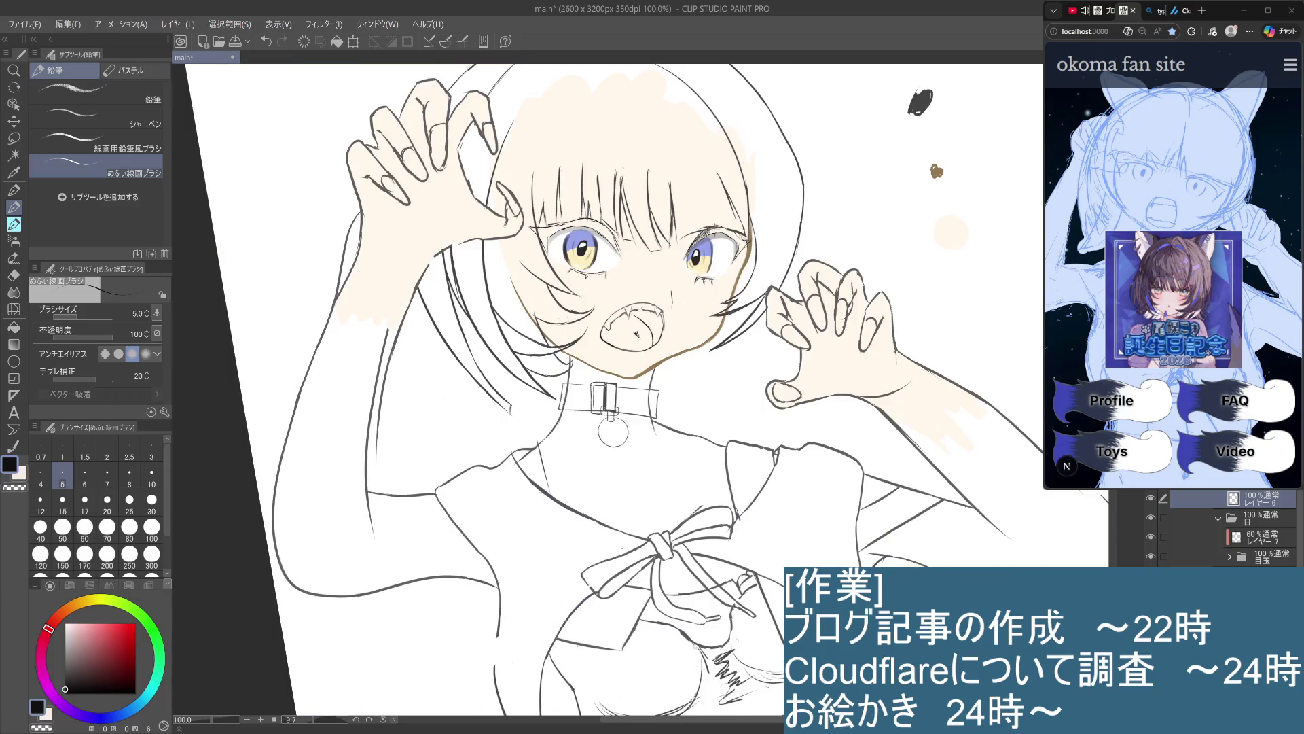
pyautogui.scroll(2, 726, 203)
# Add dense hatched lashes at the right eye's outer corner and zoom out to check
pyautogui.hotkey('ctrl', 'z')
pyautogui.hotkey('ctrl', 'y')
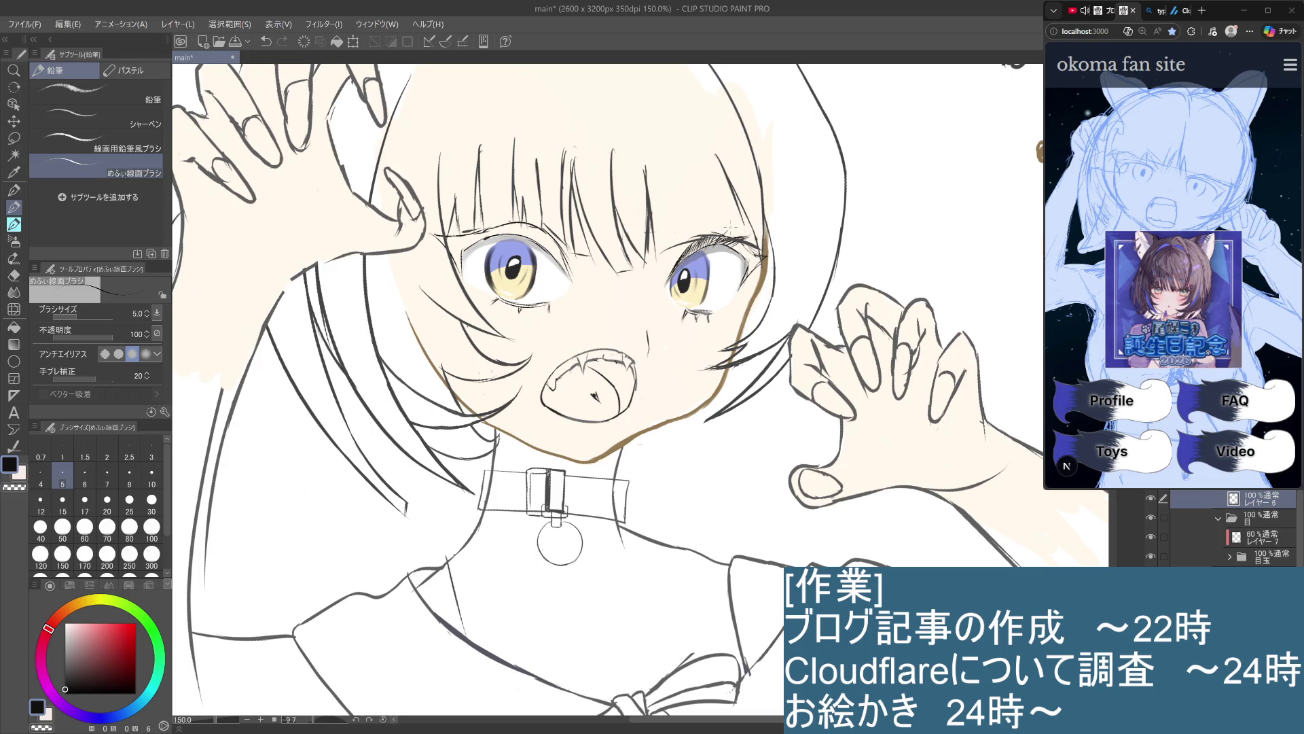
pyautogui.scroll(5, 734, 244)
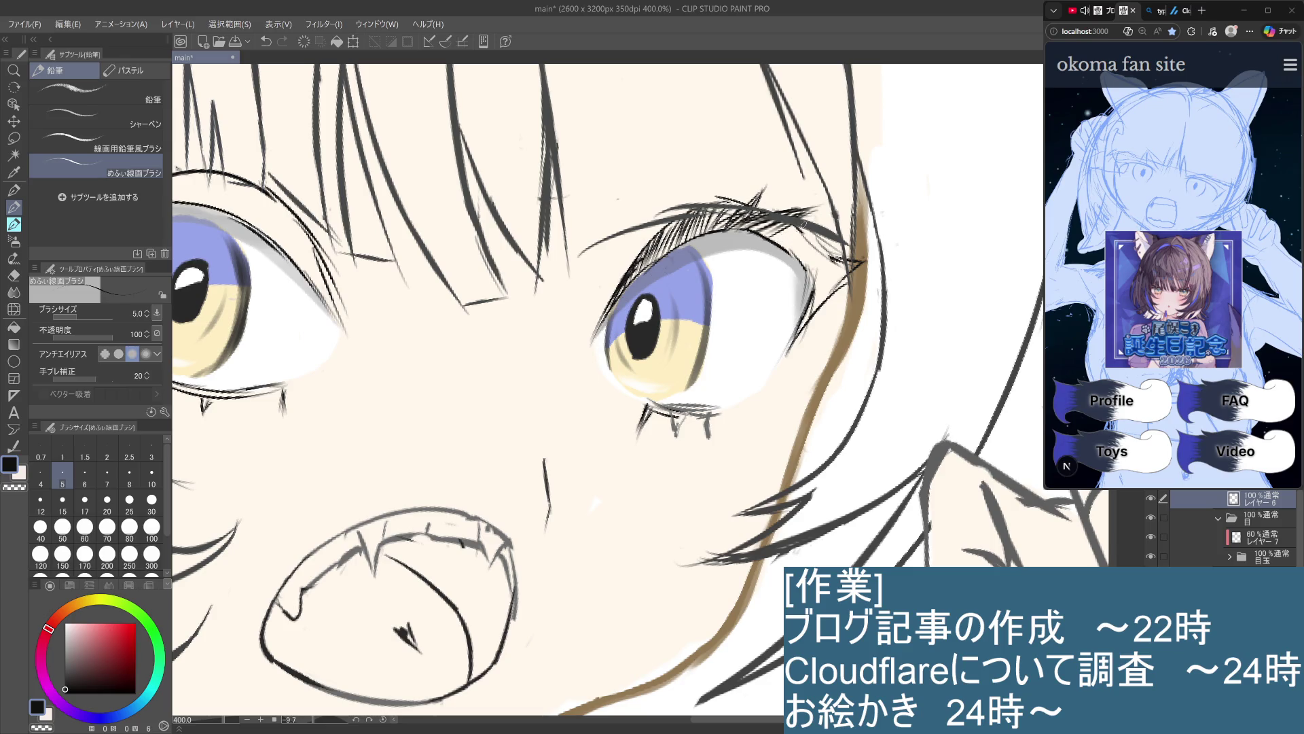
pyautogui.moveTo(787, 248)
pyautogui.mouseDown()
pyautogui.moveTo(815, 239)
pyautogui.moveTo(857, 265)
pyautogui.moveTo(810, 322)
pyautogui.moveTo(835, 283)
pyautogui.mouseUp()
pyautogui.hotkey('ctrl', 'alt', '0')
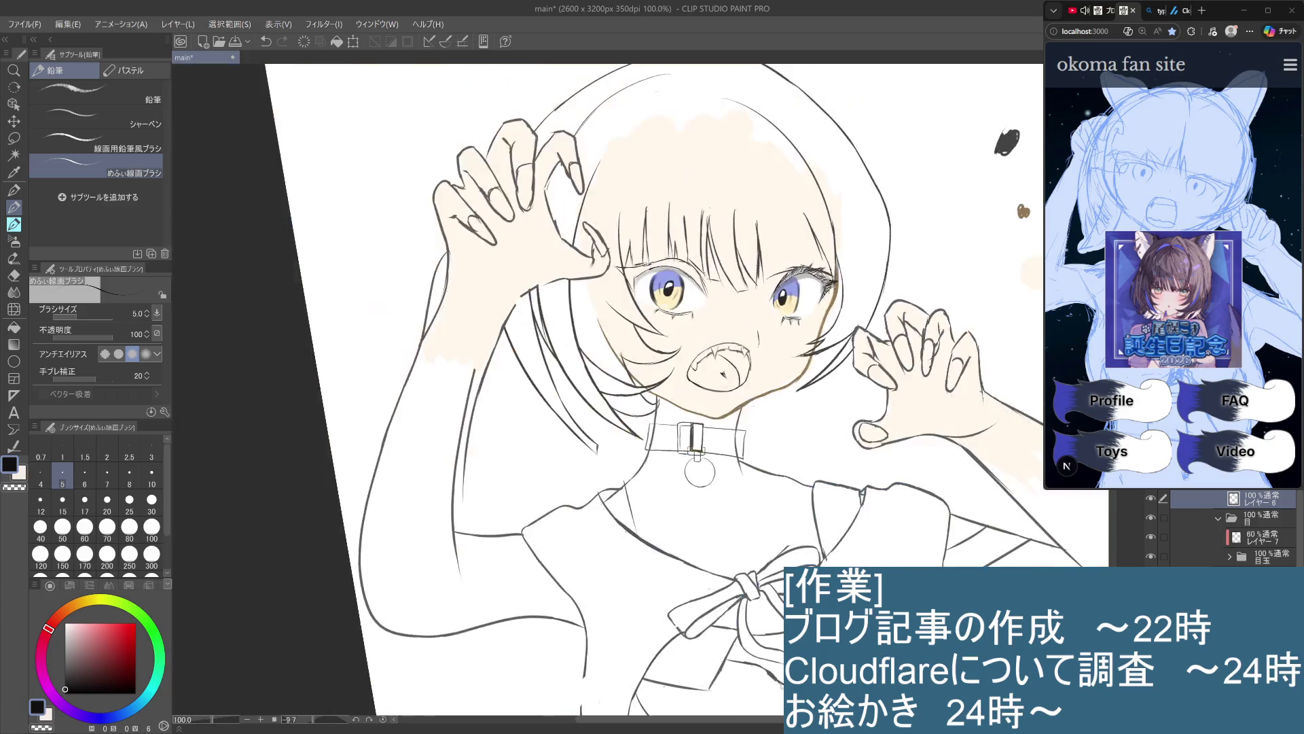
# Add one small lash stroke at the right eye's outer corner, keeping レイヤー 6 active
pyautogui.scroll(2, 834, 286)
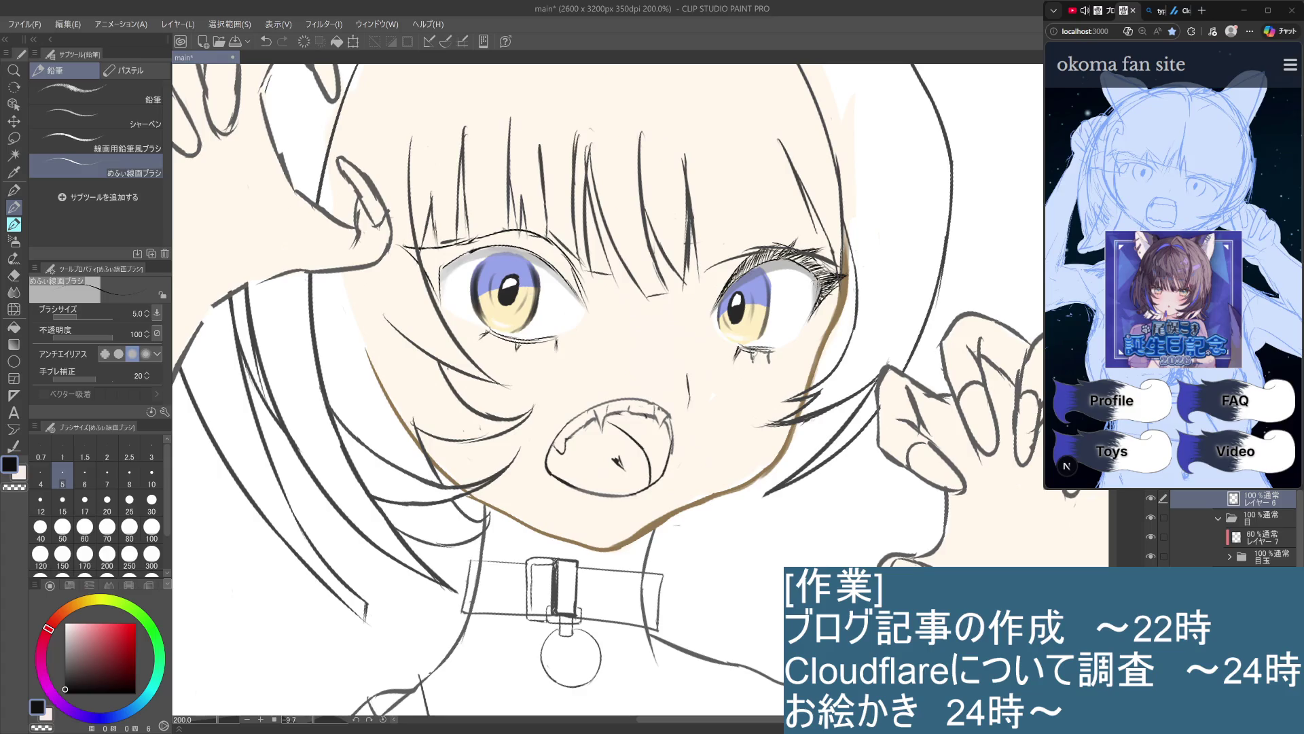
pyautogui.moveTo(807, 310); pyautogui.dragTo(815, 293)
pyautogui.scroll(4, 843, 294)
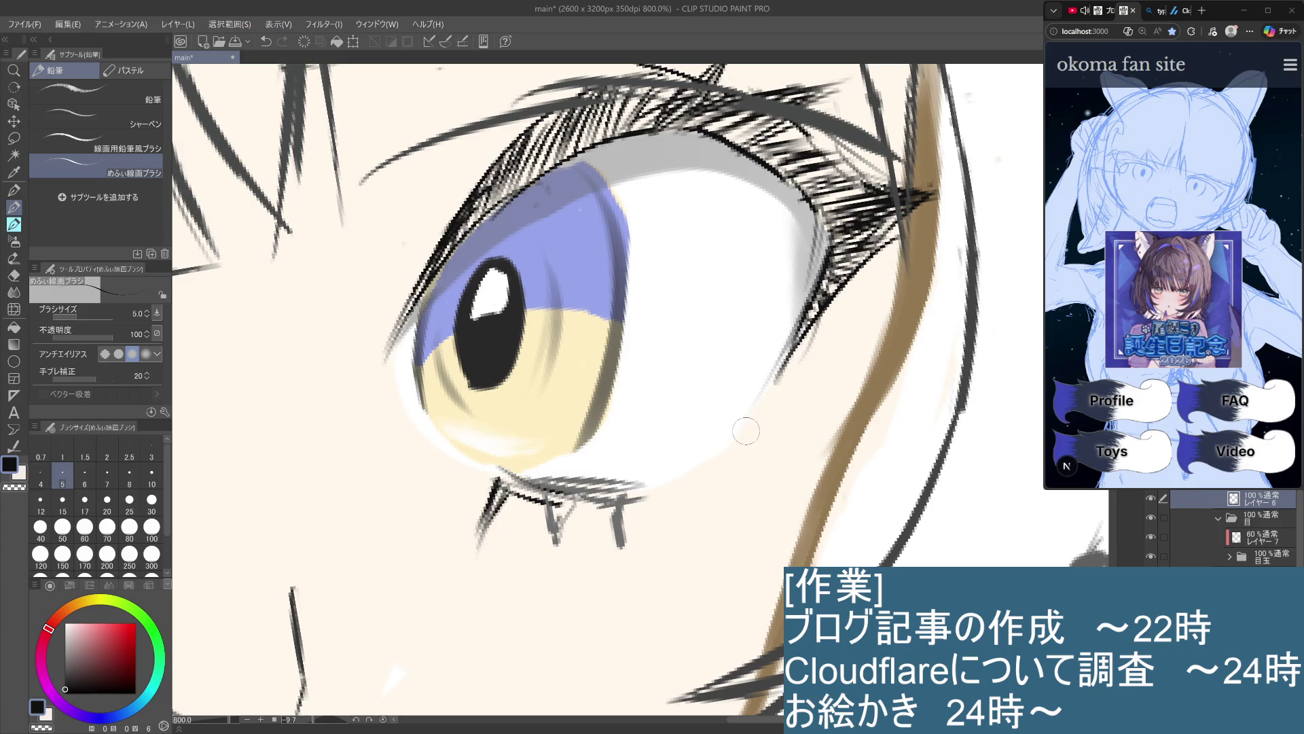
pyautogui.click(1251, 533)
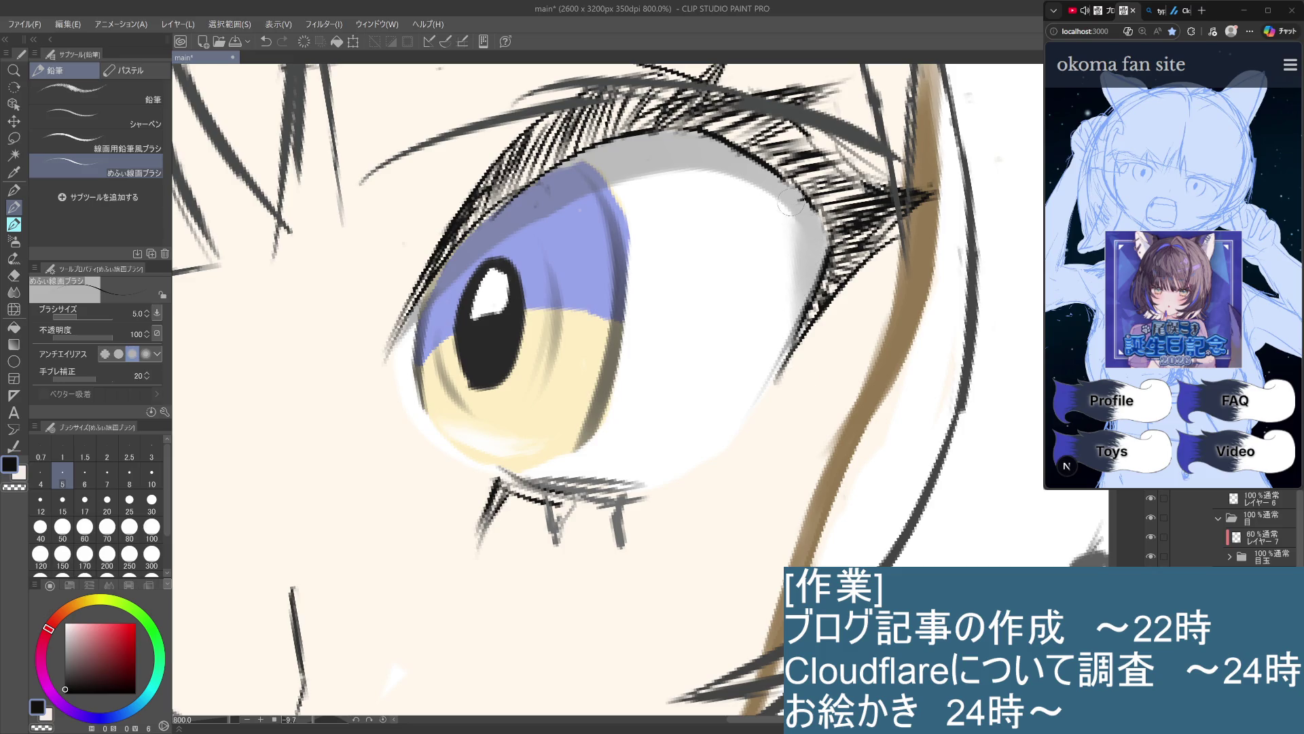
pyautogui.click(1252, 511)
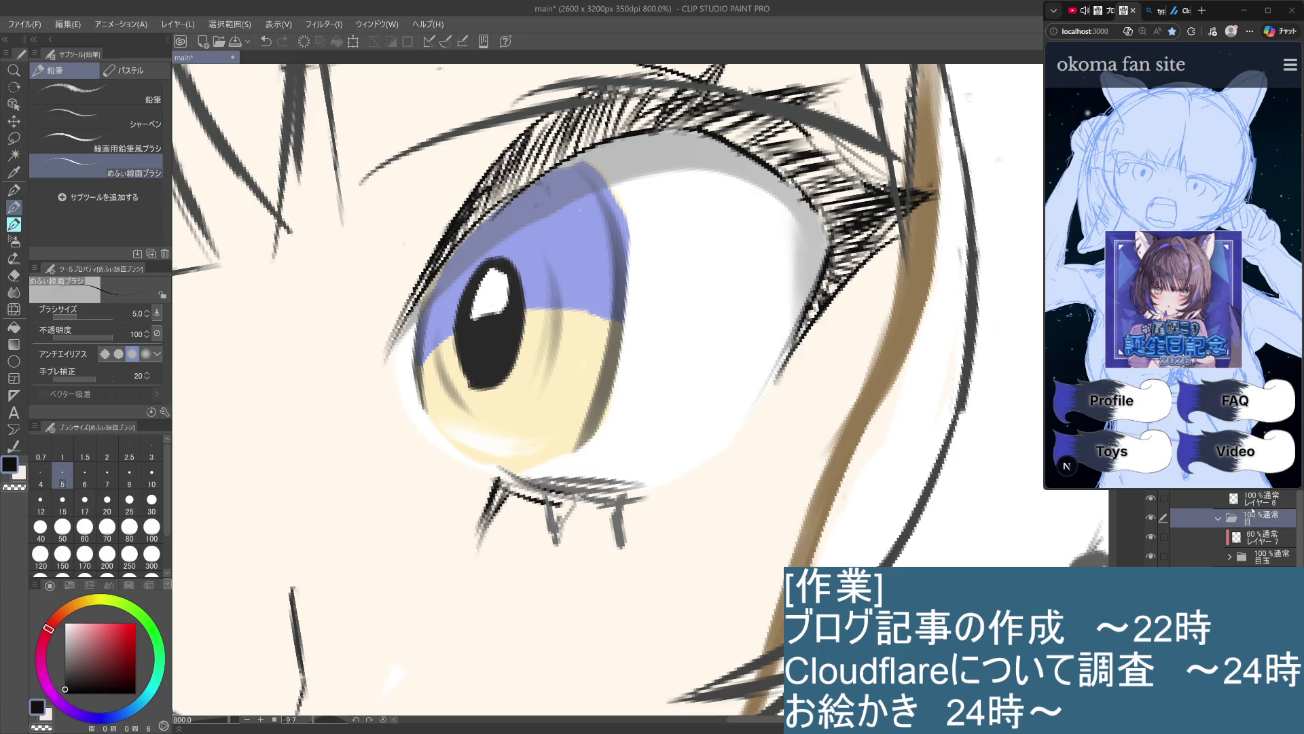
pyautogui.click(1261, 499)
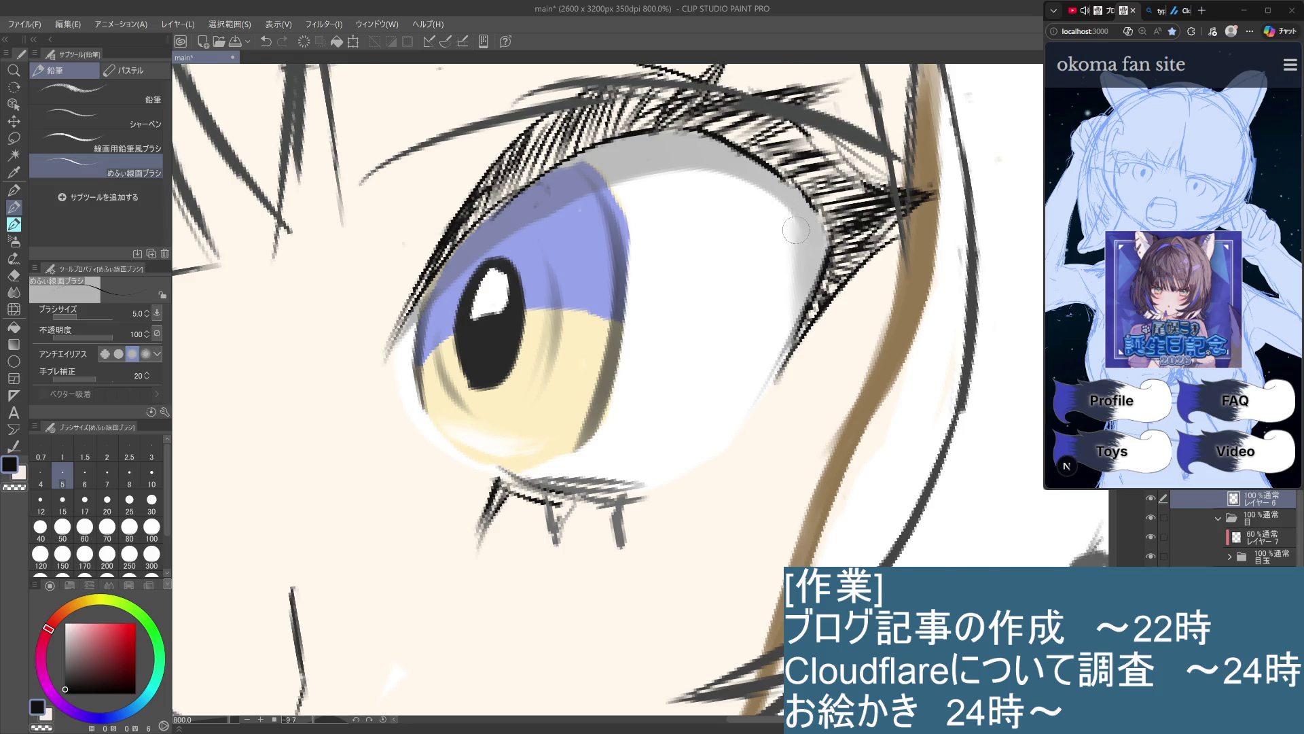
pyautogui.scroll(-5, 781, 218)
pyautogui.moveTo(801, 478); pyautogui.dragTo(944, 597)
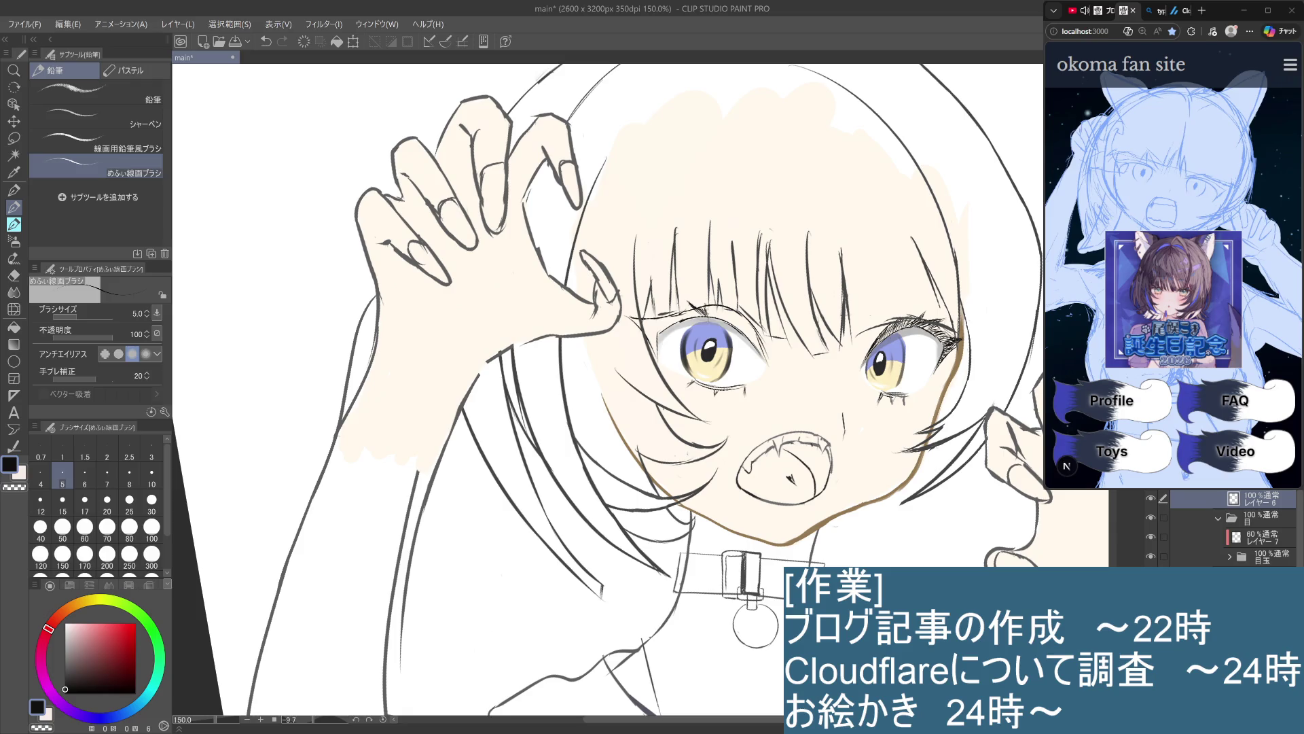
# Hatch short lash strokes across the left eye's upper lid from outer to inner corner
pyautogui.moveTo(716, 306)
pyautogui.mouseDown()
pyautogui.moveTo(711, 321)
pyautogui.moveTo(733, 330)
pyautogui.mouseUp()
pyautogui.moveTo(744, 312); pyautogui.dragTo(742, 339)
pyautogui.moveTo(754, 316); pyautogui.dragTo(747, 347)
pyautogui.moveTo(761, 326); pyautogui.dragTo(755, 350)
pyautogui.moveTo(769, 341); pyautogui.dragTo(761, 364)
pyautogui.moveTo(747, 314); pyautogui.dragTo(739, 333)
pyautogui.moveTo(746, 315)
pyautogui.mouseDown()
pyautogui.moveTo(737, 334)
pyautogui.moveTo(713, 320)
pyautogui.mouseUp()
pyautogui.moveTo(718, 303); pyautogui.dragTo(689, 316)
pyautogui.moveTo(698, 311)
pyautogui.mouseDown()
pyautogui.moveTo(666, 317)
pyautogui.moveTo(677, 323)
pyautogui.mouseUp()
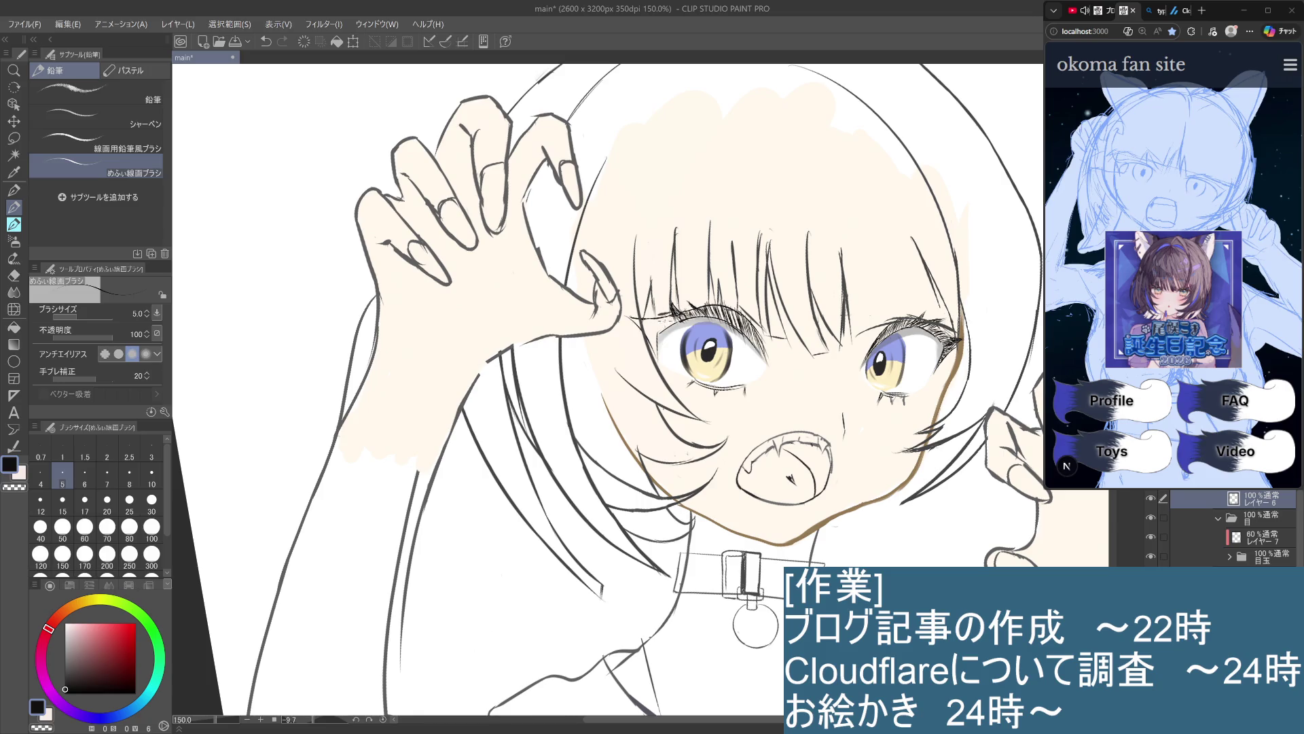
# Add a few strokes at the left eye's corner and undo the stray mark near the collar
pyautogui.moveTo(655, 329)
pyautogui.mouseDown()
pyautogui.moveTo(647, 351)
pyautogui.moveTo(655, 332)
pyautogui.mouseUp()
pyautogui.moveTo(670, 318); pyautogui.dragTo(646, 330)
pyautogui.moveTo(658, 315); pyautogui.dragTo(646, 335)
pyautogui.moveTo(863, 540); pyautogui.dragTo(762, 548)
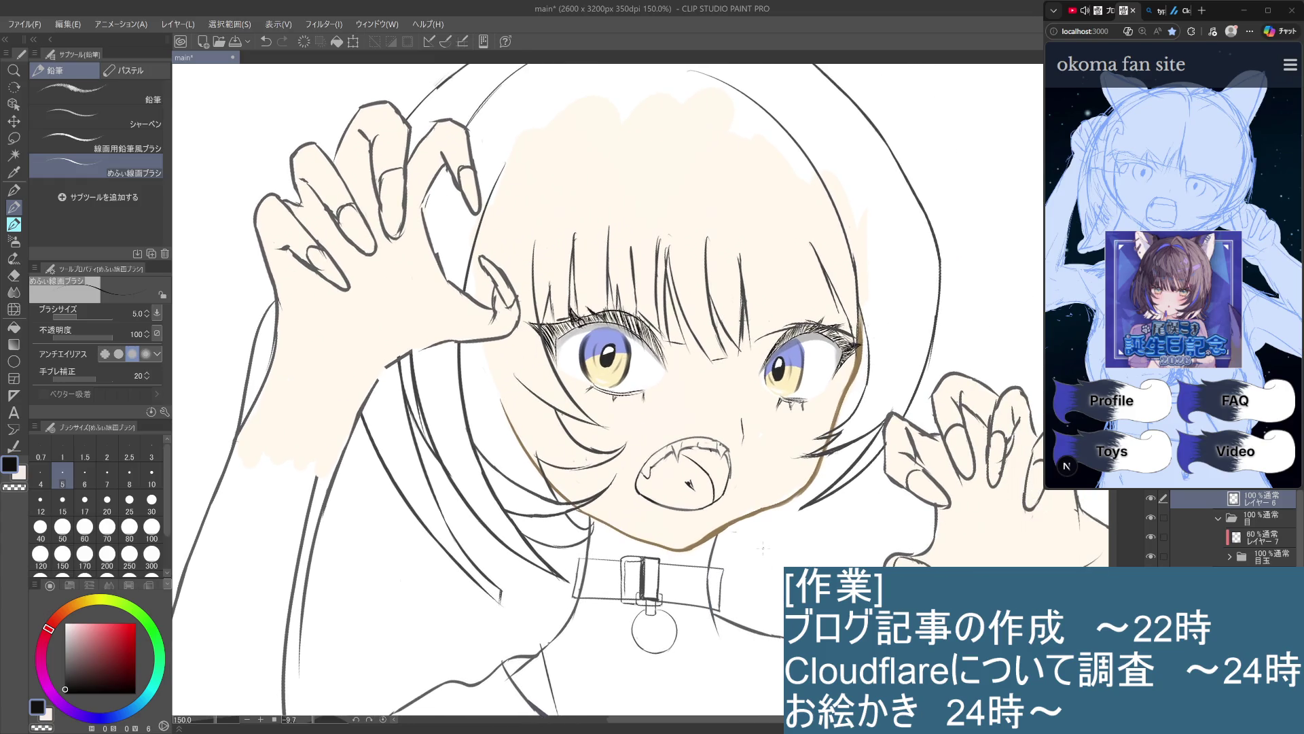
pyautogui.hotkey('ctrl', 'z')
pyautogui.moveTo(608, 187)
pyautogui.mouseDown()
pyautogui.moveTo(740, 234)
pyautogui.moveTo(807, 349)
pyautogui.mouseUp()
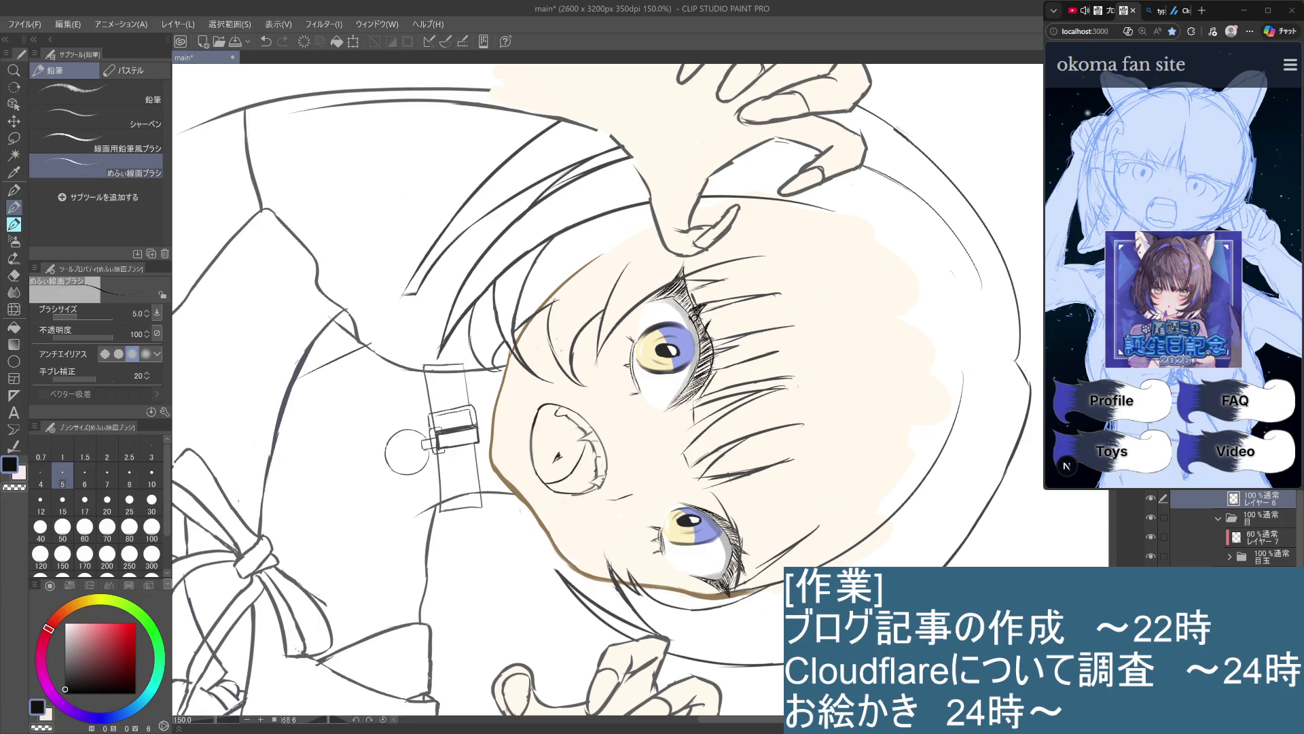
# At 200% zoom, draw a small lash mark below the left eye's lashes
pyautogui.hotkey('alt', ']')
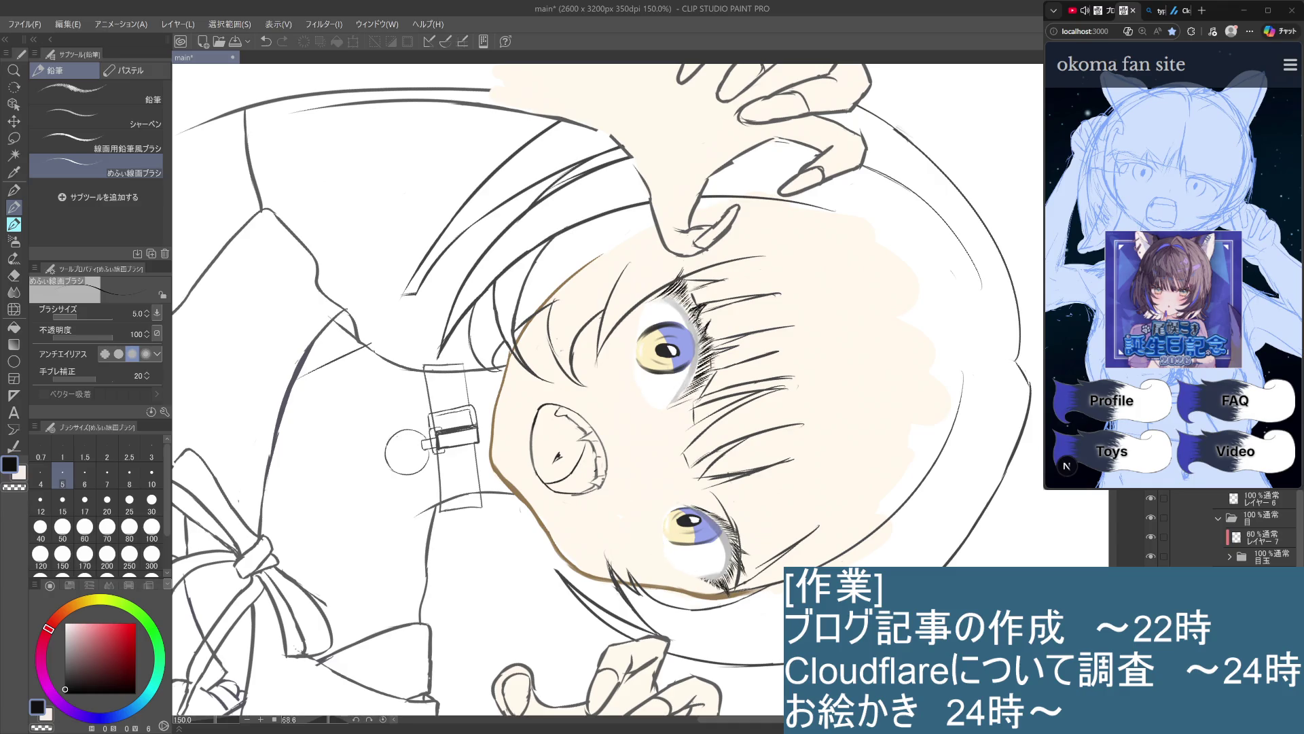
pyautogui.hotkey('ctrl', '+')
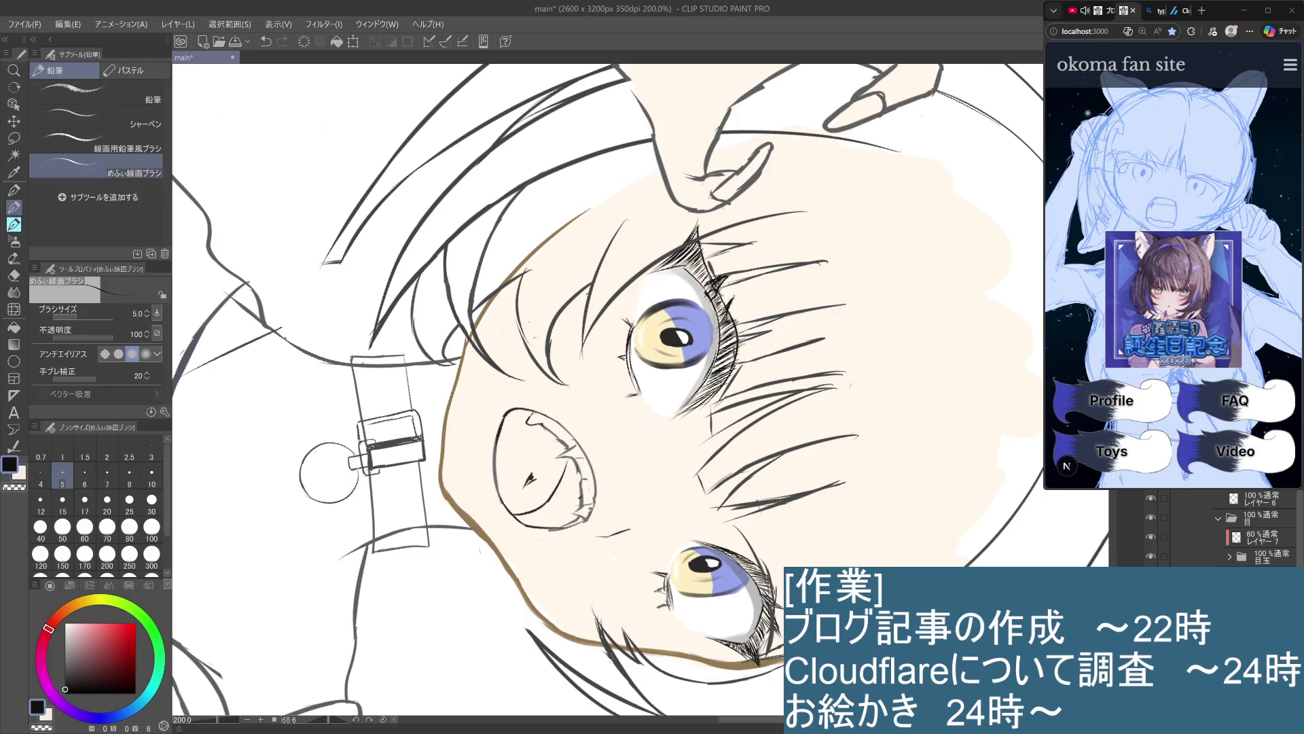
pyautogui.moveTo(626, 346)
pyautogui.mouseDown()
pyautogui.moveTo(644, 392)
pyautogui.moveTo(633, 396)
pyautogui.moveTo(645, 392)
pyautogui.mouseUp()
pyautogui.hotkey('ctrl', 'z')
pyautogui.moveTo(672, 494)
pyautogui.mouseDown()
pyautogui.moveTo(722, 432)
pyautogui.moveTo(709, 325)
pyautogui.mouseUp()
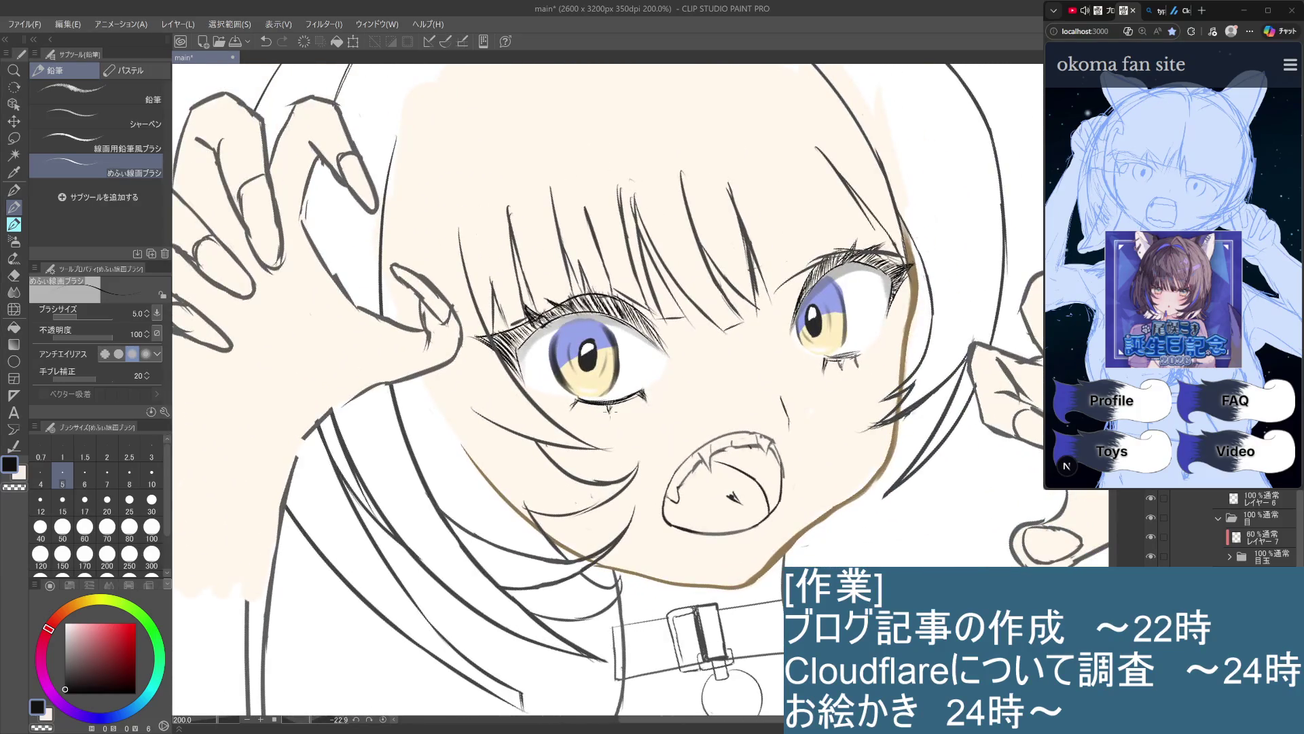
pyautogui.moveTo(607, 404)
pyautogui.mouseDown()
pyautogui.moveTo(641, 393)
pyautogui.moveTo(588, 401)
pyautogui.mouseUp()
pyautogui.scroll(-3, 567, 413)
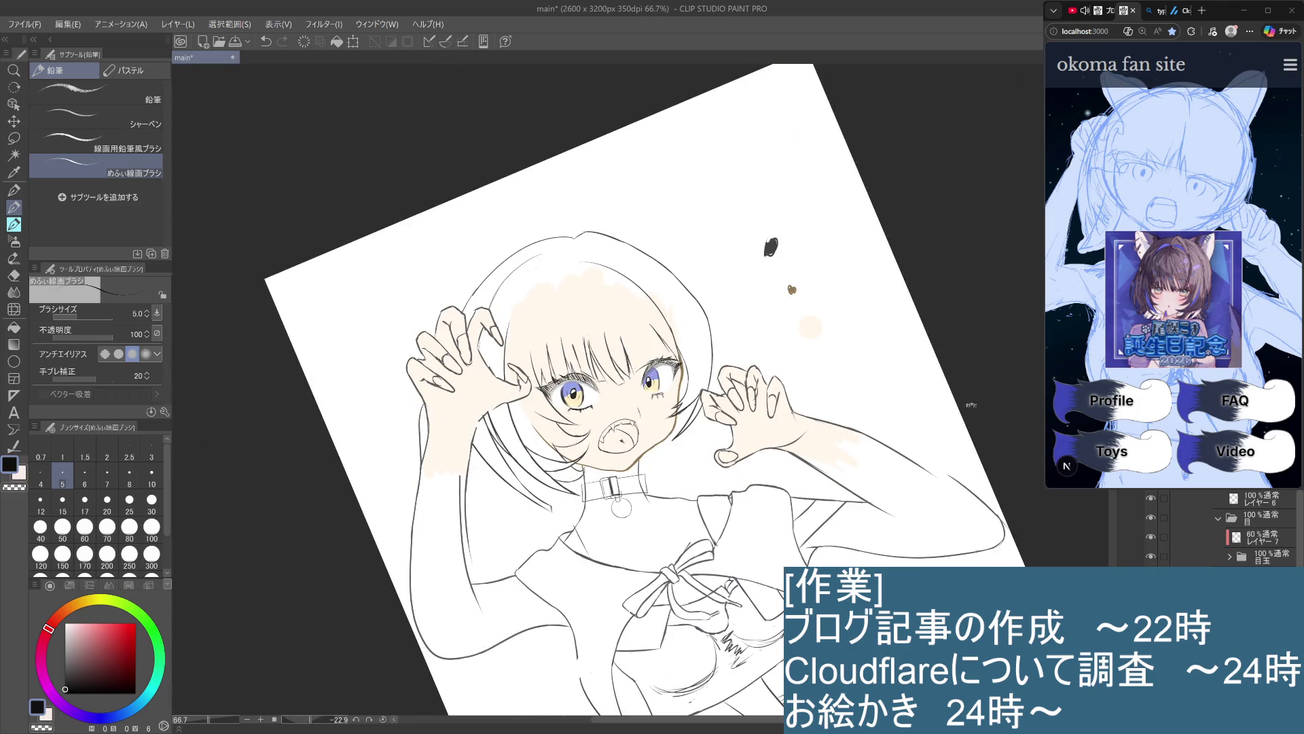
pyautogui.moveTo(1017, 412)
pyautogui.mouseDown()
pyautogui.moveTo(972, 398)
pyautogui.moveTo(1004, 399)
pyautogui.moveTo(996, 462)
pyautogui.mouseUp()
pyautogui.scroll(3, 748, 415)
pyautogui.moveTo(727, 404); pyautogui.dragTo(949, 553)
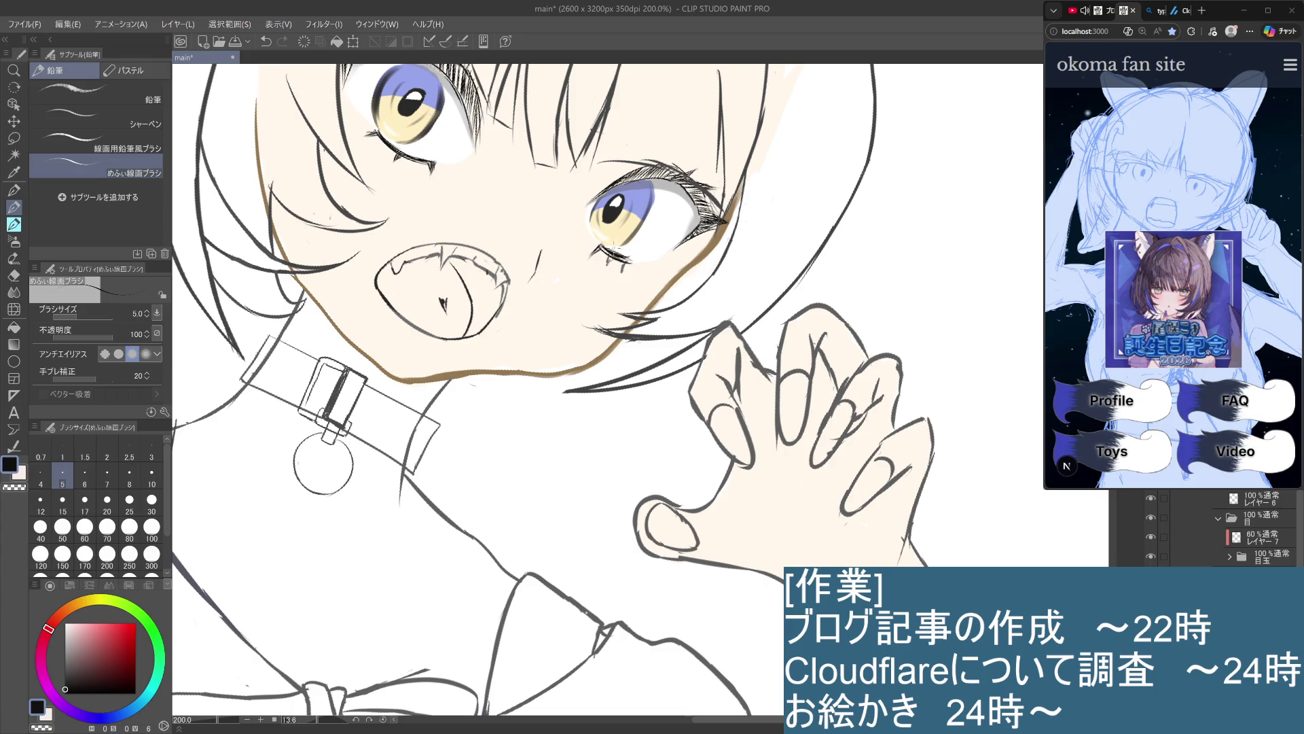
# Add a short line beside the right eye's lower lashes
pyautogui.moveTo(603, 250)
pyautogui.mouseDown()
pyautogui.moveTo(586, 255)
pyautogui.moveTo(617, 261)
pyautogui.mouseUp()
pyautogui.scroll(-1, 620, 275)
pyautogui.scroll(-3, 621, 275)
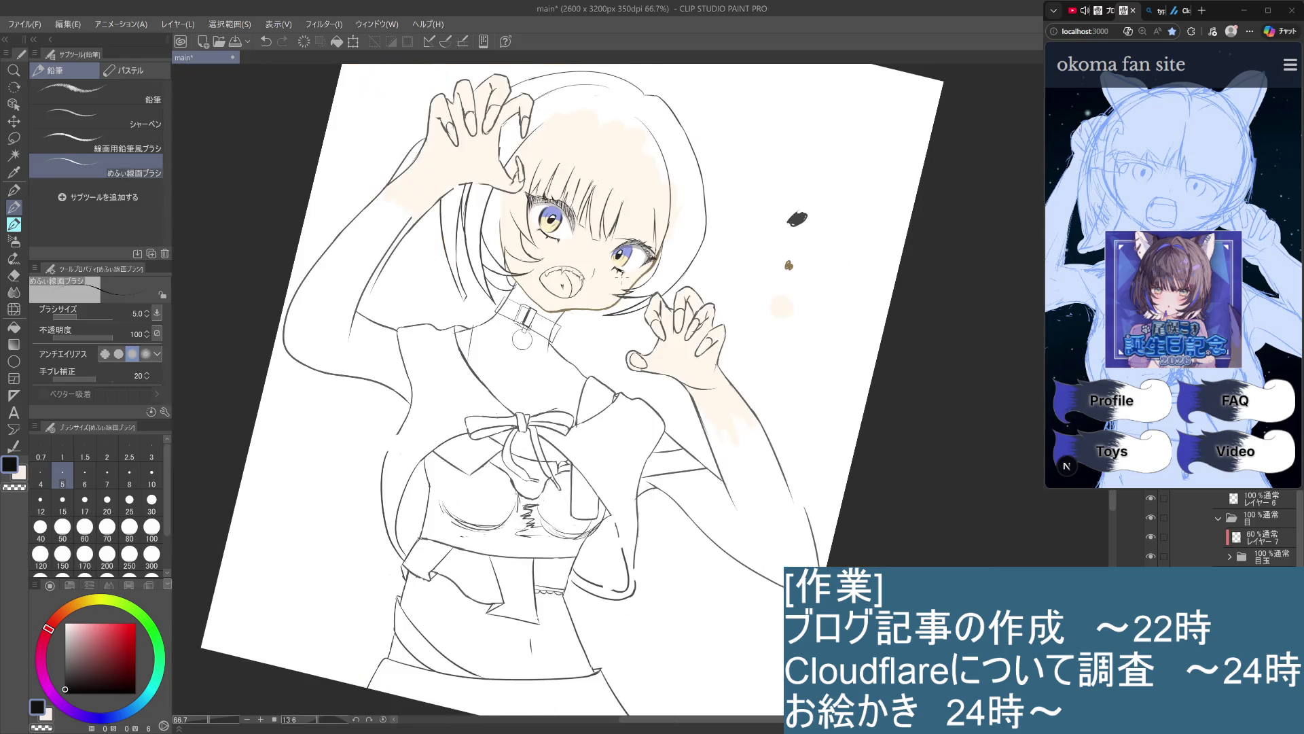
pyautogui.scroll(-1, 995, 536)
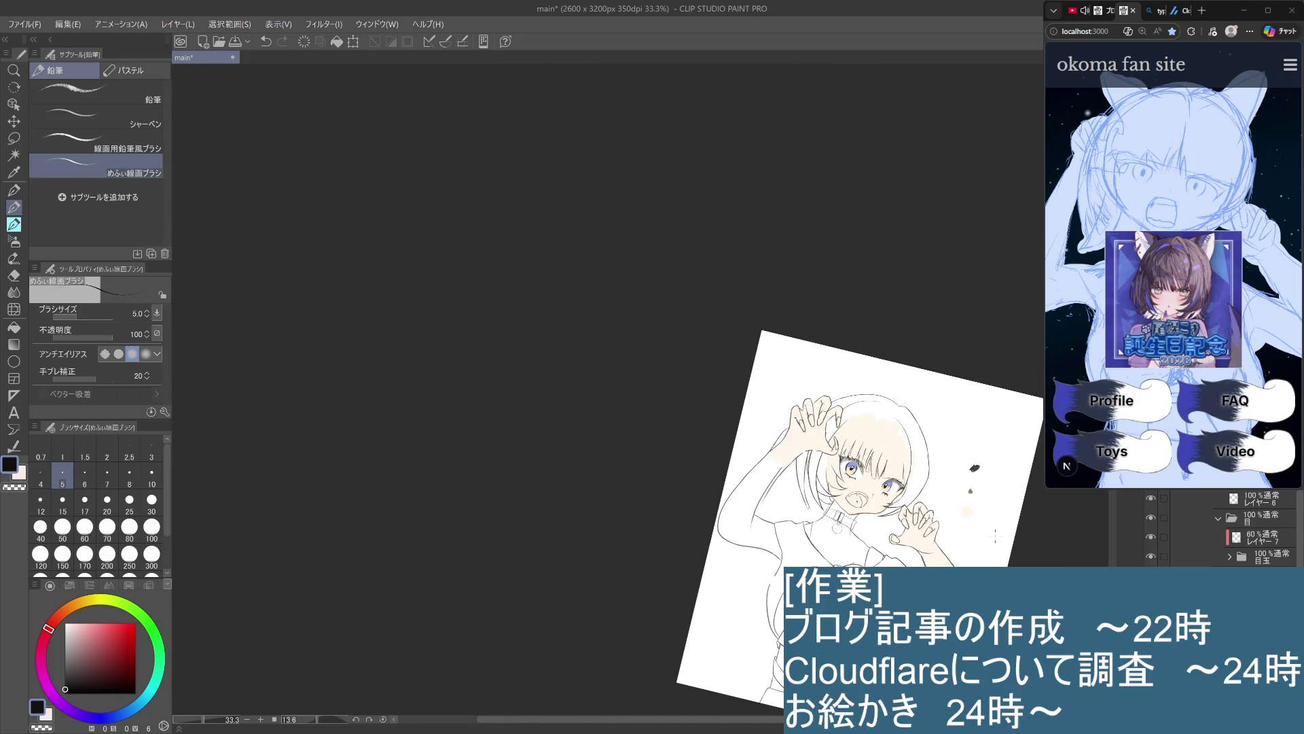
pyautogui.scroll(3, 896, 547)
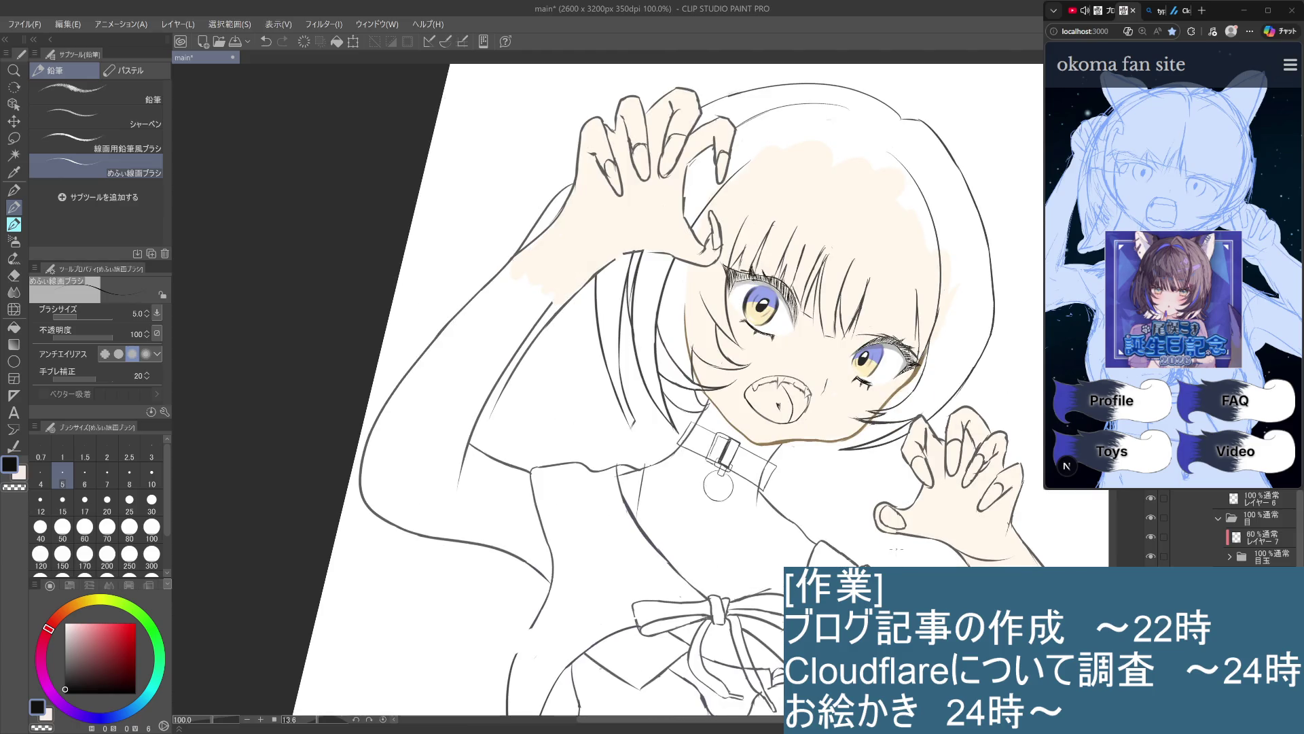
# Switch the drawing colour to a slightly lighter dark grey and save the file
pyautogui.click(65, 680)
pyautogui.click(64, 678)
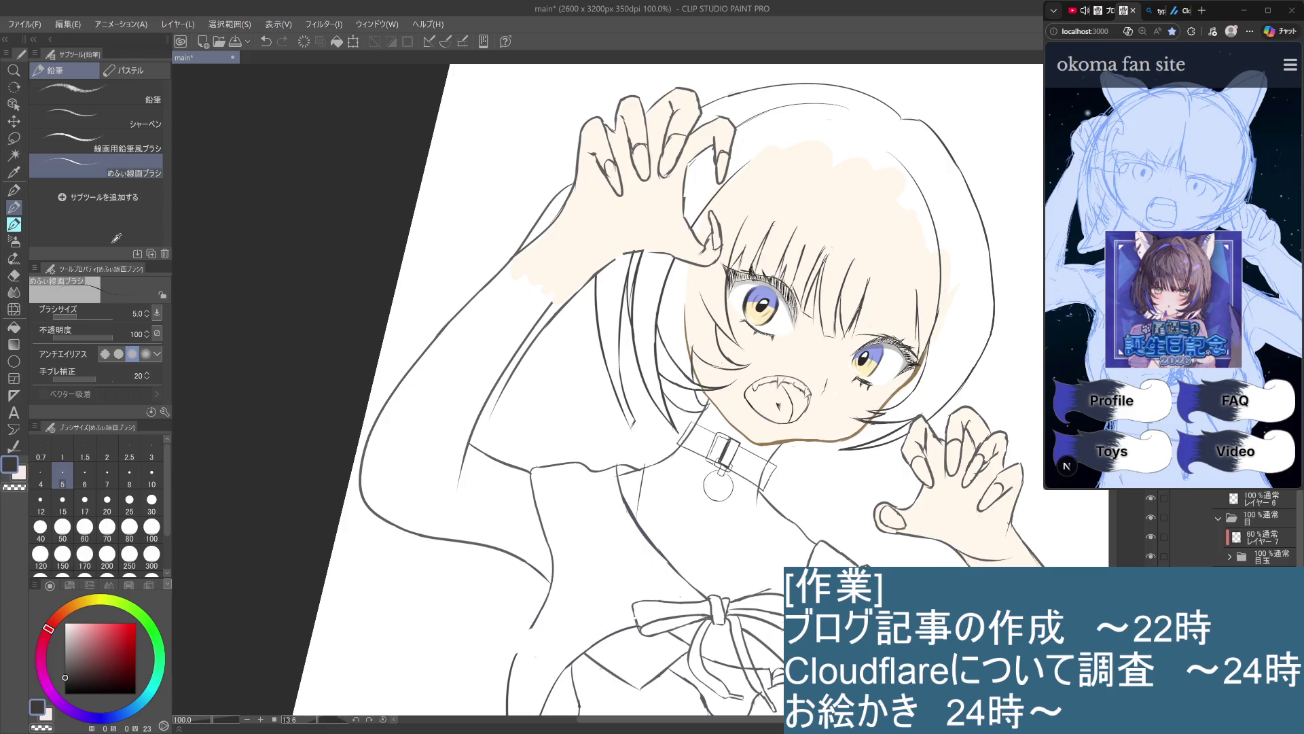
pyautogui.scroll(4, 535, 598)
pyautogui.moveTo(536, 598); pyautogui.dragTo(192, 615)
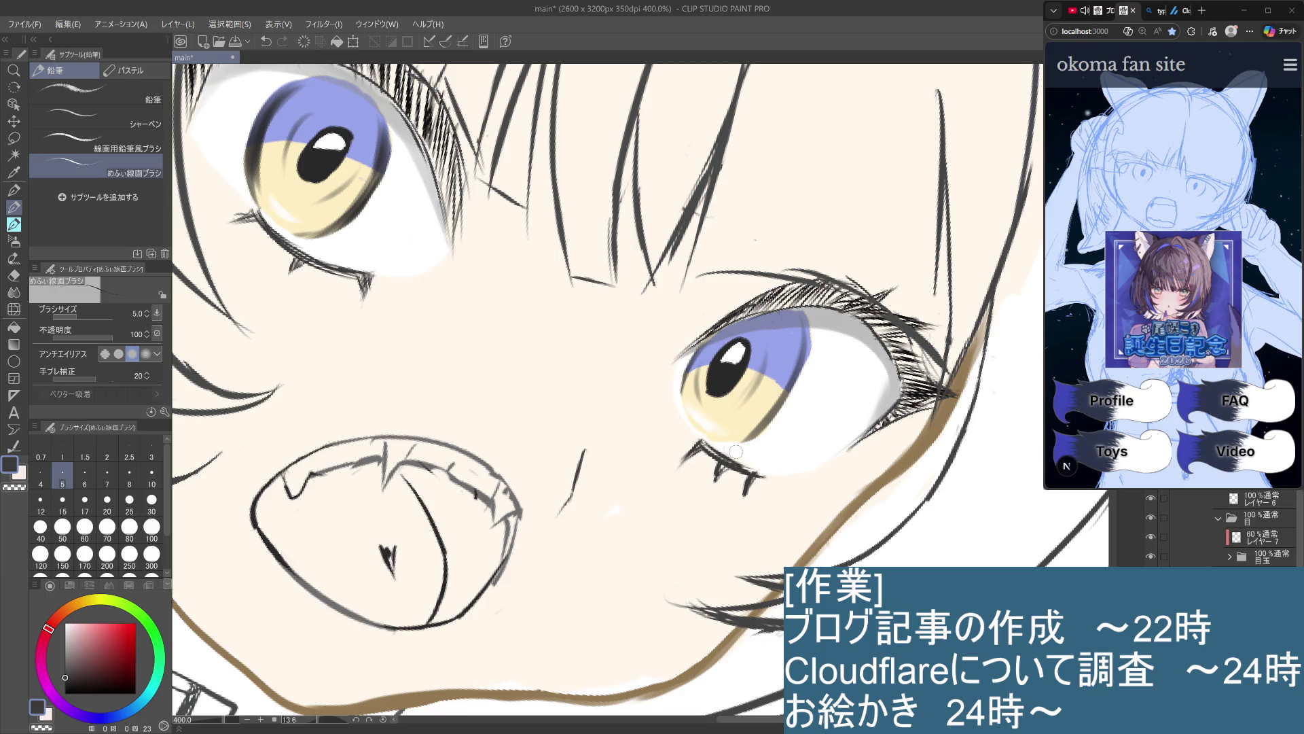
pyautogui.scroll(-6, 844, 543)
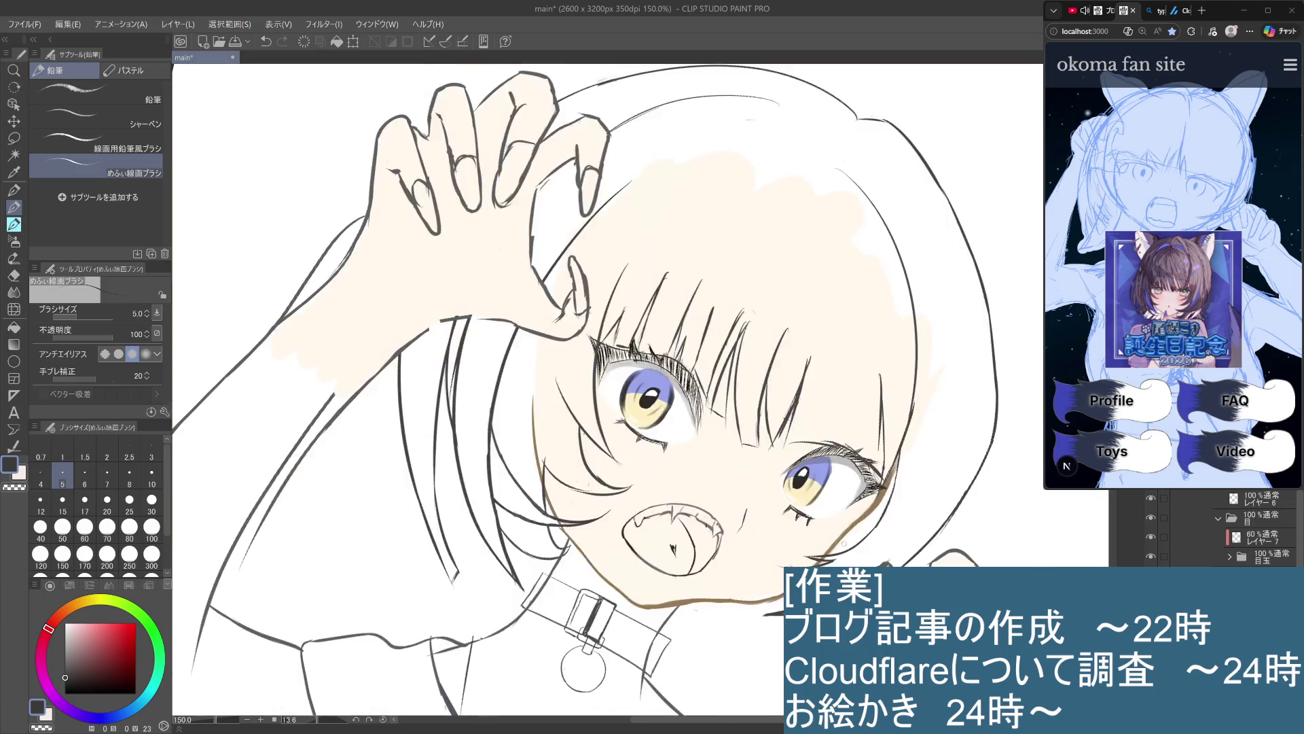
pyautogui.scroll(2, 863, 563)
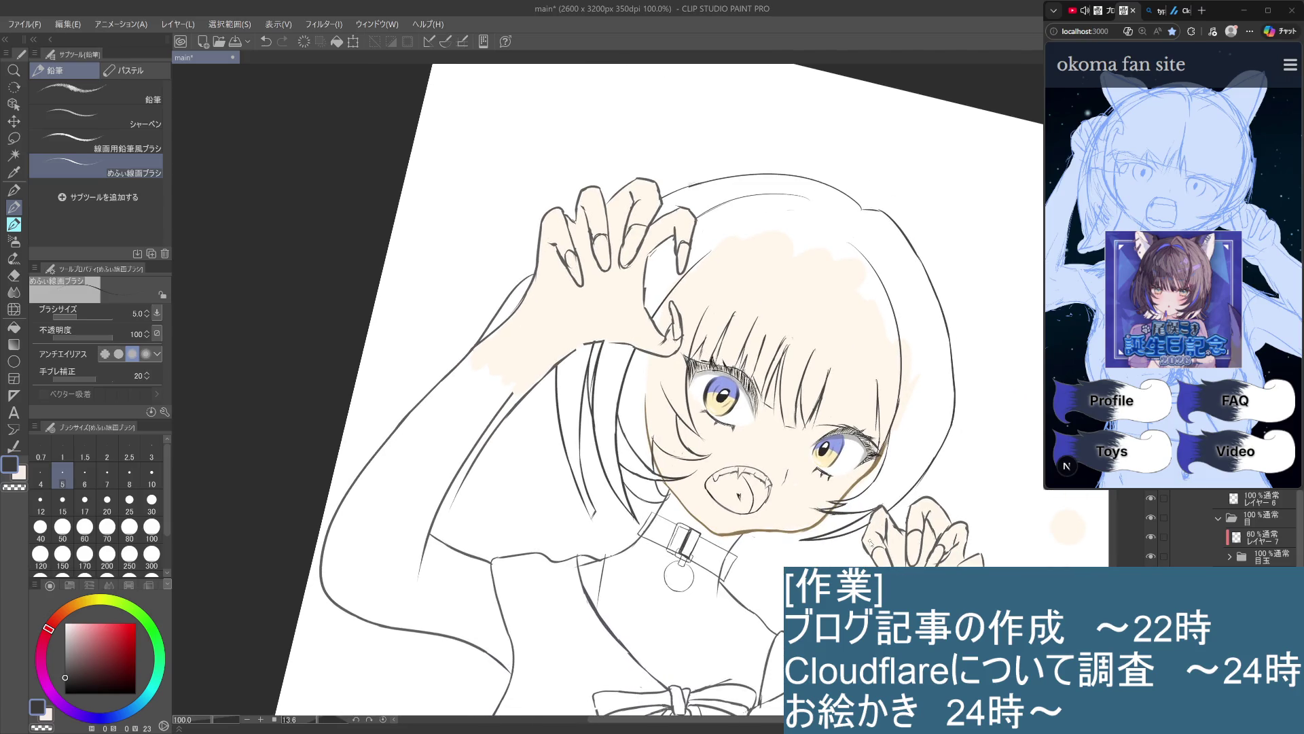
pyautogui.hotkey('ctrl', 's')
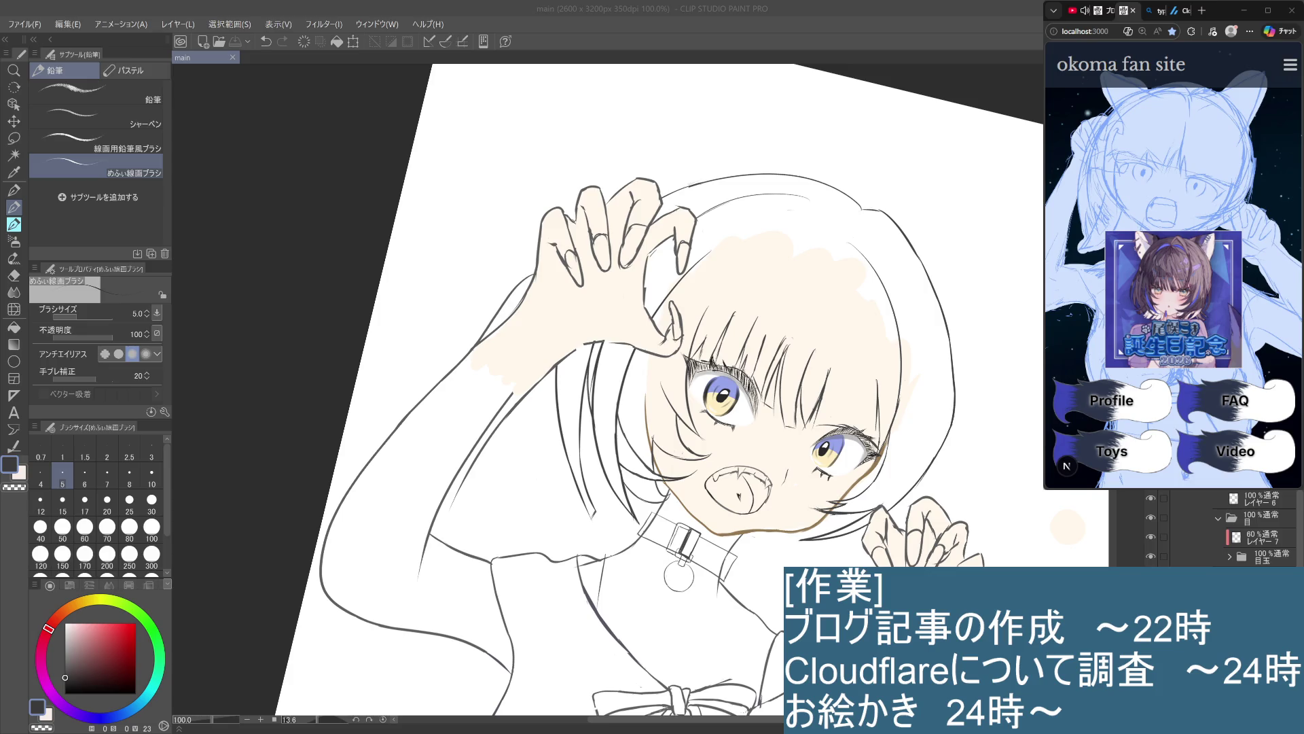
pyautogui.click(1261, 496)
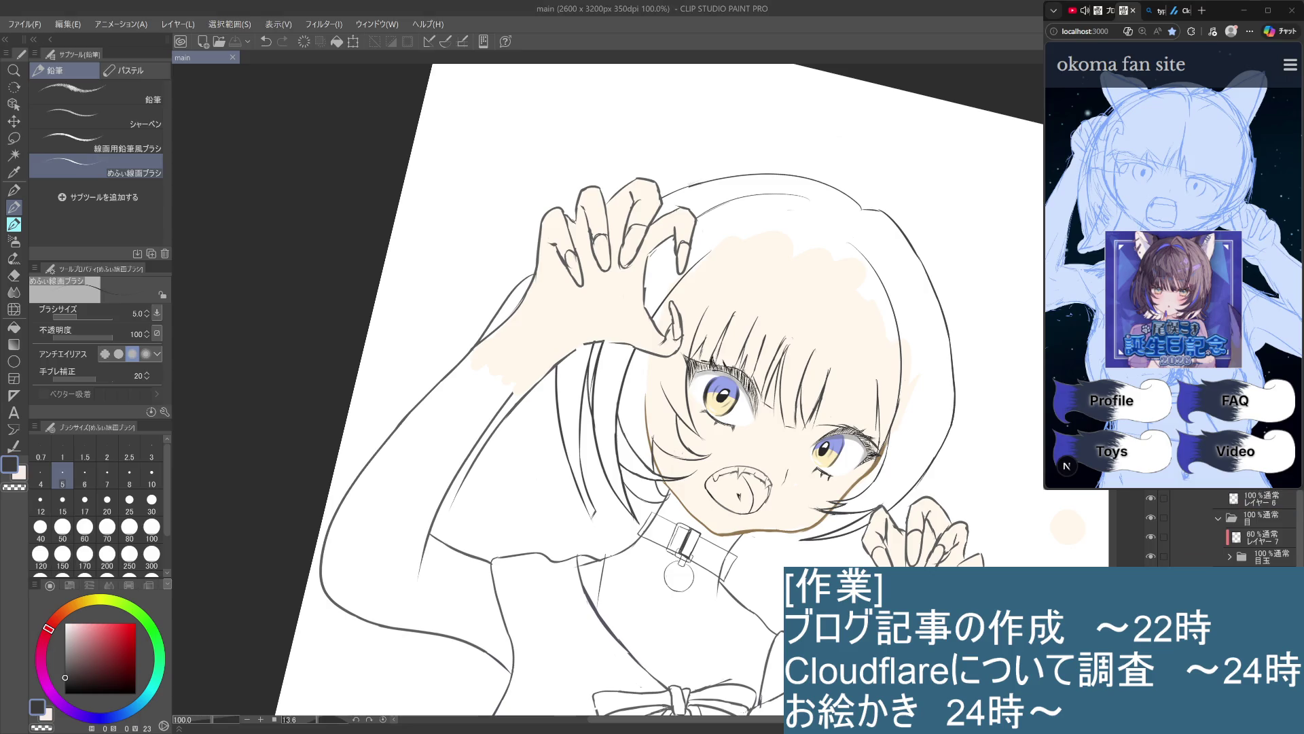
pyautogui.moveTo(822, 600); pyautogui.dragTo(761, 564)
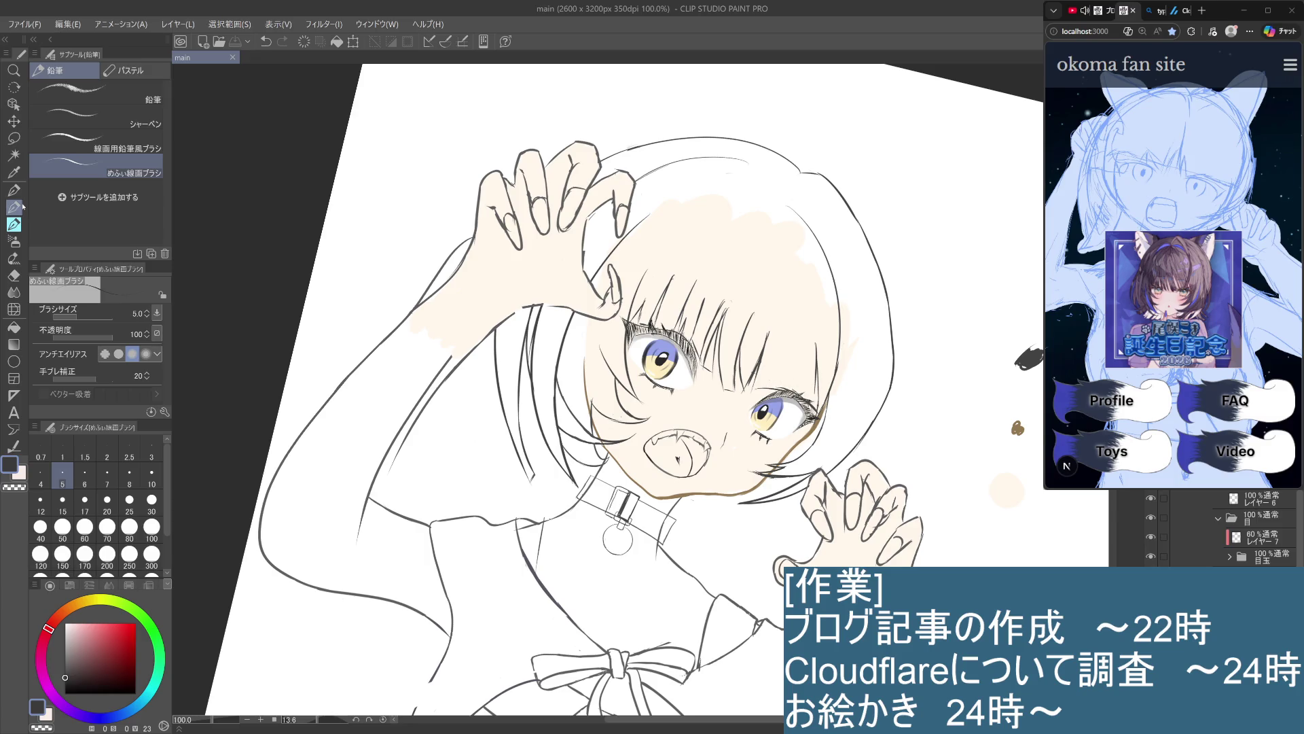
pyautogui.moveTo(801, 377); pyautogui.dragTo(752, 389)
pyautogui.hotkey('ctrl', 'z')
pyautogui.hotkey('ctrl', 'y')
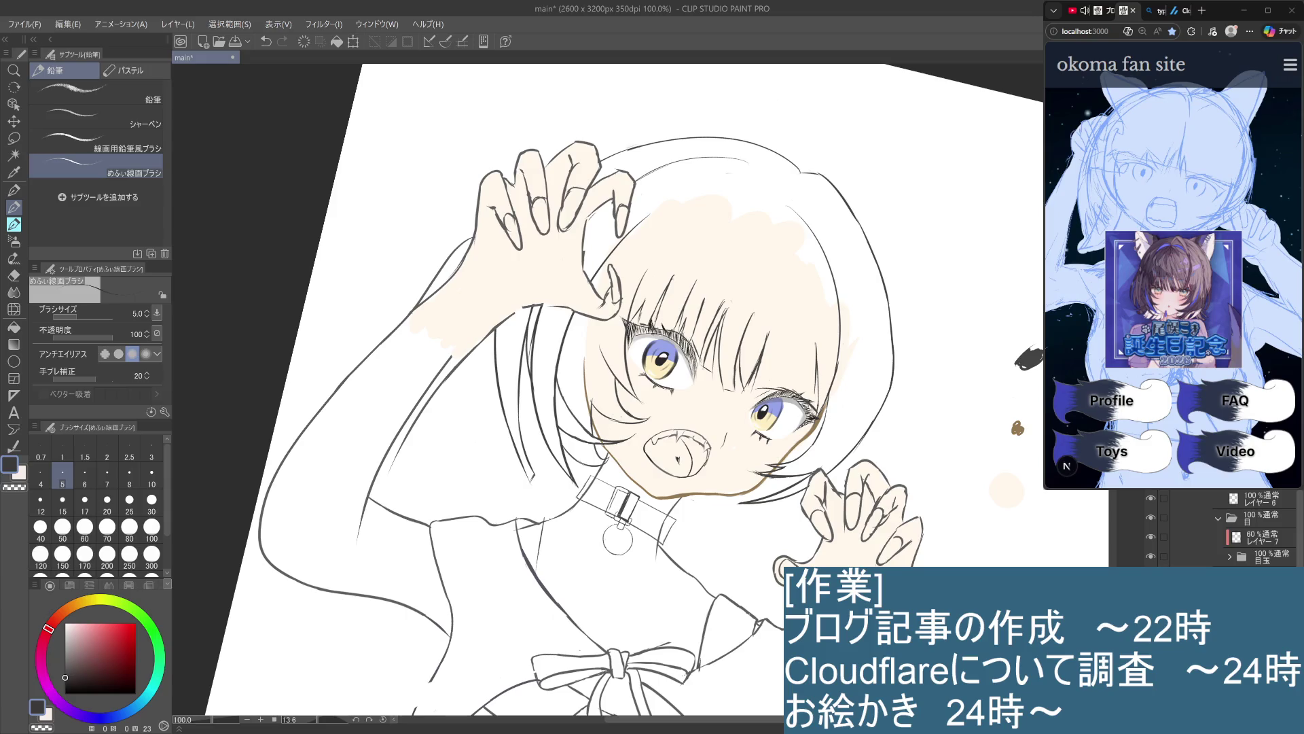
pyautogui.hotkey('ctrl', 'z')
pyautogui.hotkey('ctrl', 'y')
pyautogui.moveTo(702, 349); pyautogui.dragTo(701, 375)
pyautogui.hotkey('ctrl', 'z')
pyautogui.hotkey('ctrl', 'y')
pyautogui.hotkey('ctrl', 'z')
pyautogui.hotkey('ctrl', 'y')
pyautogui.hotkey('ctrl', 'z')
pyautogui.hotkey('ctrl', 'y')
pyautogui.hotkey('ctrl', 'z')
pyautogui.hotkey('ctrl', 'y')
pyautogui.hotkey('ctrl', 'z')
pyautogui.hotkey('ctrl', 'y')
pyautogui.hotkey('ctrl', 'z')
pyautogui.scroll(5, 1302, 504)
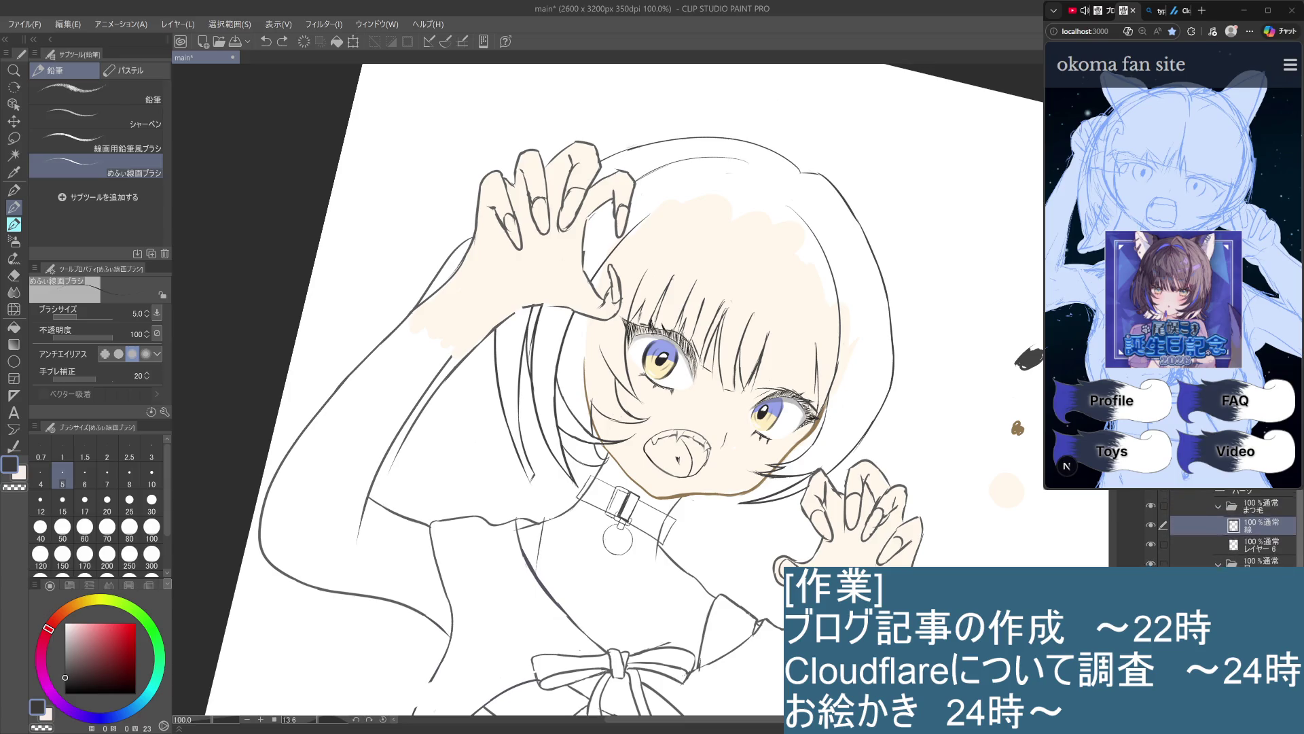
# Try several thin lash strokes beside the left eye, undoing the unwanted ones
pyautogui.scroll(1, 1301, 516)
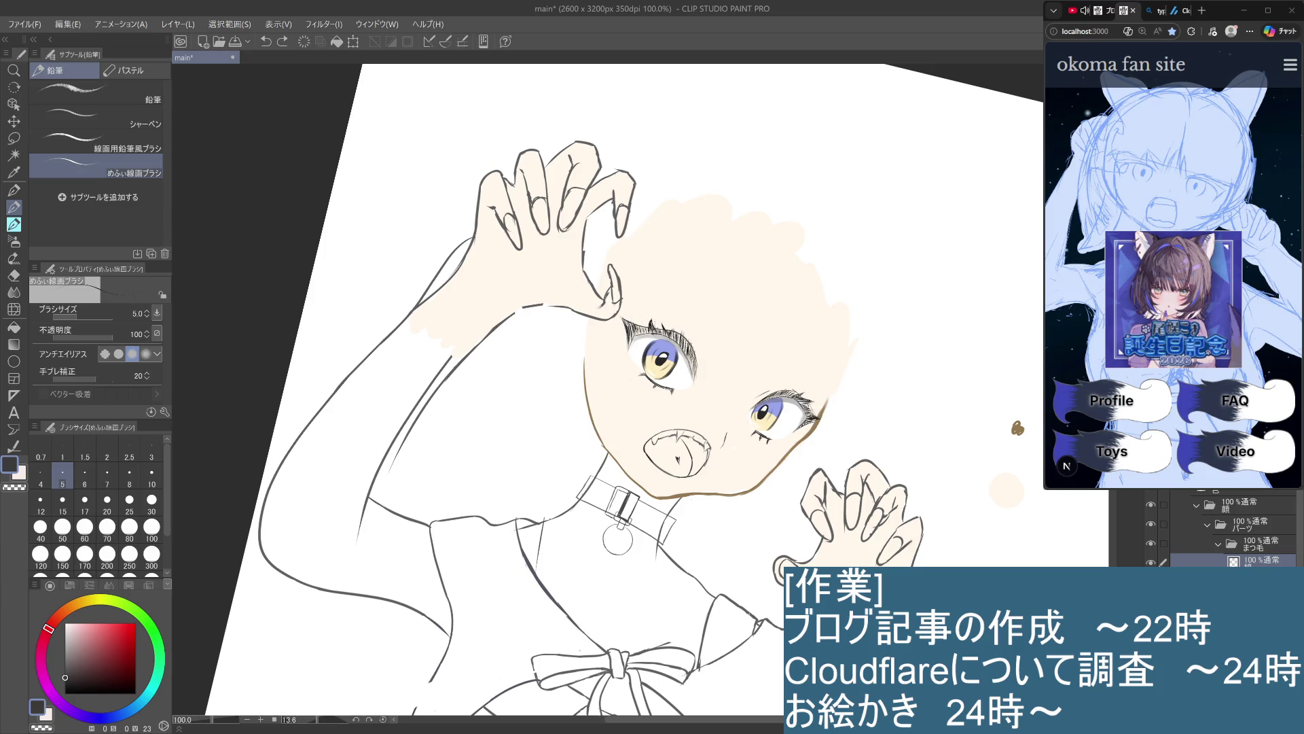
pyautogui.moveTo(700, 352); pyautogui.dragTo(702, 376)
pyautogui.hotkey('ctrl', 'z')
pyautogui.hotkey('ctrl', 'z')
pyautogui.hotkey('ctrl', 'z')
pyautogui.moveTo(693, 320); pyautogui.dragTo(706, 373)
pyautogui.hotkey('ctrl', 'z')
pyautogui.moveTo(695, 322)
pyautogui.mouseDown()
pyautogui.moveTo(710, 373)
pyautogui.moveTo(743, 391)
pyautogui.mouseUp()
pyautogui.hotkey('ctrl', 'z')
pyautogui.hotkey('ctrl', 'z')
pyautogui.moveTo(695, 316); pyautogui.dragTo(705, 367)
# Try eyebrow strokes above the right eye, undo them, and hide the hair line art
pyautogui.hotkey('ctrl', 'z')
pyautogui.moveTo(695, 316); pyautogui.dragTo(705, 370)
pyautogui.hotkey('ctrl', 'z')
pyautogui.moveTo(693, 315); pyautogui.dragTo(711, 370)
pyautogui.moveTo(799, 364)
pyautogui.mouseDown()
pyautogui.moveTo(756, 383)
pyautogui.moveTo(822, 357)
pyautogui.mouseUp()
pyautogui.hotkey('ctrl', 'z')
pyautogui.hotkey('ctrl', 'z')
pyautogui.moveTo(756, 384); pyautogui.dragTo(816, 373)
pyautogui.hotkey('ctrl', 'z')
pyautogui.hotkey('ctrl', 'z')
pyautogui.scroll(-2, 819, 373)
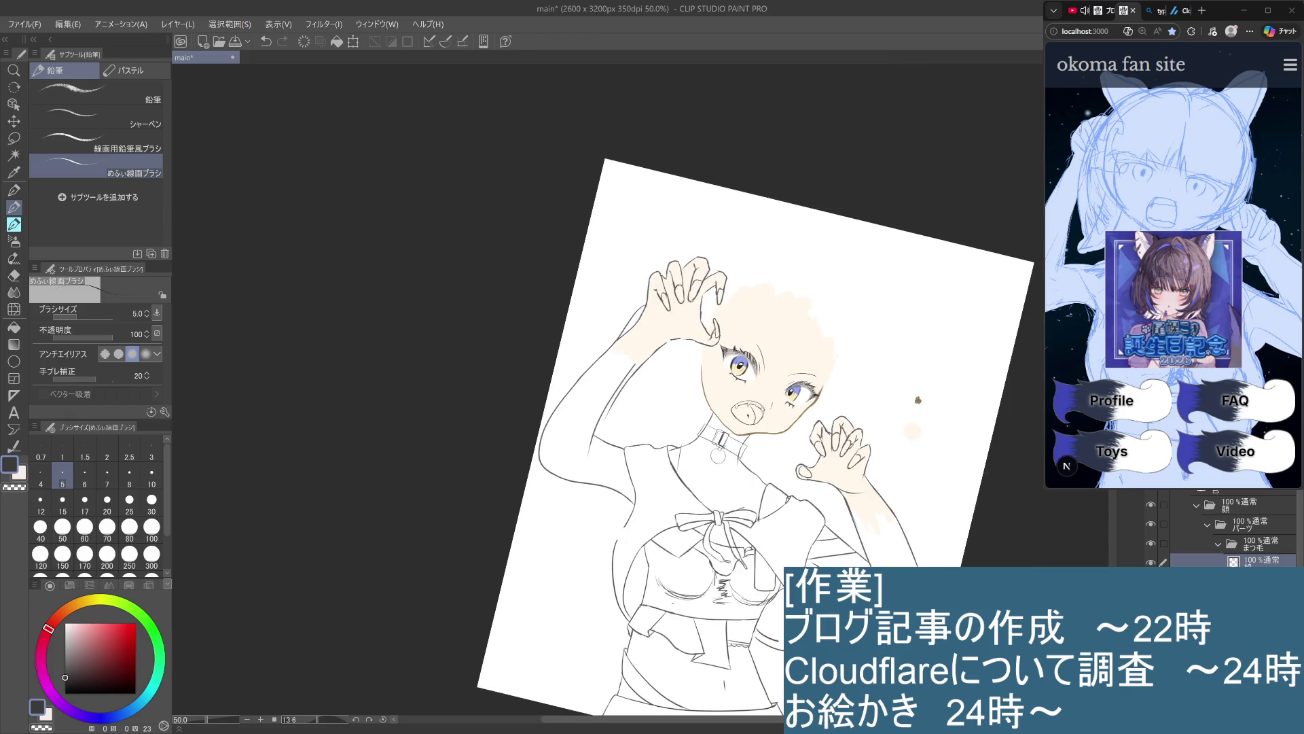
pyautogui.hotkey('ctrl', 'z')
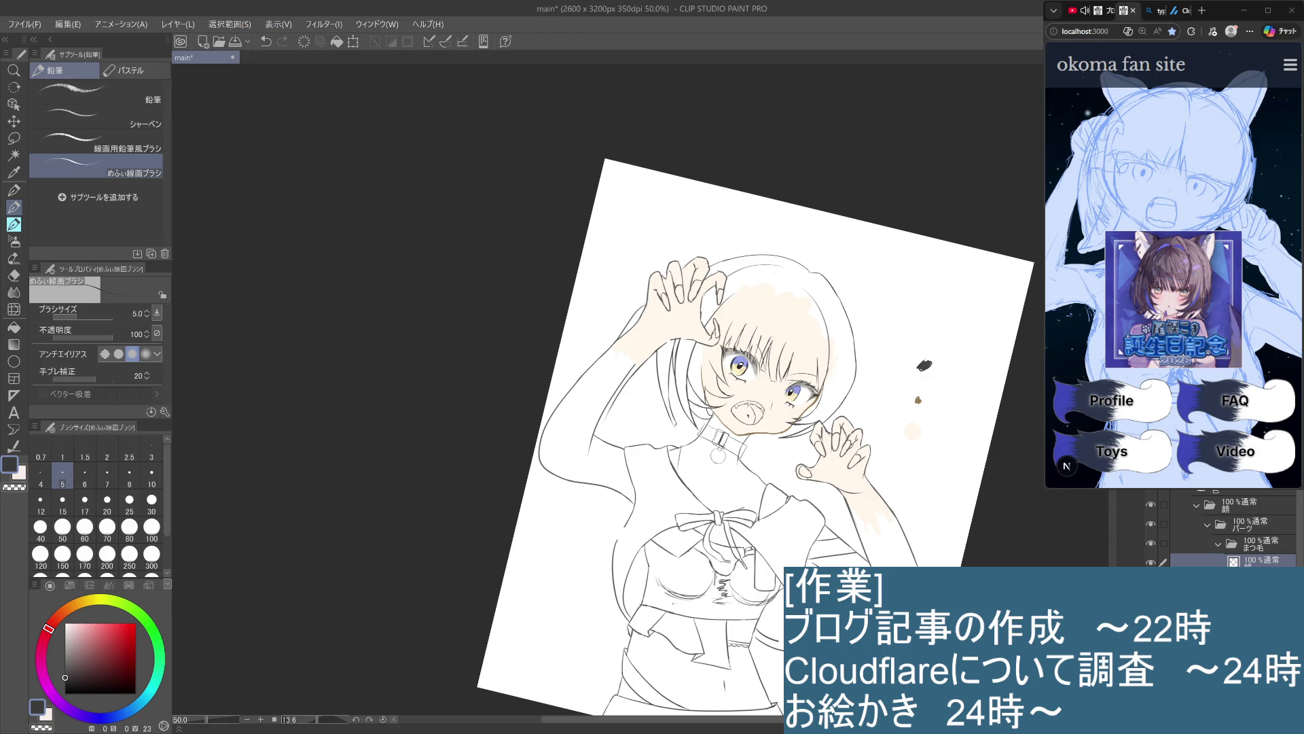
pyautogui.hotkey('ctrl', 'z')
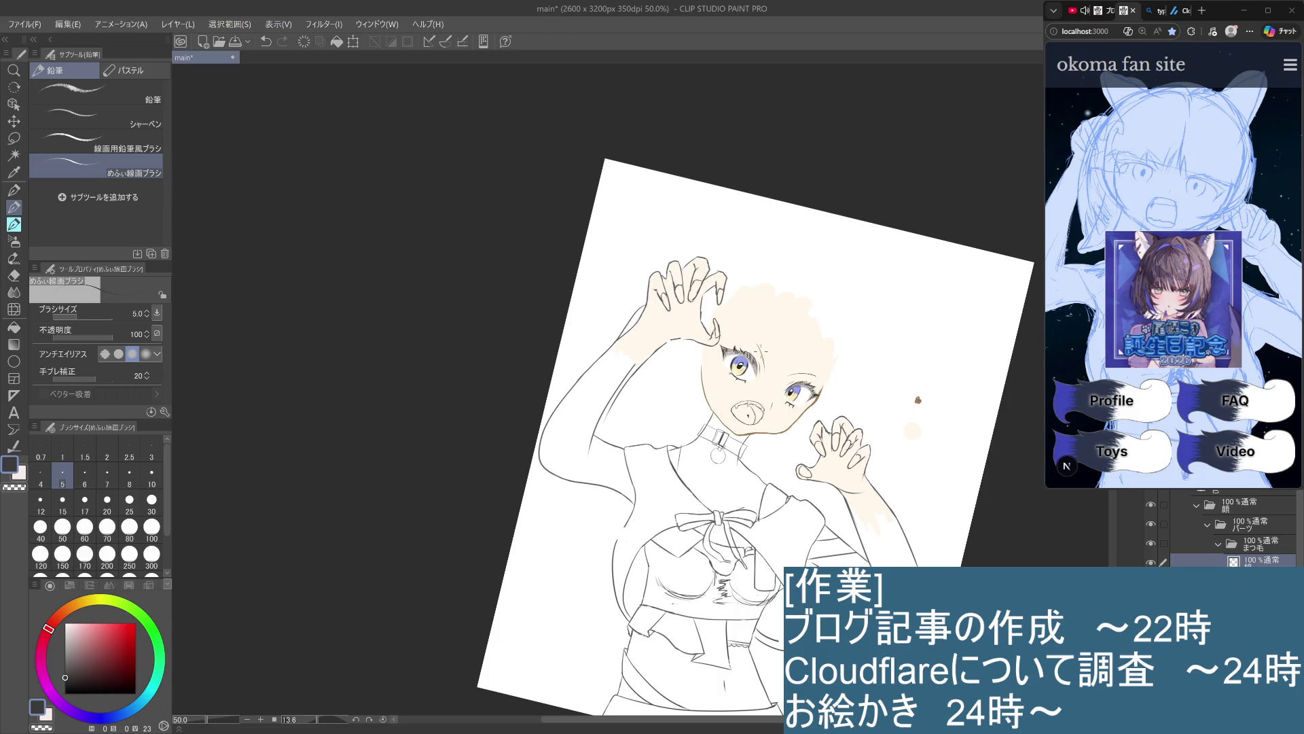
# Erase the long stray stroke beside the left eye
pyautogui.scroll(2, 918, 399)
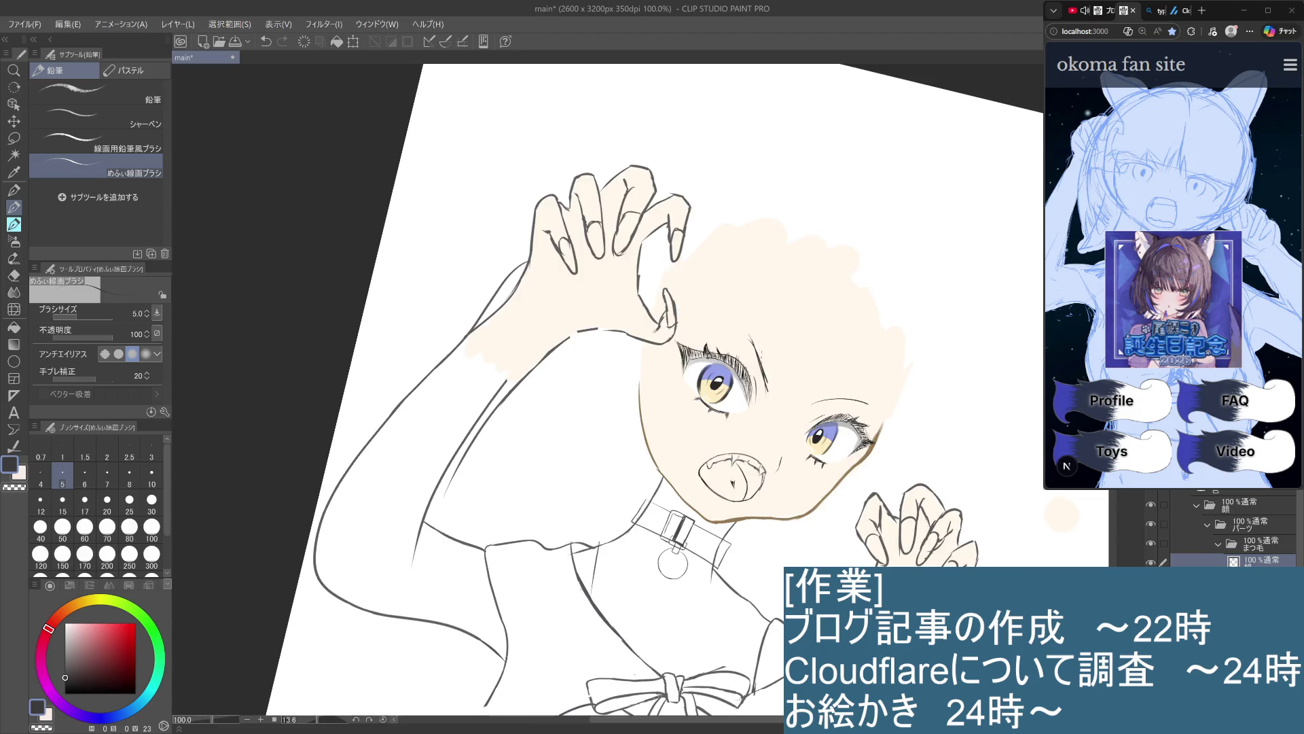
pyautogui.scroll(2, 754, 340)
pyautogui.moveTo(737, 311); pyautogui.dragTo(774, 429)
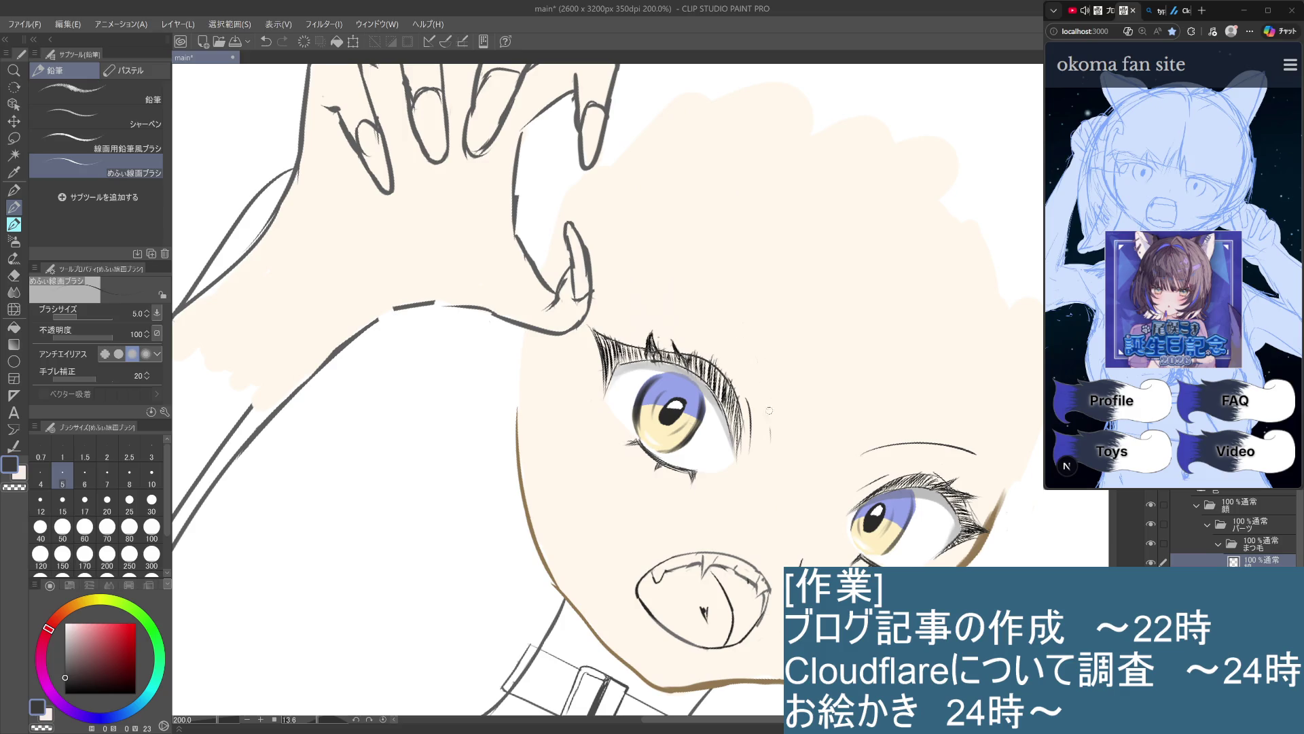
pyautogui.moveTo(651, 282)
pyautogui.mouseDown()
pyautogui.moveTo(761, 414)
pyautogui.moveTo(769, 451)
pyautogui.moveTo(681, 297)
pyautogui.moveTo(769, 451)
pyautogui.mouseUp()
pyautogui.hotkey('ctrl', 'z')
pyautogui.scroll(-3, 769, 448)
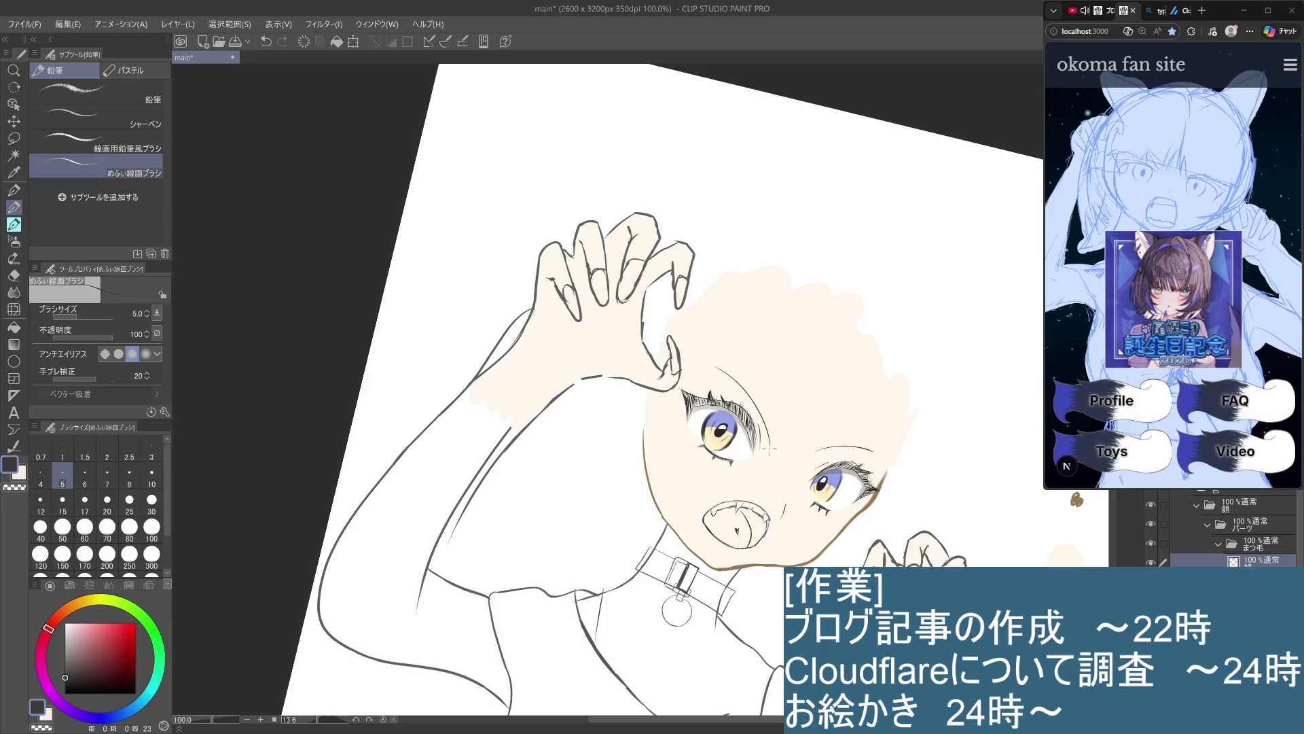
# Rework the short brow stroke and add a small stroke by the right eye
pyautogui.moveTo(707, 360); pyautogui.dragTo(751, 400)
pyautogui.hotkey('ctrl', 'z')
pyautogui.hotkey('ctrl', 'z')
pyautogui.hotkey('ctrl', 'z')
pyautogui.hotkey('ctrl', 'z')
pyautogui.hotkey('ctrl', 'y')
pyautogui.moveTo(873, 448); pyautogui.dragTo(886, 460)
# Show the hair line art layer, zoom out to the whole figure, and select the 目玉 folder
pyautogui.click(1143, 491)
pyautogui.hotkey('ctrl', '-')
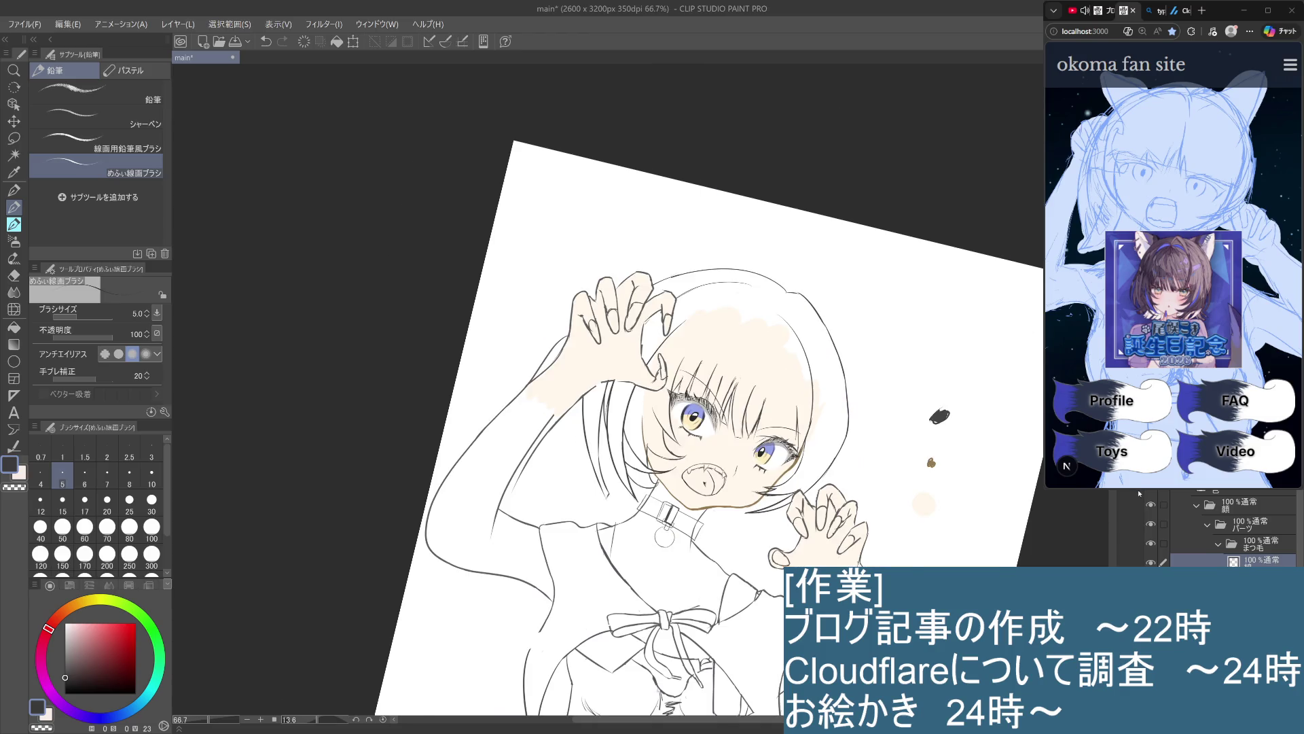
pyautogui.hotkey('ctrl', '-')
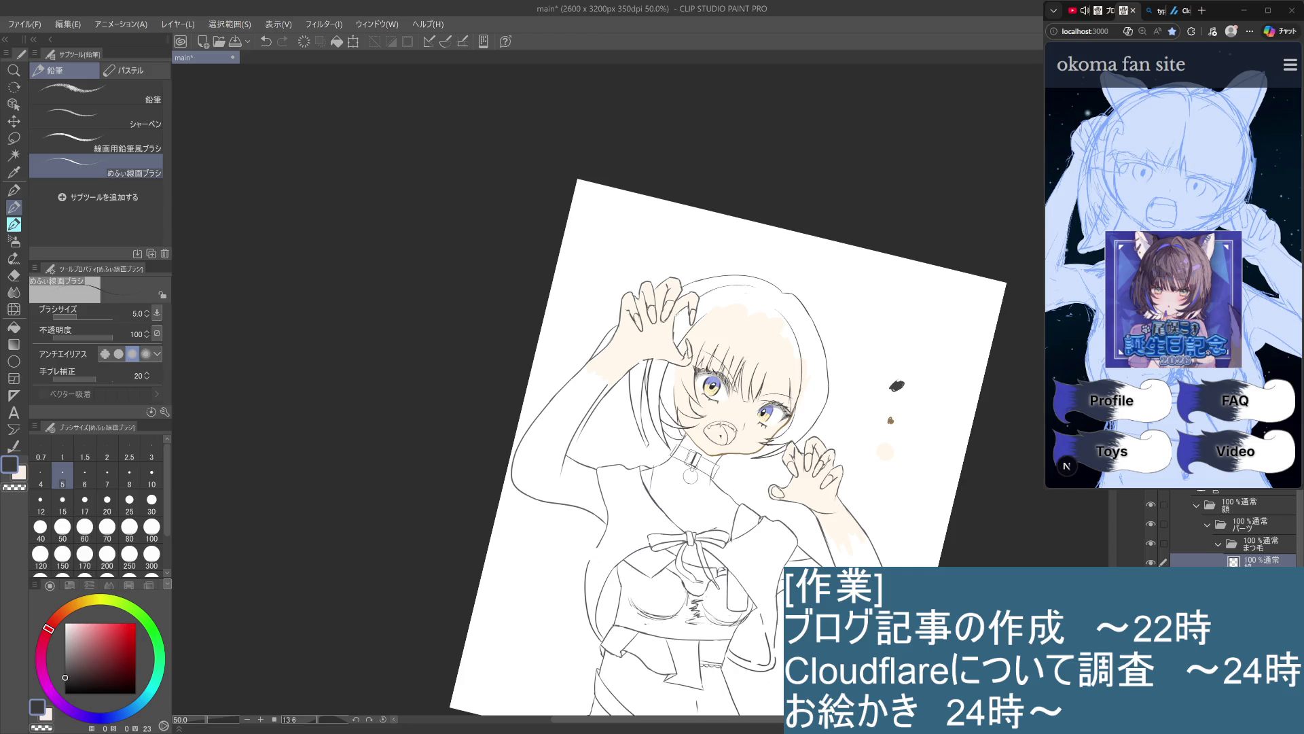
pyautogui.scroll(-3, 1236, 537)
pyautogui.click(1236, 549)
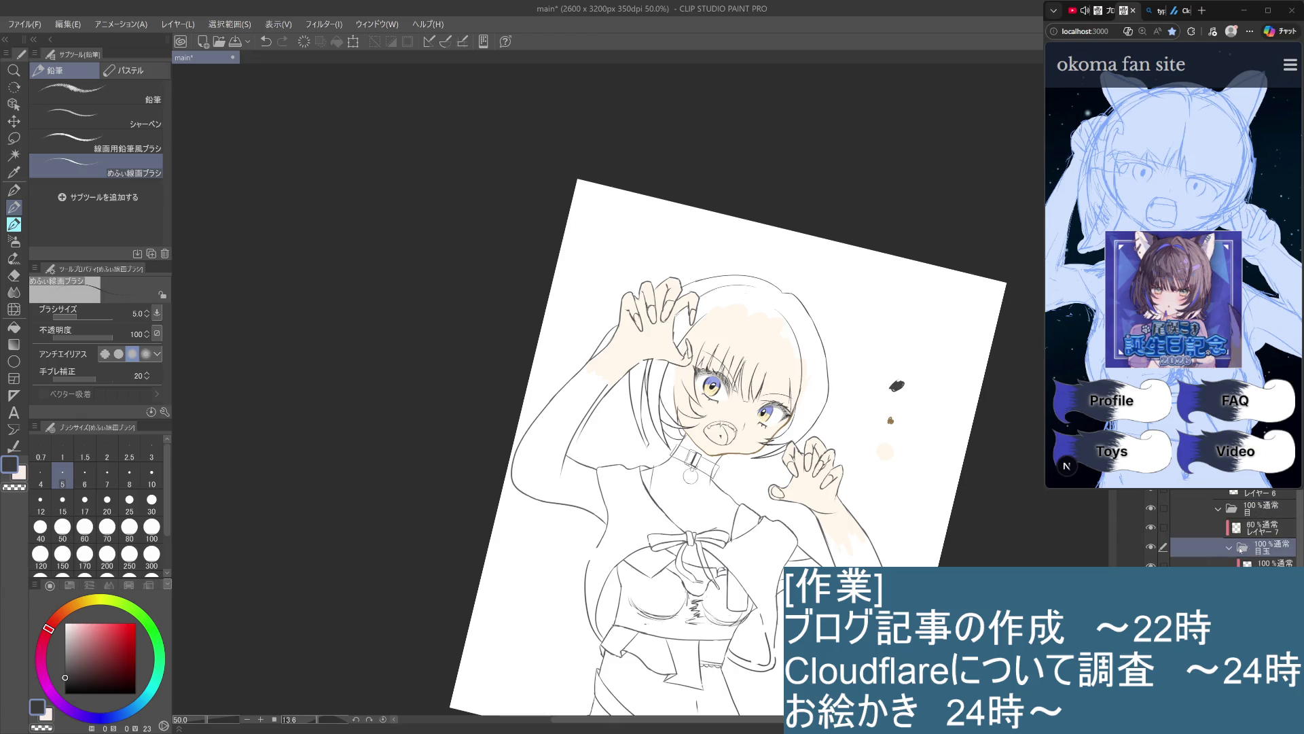
# Select the 黒 layer in the expanded 目玉 folder, zoom onto the eye, and pick near-black
pyautogui.scroll(-3, 1223, 530)
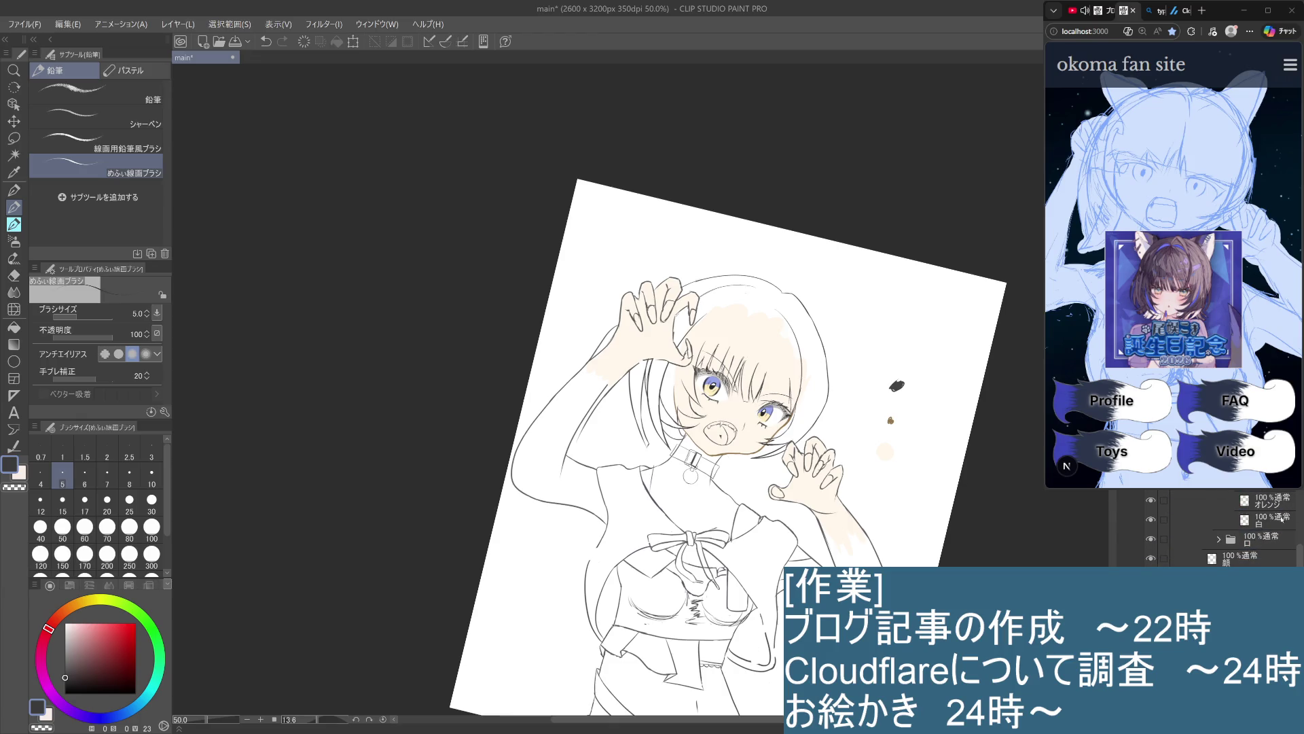
pyautogui.scroll(5, 833, 566)
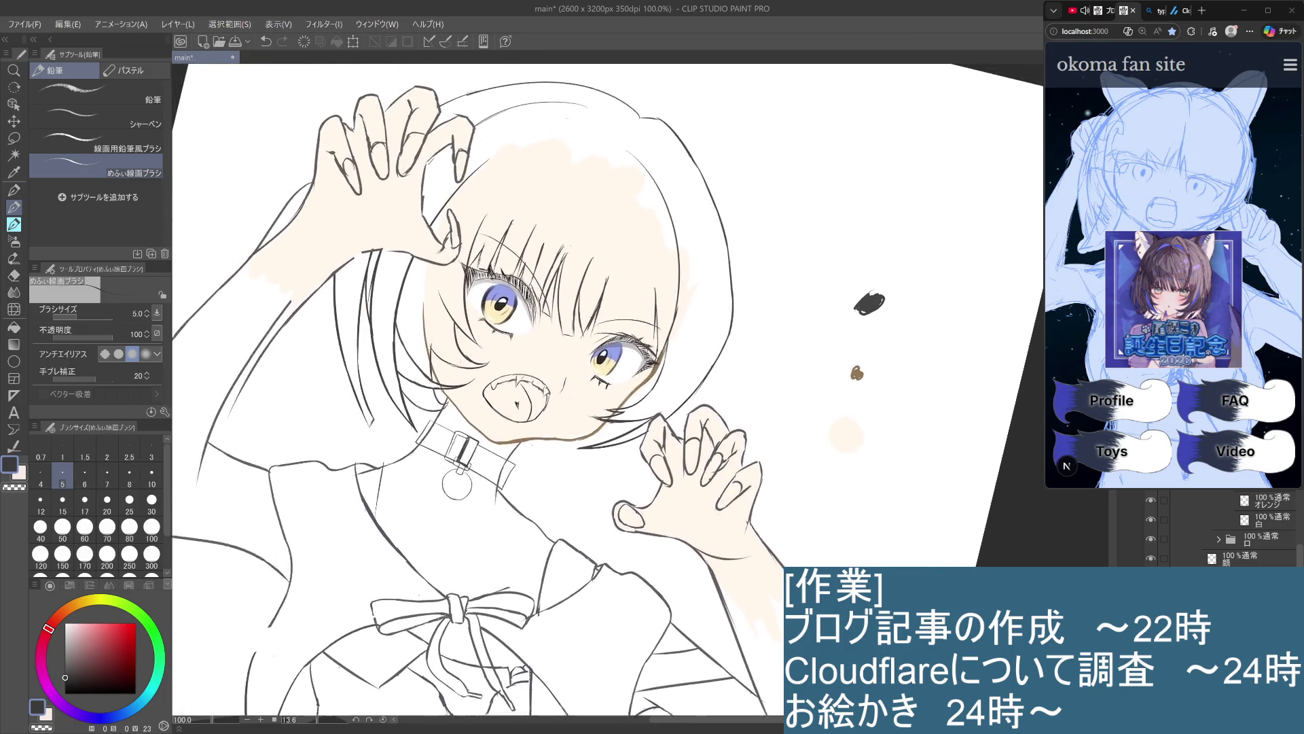
pyautogui.scroll(4, 833, 566)
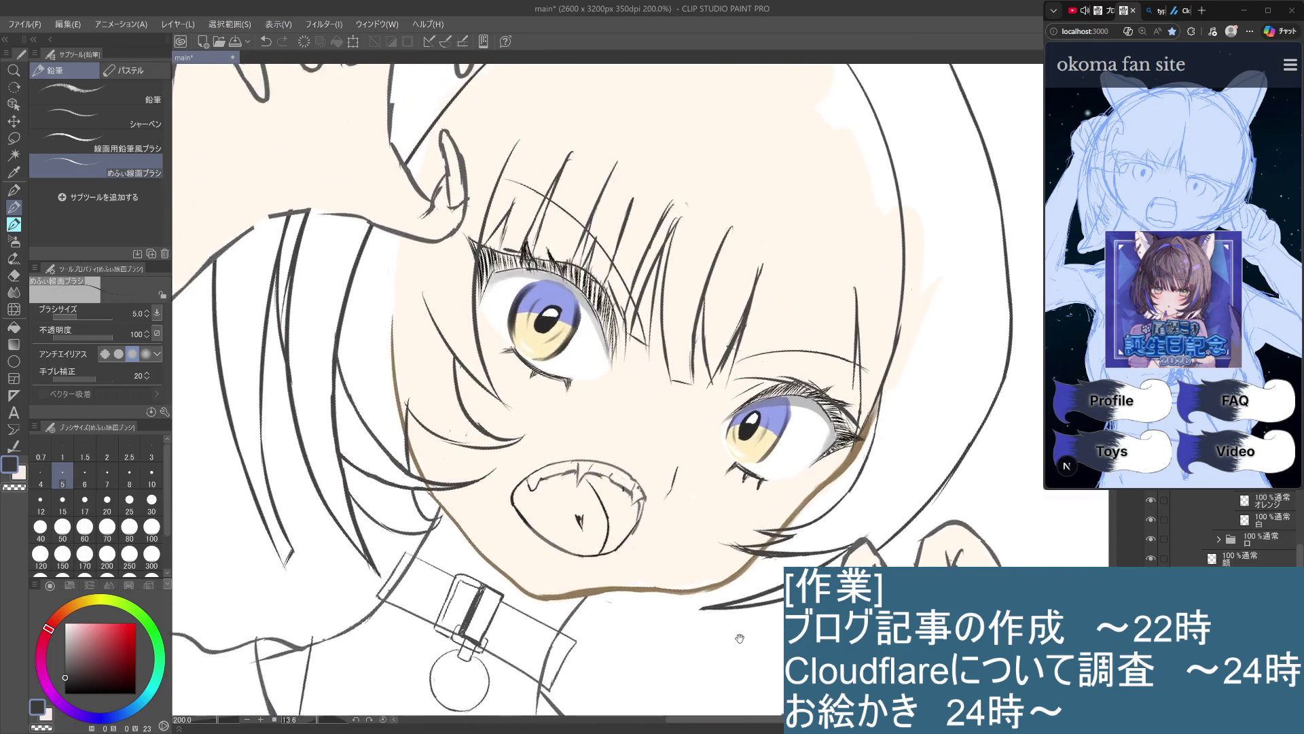
pyautogui.moveTo(741, 644); pyautogui.dragTo(756, 670)
pyautogui.click(1274, 500)
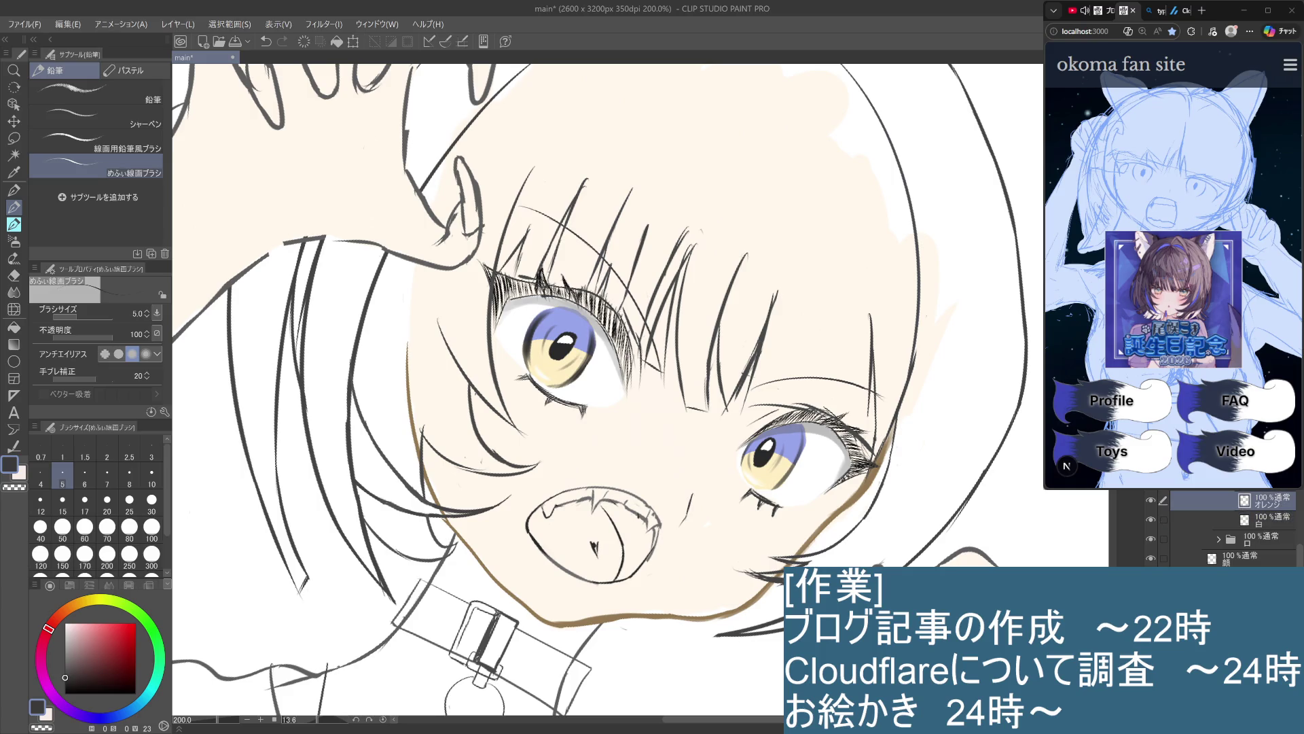
pyautogui.click(1267, 563)
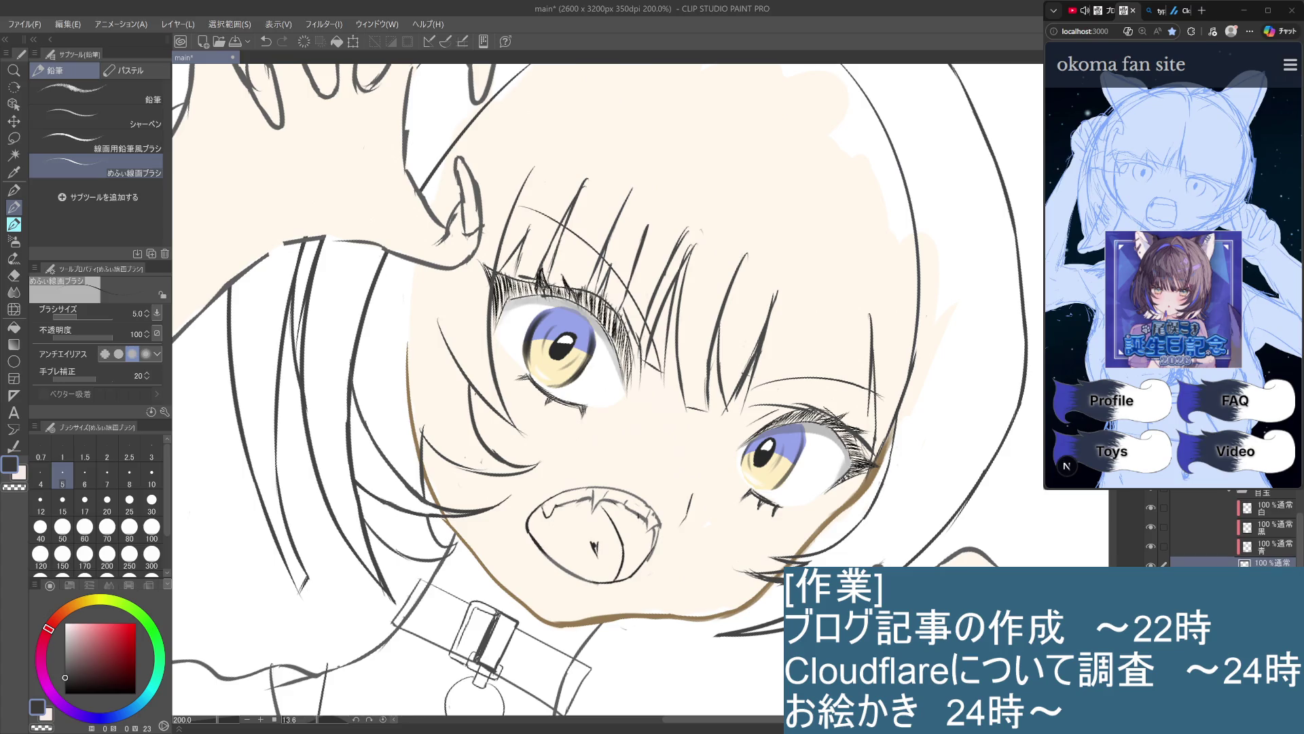
pyautogui.click(1271, 530)
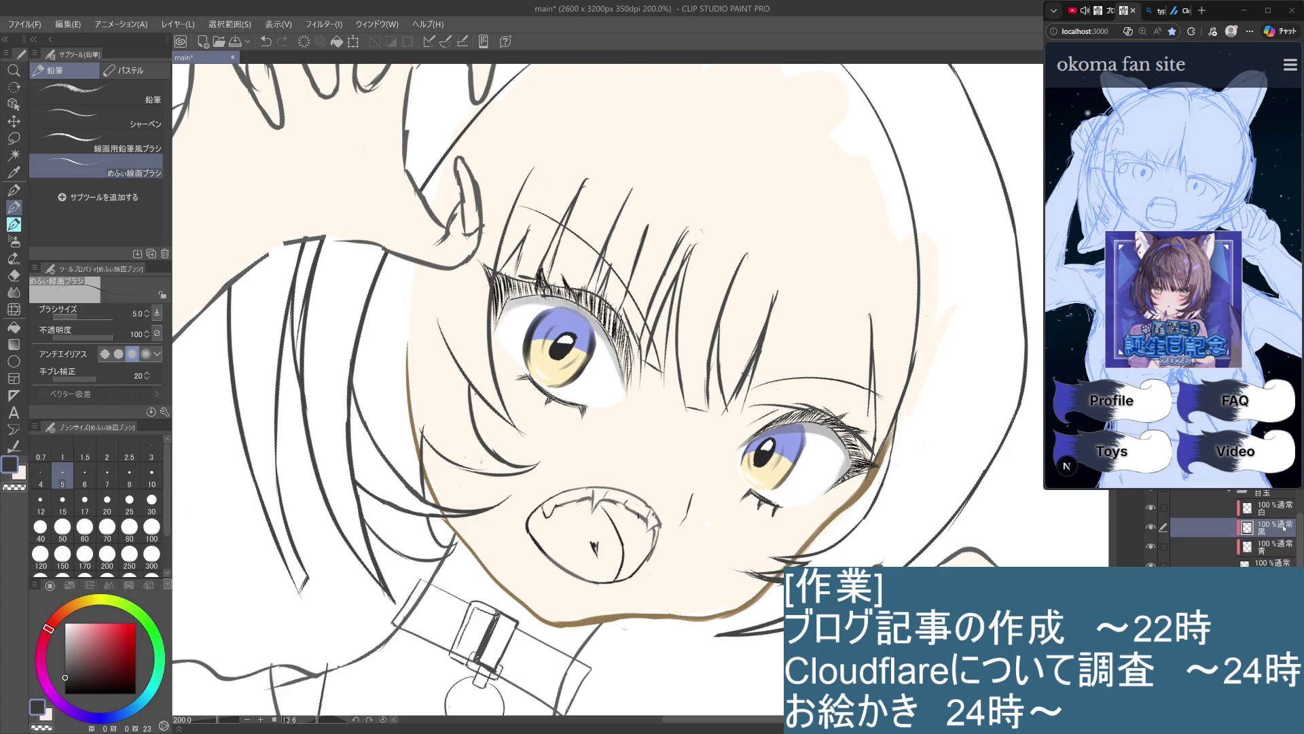
pyautogui.scroll(5, 627, 365)
pyautogui.moveTo(687, 541); pyautogui.dragTo(924, 552)
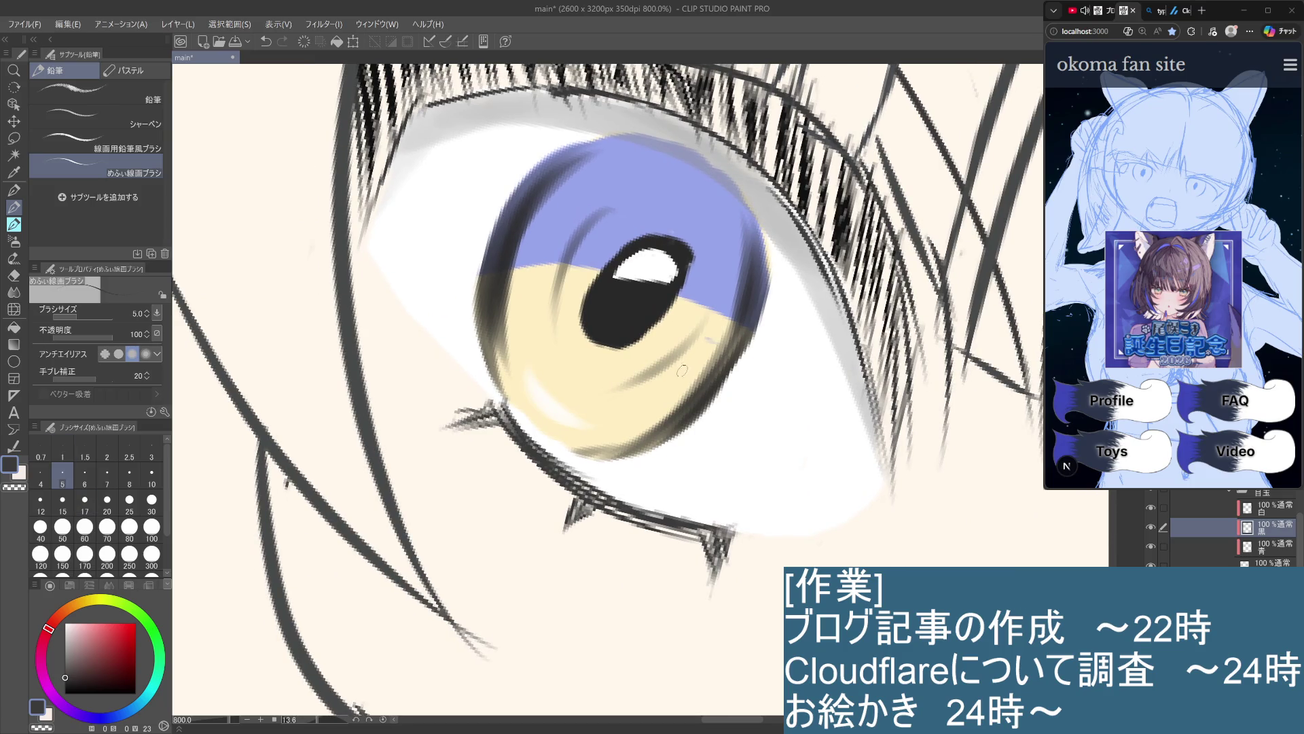
pyautogui.click(68, 676)
# Settle on near-black and make the size-10 watercolour brush the active tool
pyautogui.click(64, 685)
pyautogui.press('b')
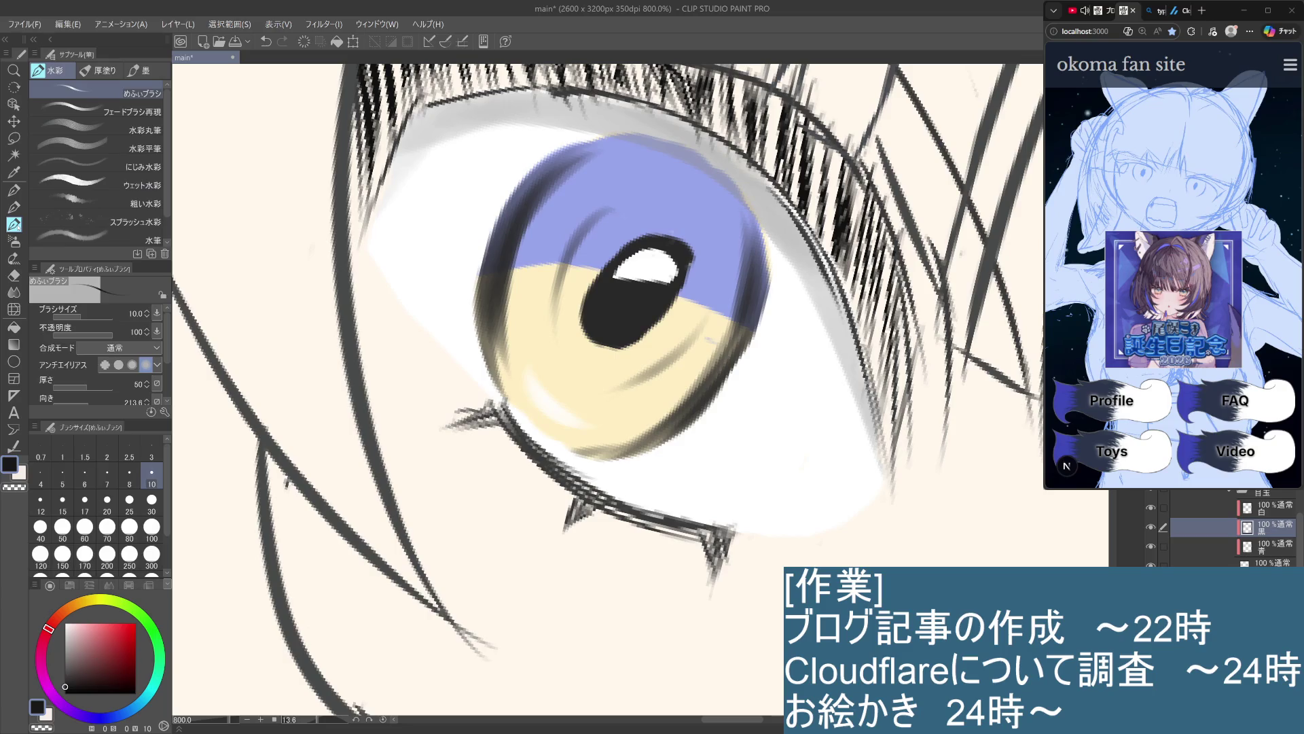
pyautogui.press('i')
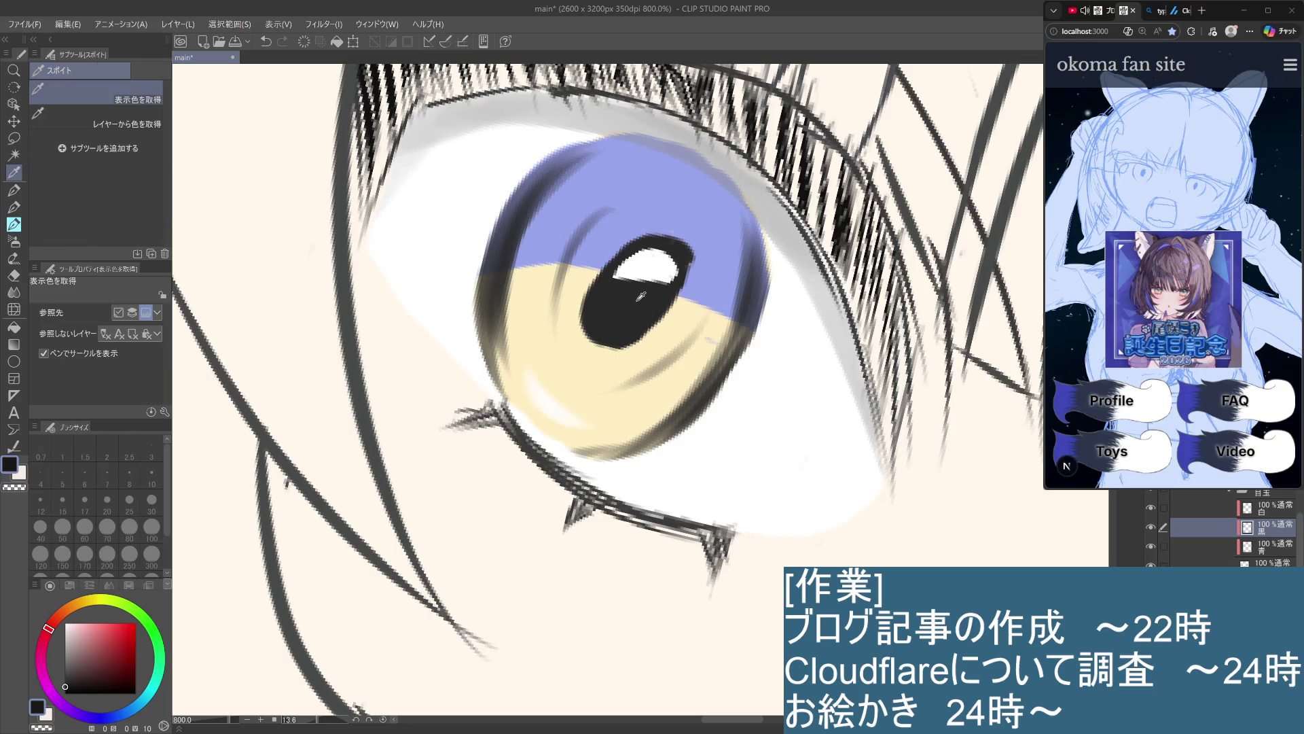
pyautogui.press('b')
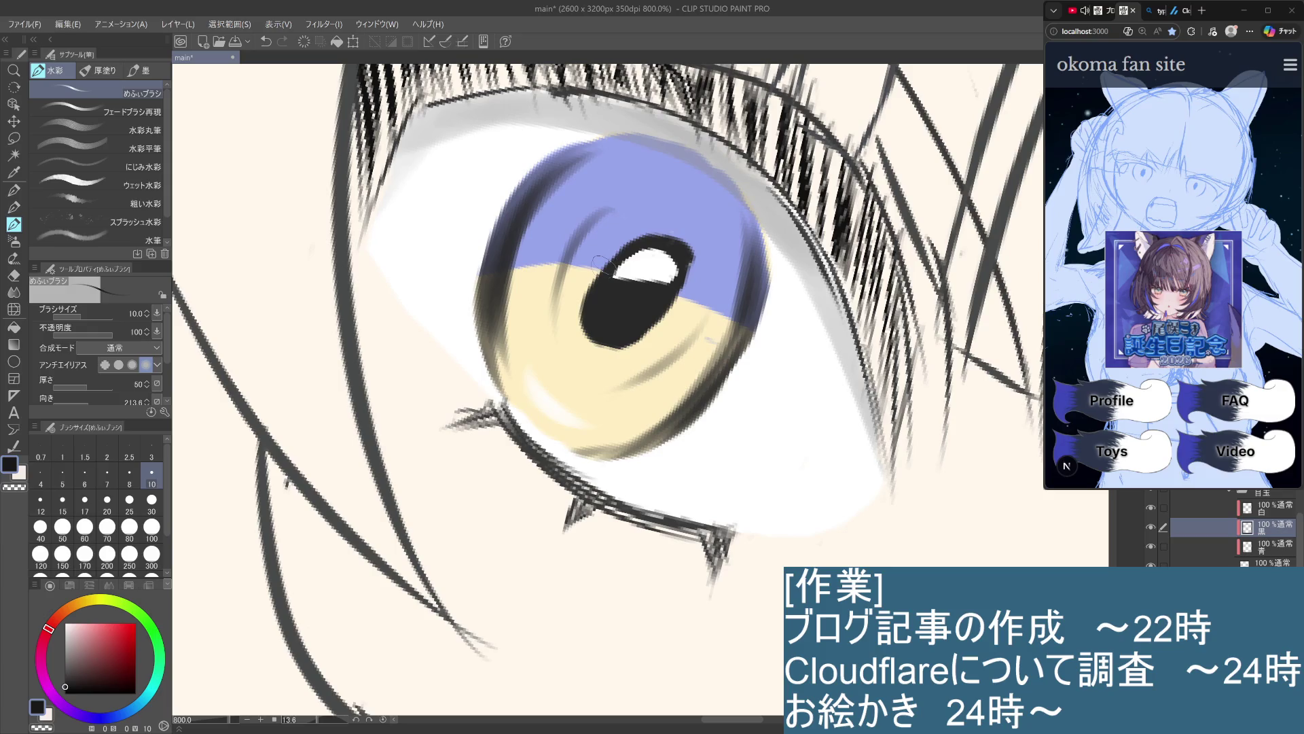